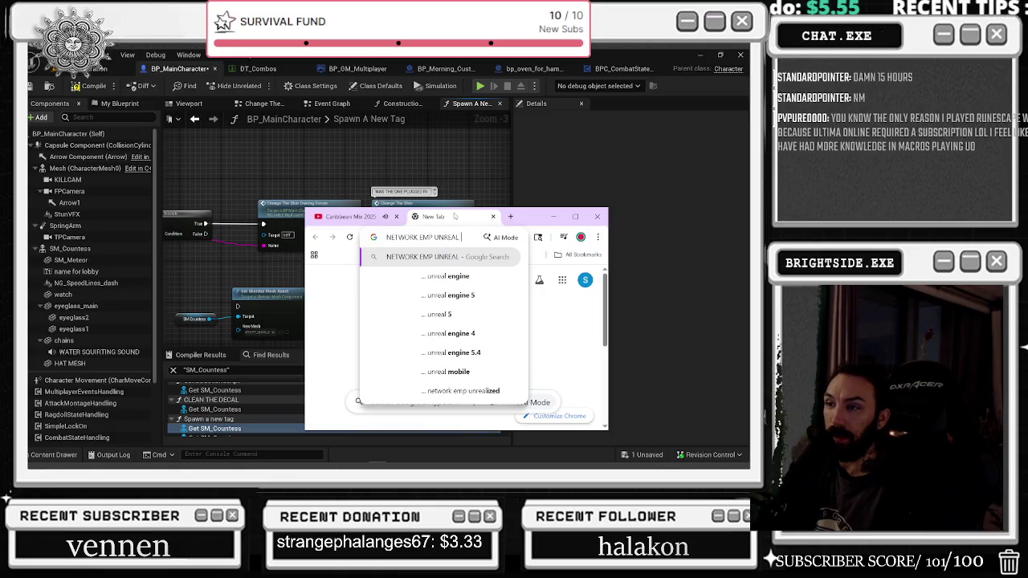
Step: Search NETWORK EMP UNREAL, open the Networking and Multiplayer docs page, and maximize the browser
{"action": "key", "text": "Return"}
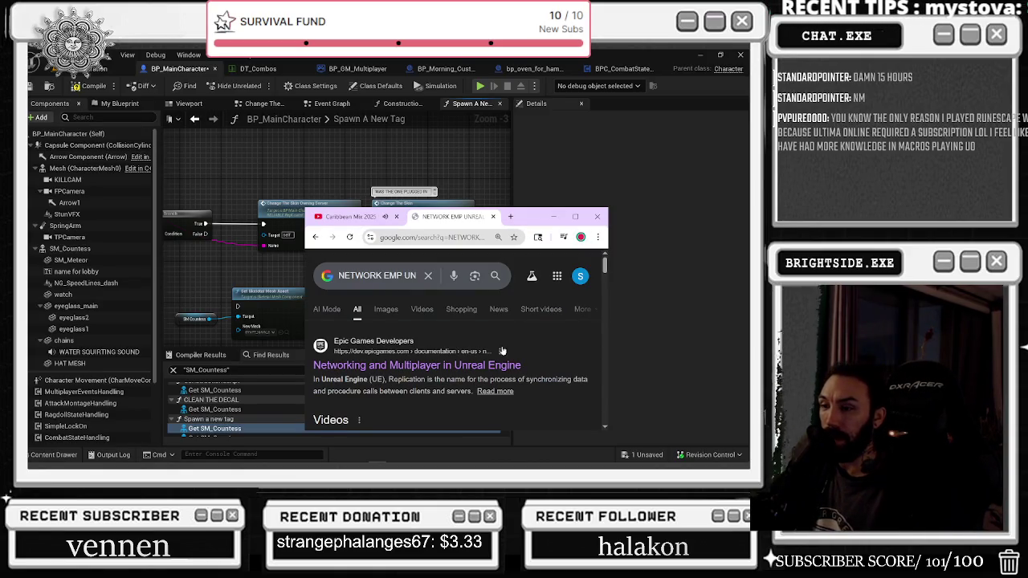
{"action": "left_click", "coordinate": [468, 365]}
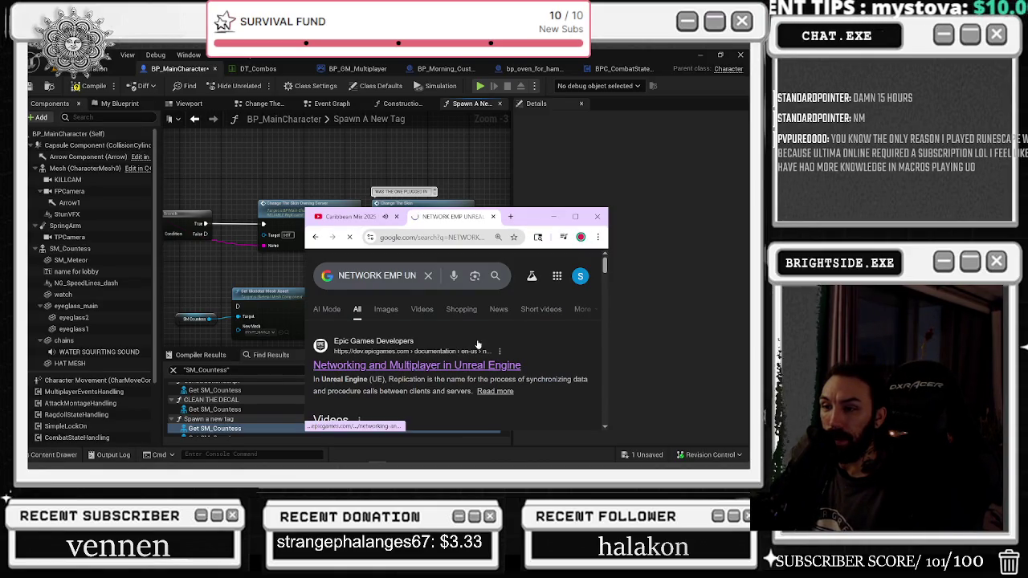
{"action": "left_click", "coordinate": [575, 217]}
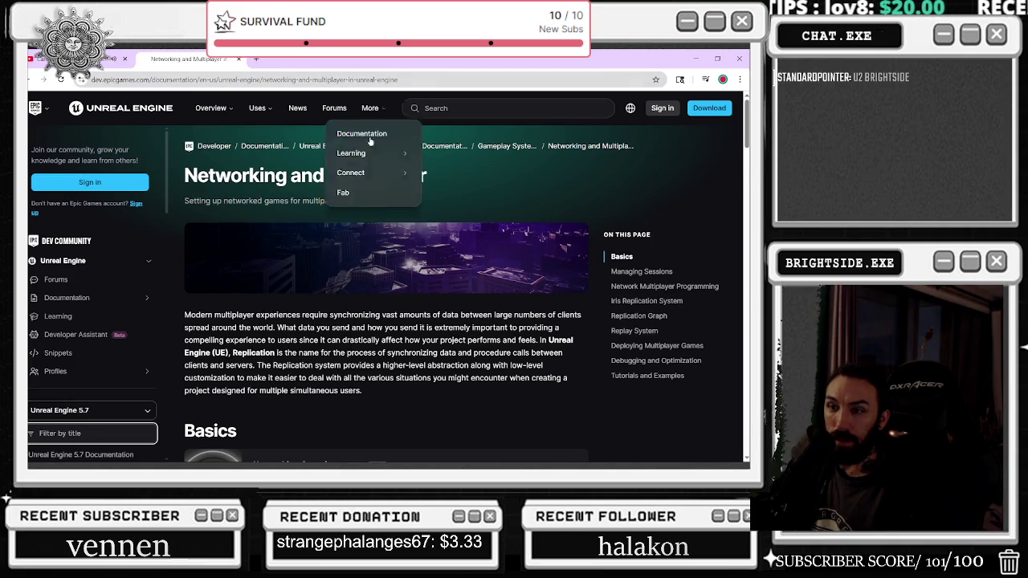
Step: Skim the docs page down to the footer, then go back to the Google results
{"action": "scroll", "coordinate": [367, 243], "scroll_direction": "down", "scroll_amount": 3}
{"action": "scroll", "coordinate": [373, 252], "scroll_direction": "down", "scroll_amount": 10}
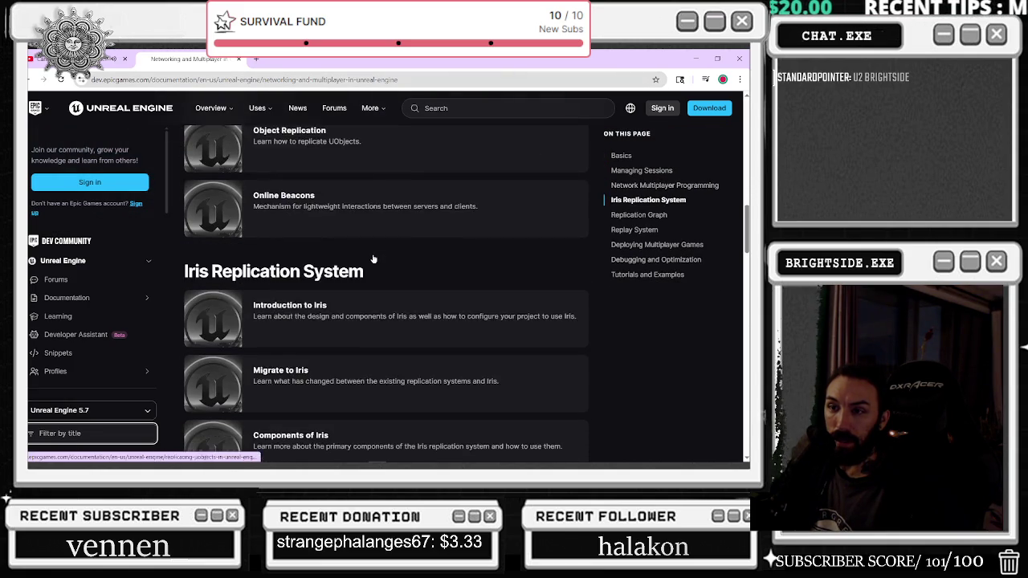
{"action": "scroll", "coordinate": [356, 281], "scroll_direction": "up", "scroll_amount": 6}
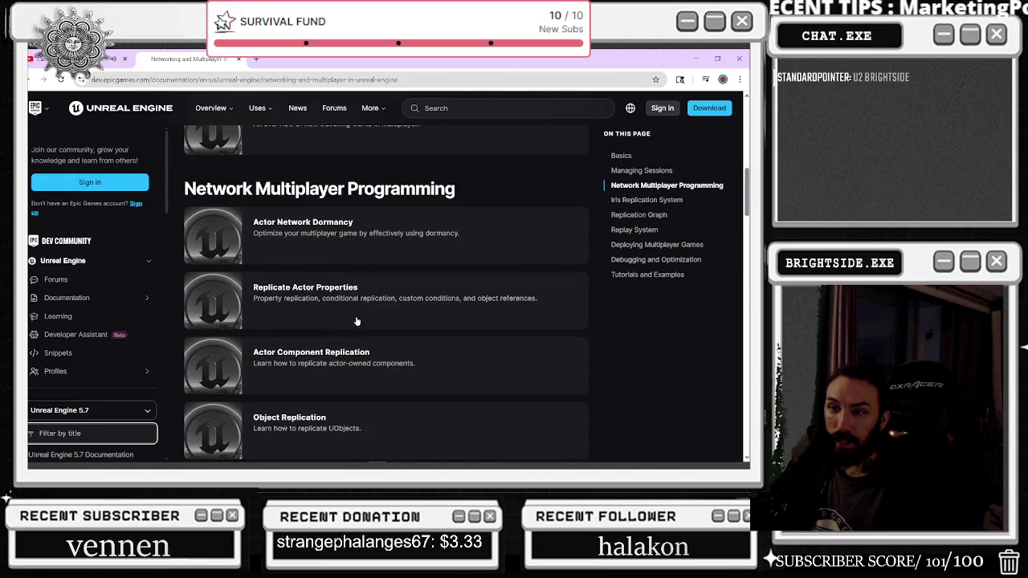
{"action": "scroll", "coordinate": [358, 328], "scroll_direction": "down", "scroll_amount": 6}
{"action": "scroll", "coordinate": [114, 331], "scroll_direction": "down", "scroll_amount": 5}
{"action": "scroll", "coordinate": [114, 331], "scroll_direction": "down", "scroll_amount": 5}
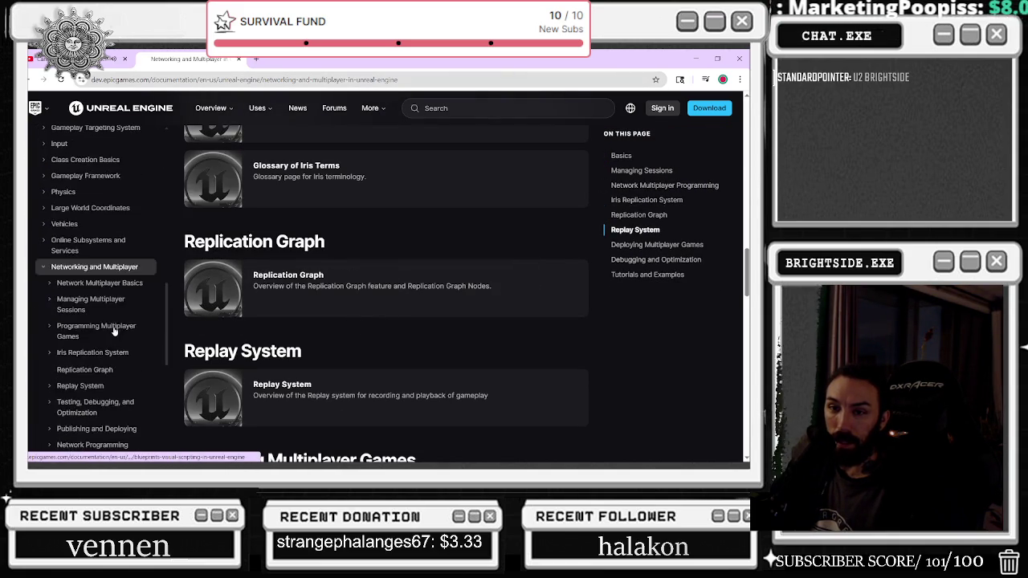
{"action": "scroll", "coordinate": [386, 305], "scroll_direction": "down", "scroll_amount": 15}
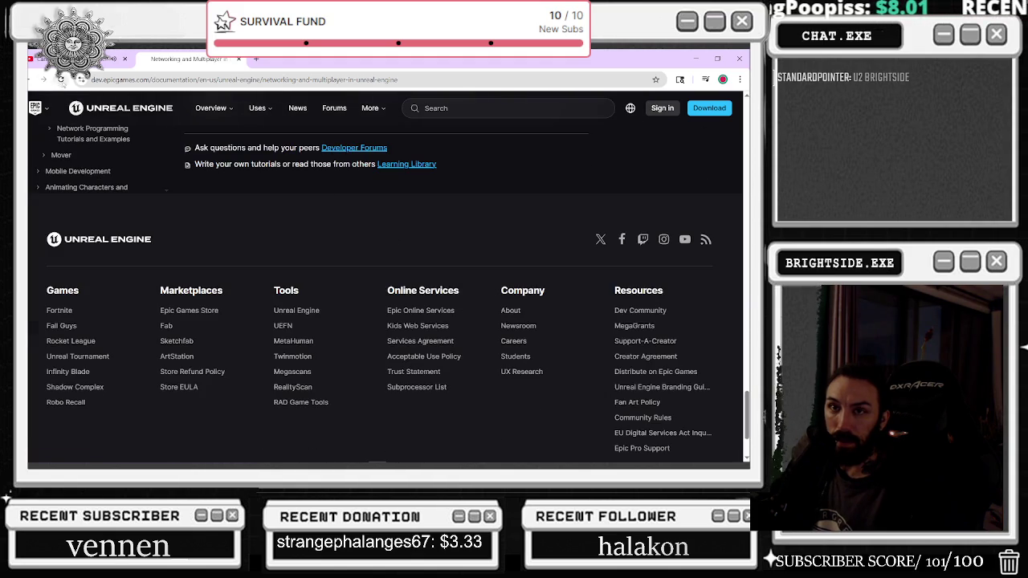
{"action": "left_click", "coordinate": [42, 80]}
{"action": "scroll", "coordinate": [380, 229], "scroll_direction": "down", "scroll_amount": 5}
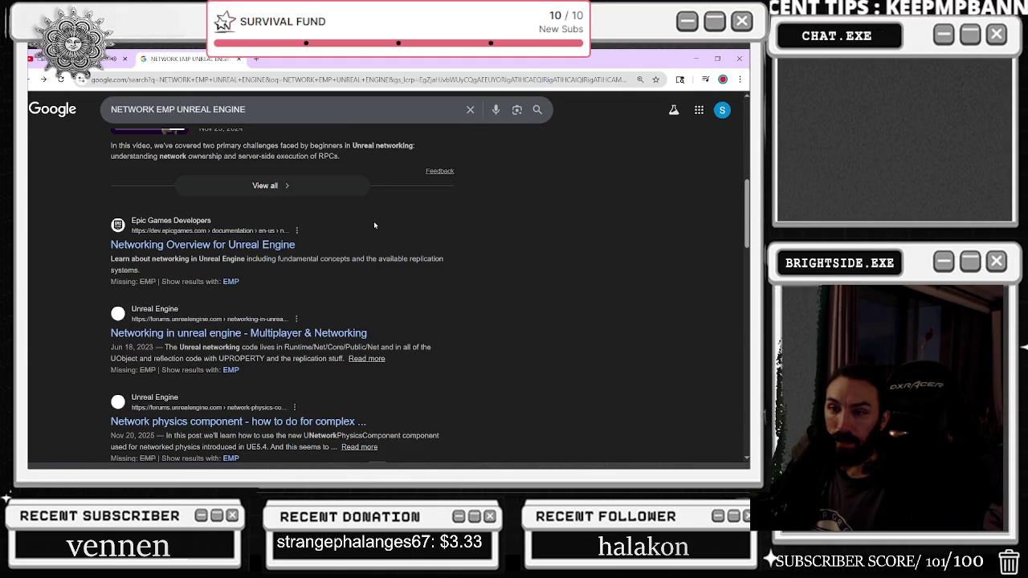
Step: Open the Replication compendium page in a new browser window, then minimize it
{"action": "scroll", "coordinate": [383, 228], "scroll_direction": "down", "scroll_amount": 4}
{"action": "mouse_move", "coordinate": [289, 459]}
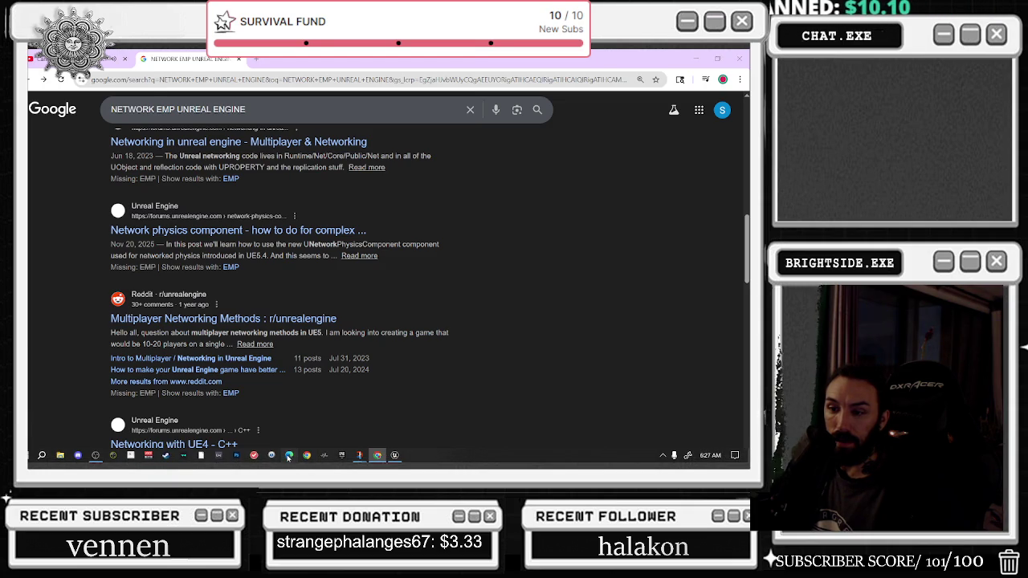
{"action": "left_click", "coordinate": [289, 456]}
{"action": "left_click", "coordinate": [136, 96]}
{"action": "key", "text": "ctrl+l"}
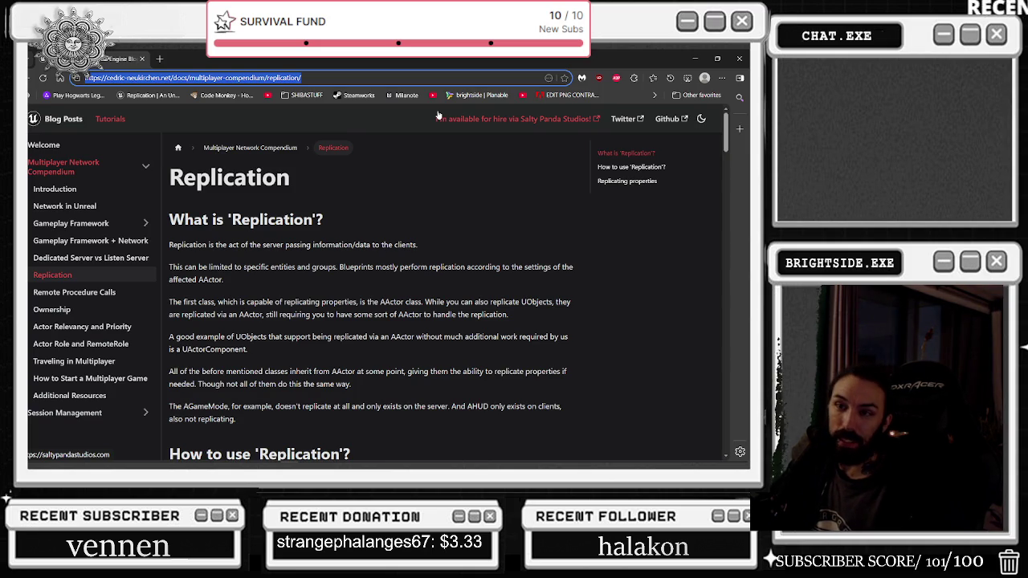
{"action": "left_click", "coordinate": [696, 58]}
Step: Abandon the YouTube and Twitch addresses and bring the Replication blog window forward
{"action": "left_click", "coordinate": [181, 80]}
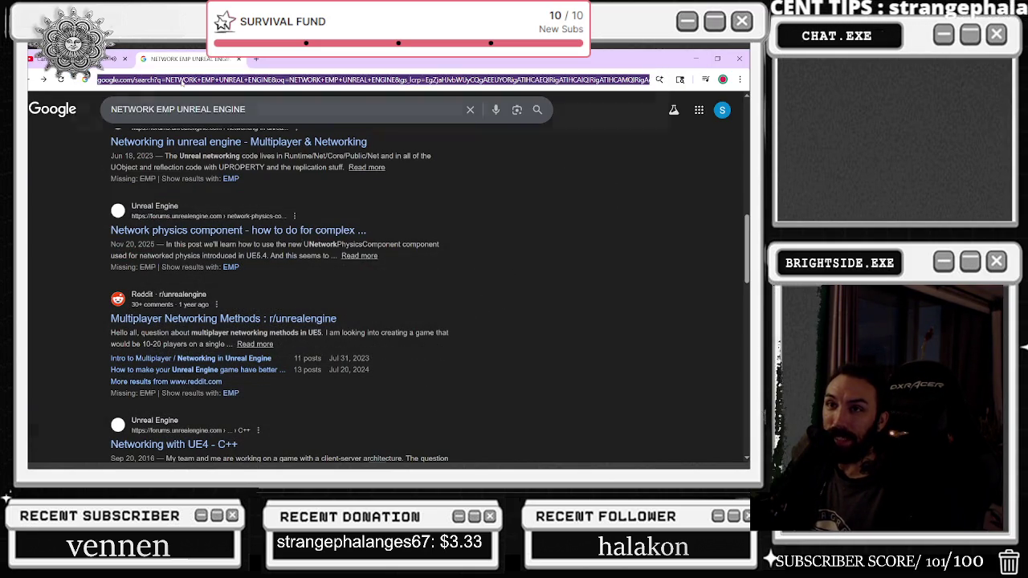
{"action": "type", "text": "YO"}
{"action": "key", "text": "Escape"}
{"action": "type", "text": "T"}
{"action": "key", "text": "Escape"}
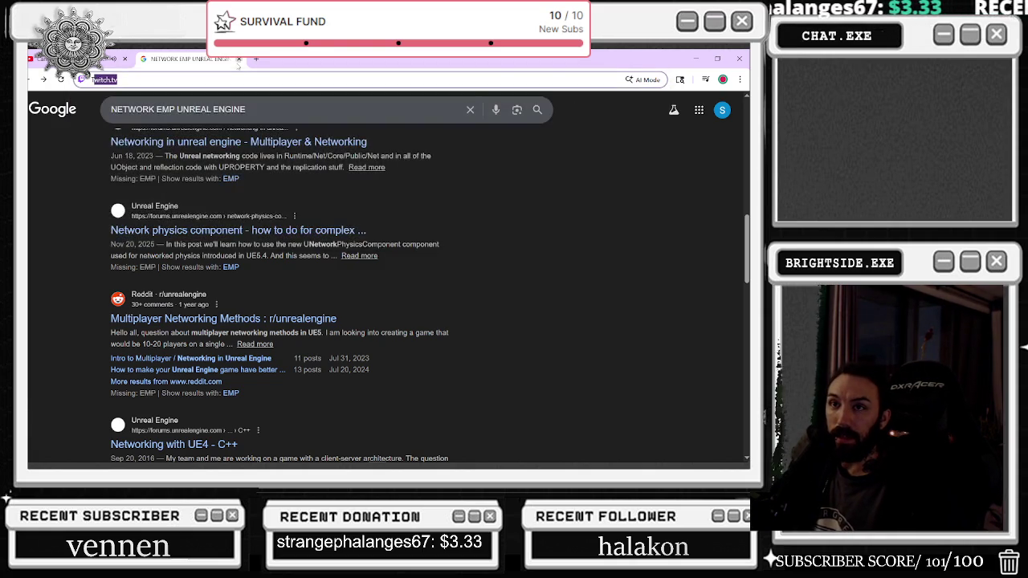
{"action": "key", "text": "alt+Tab"}
{"action": "key", "text": "alt+Tab"}
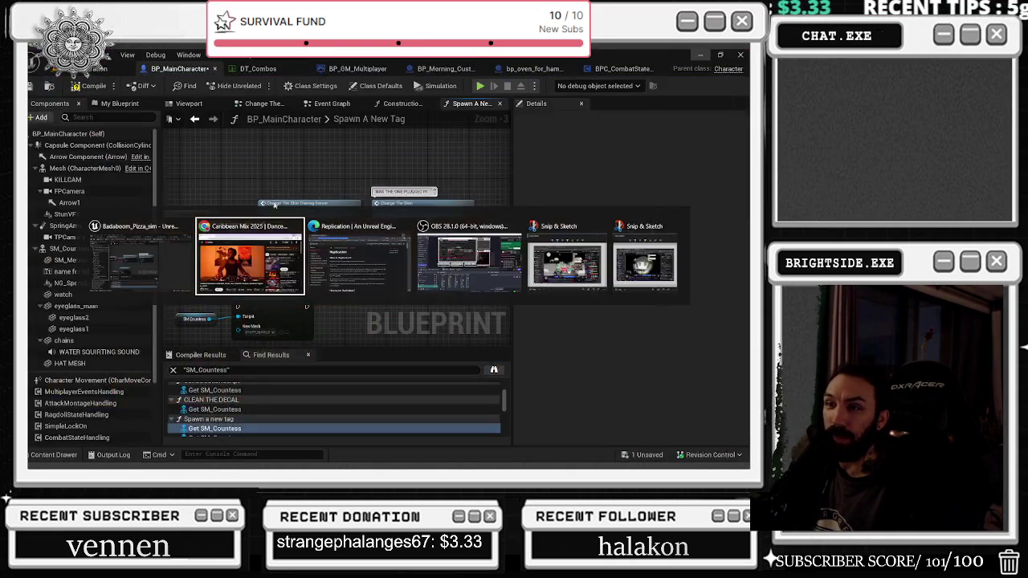
{"action": "left_click", "coordinate": [343, 269]}
Step: Read the bReplicates constructor example and Replicating properties, then enter YOUTUCOM in the address bar
{"action": "scroll", "coordinate": [321, 273], "scroll_direction": "down", "scroll_amount": 10}
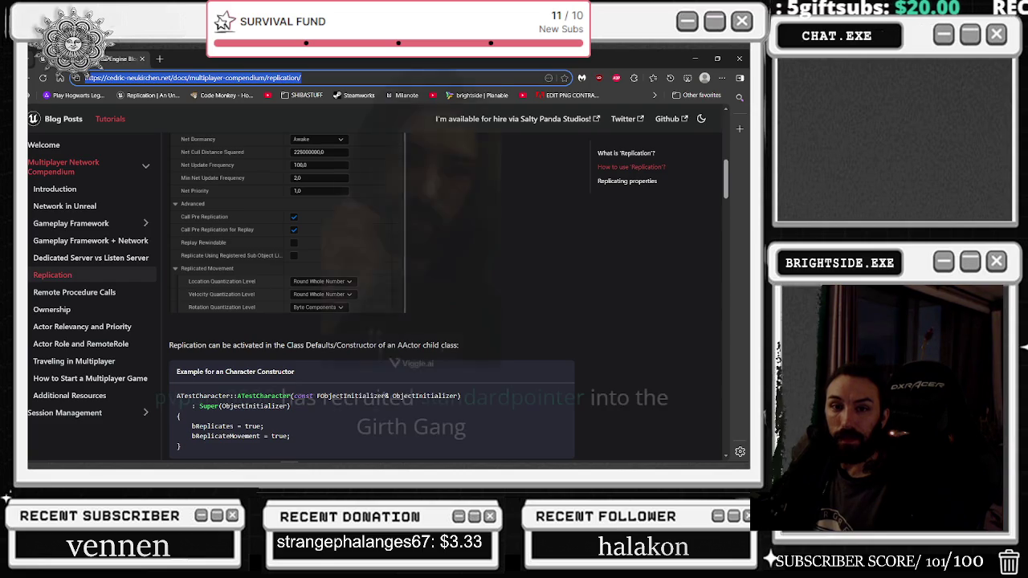
{"action": "scroll", "coordinate": [378, 297], "scroll_direction": "down", "scroll_amount": 3}
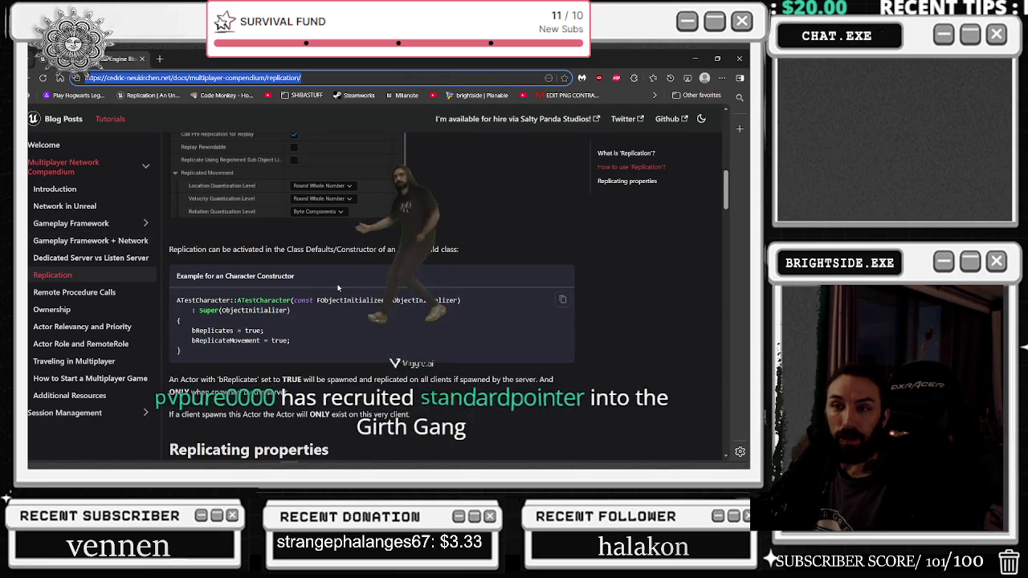
{"action": "scroll", "coordinate": [327, 316], "scroll_direction": "down", "scroll_amount": 7}
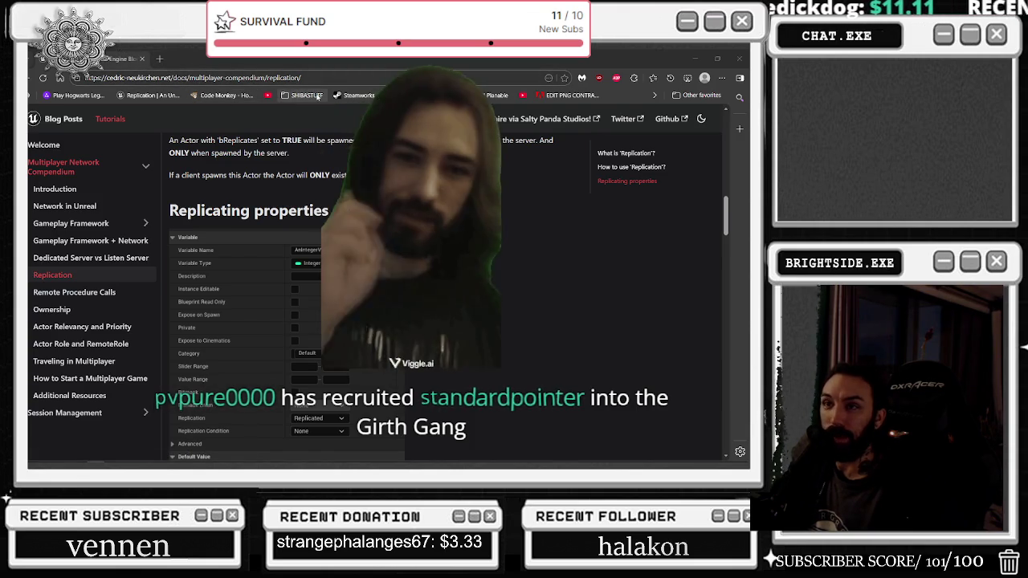
{"action": "mouse_move", "coordinate": [95, 459]}
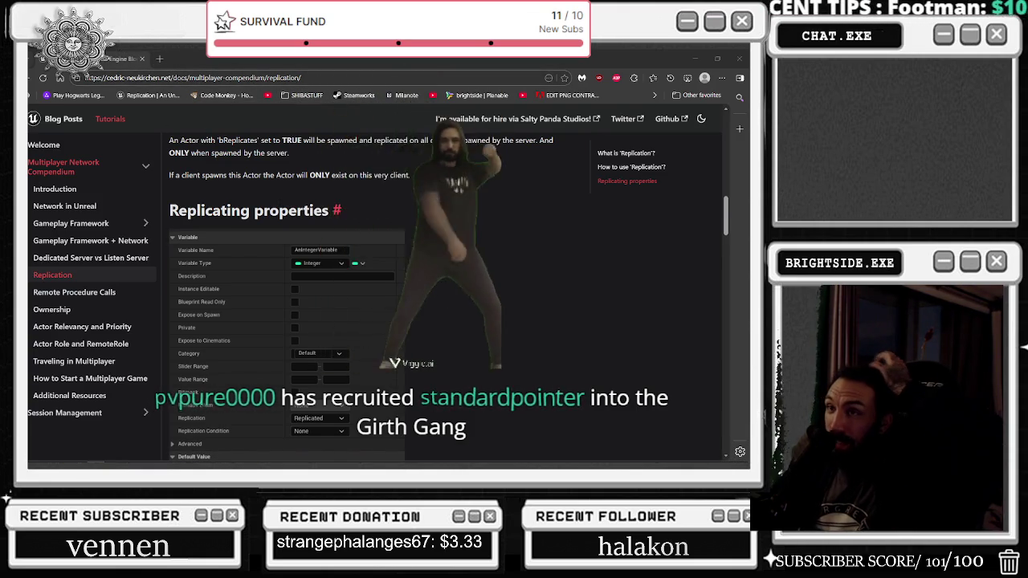
{"action": "scroll", "coordinate": [369, 289], "scroll_direction": "up", "scroll_amount": 3}
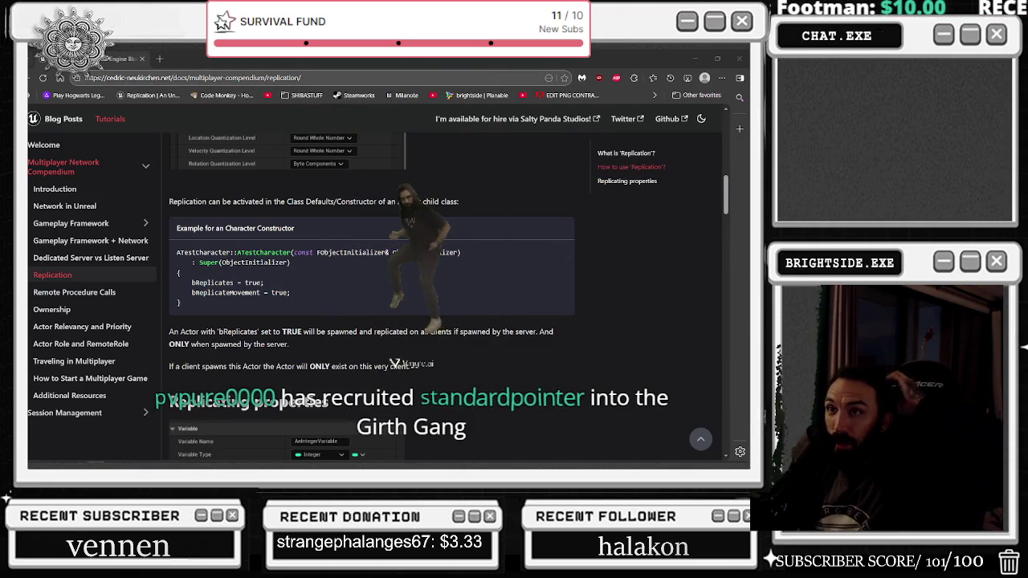
{"action": "left_click", "coordinate": [199, 83]}
{"action": "type", "text": "YOUTU"}
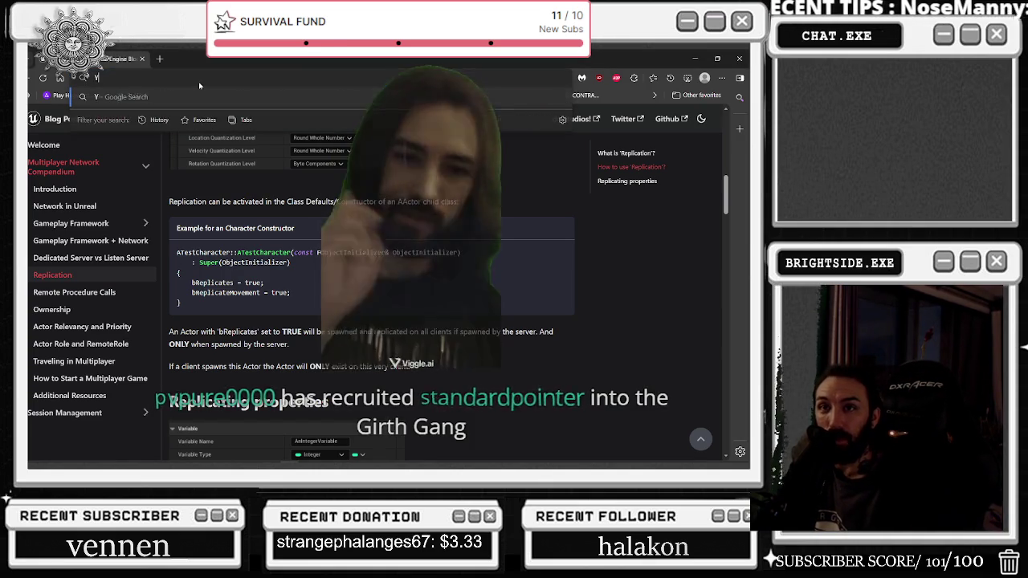
{"action": "type", "text": "COM"}
Step: Load the YouTube homepage, then search Google for TWITCH
{"action": "key", "text": "Return"}
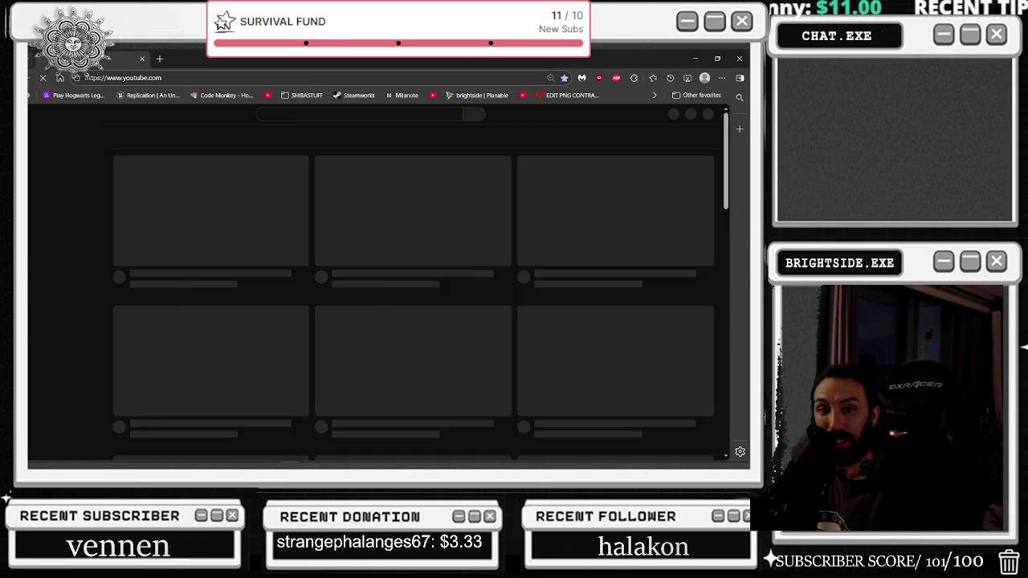
{"action": "left_click", "coordinate": [226, 78]}
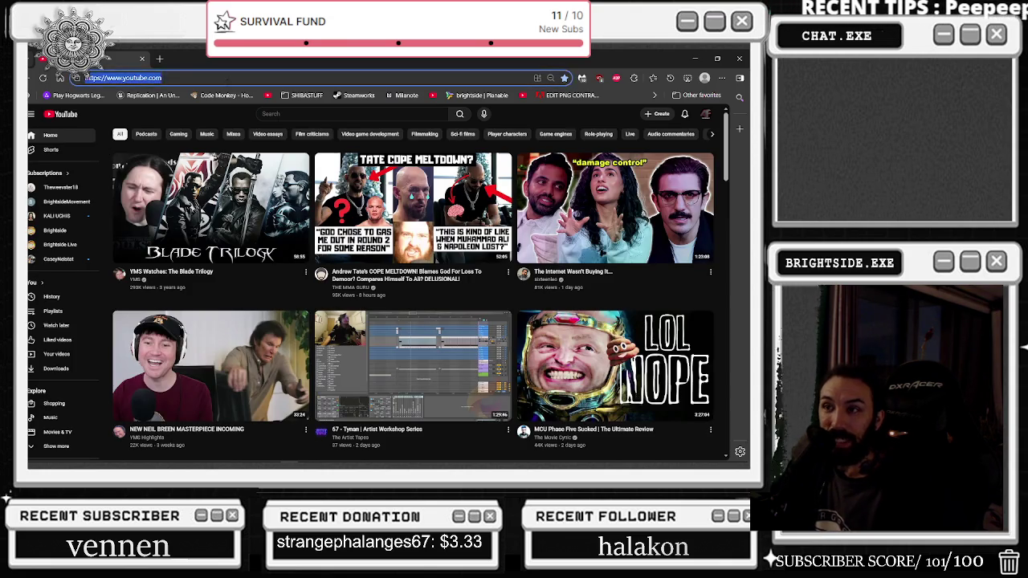
{"action": "type", "text": "TWITCH"}
{"action": "key", "text": "Return"}
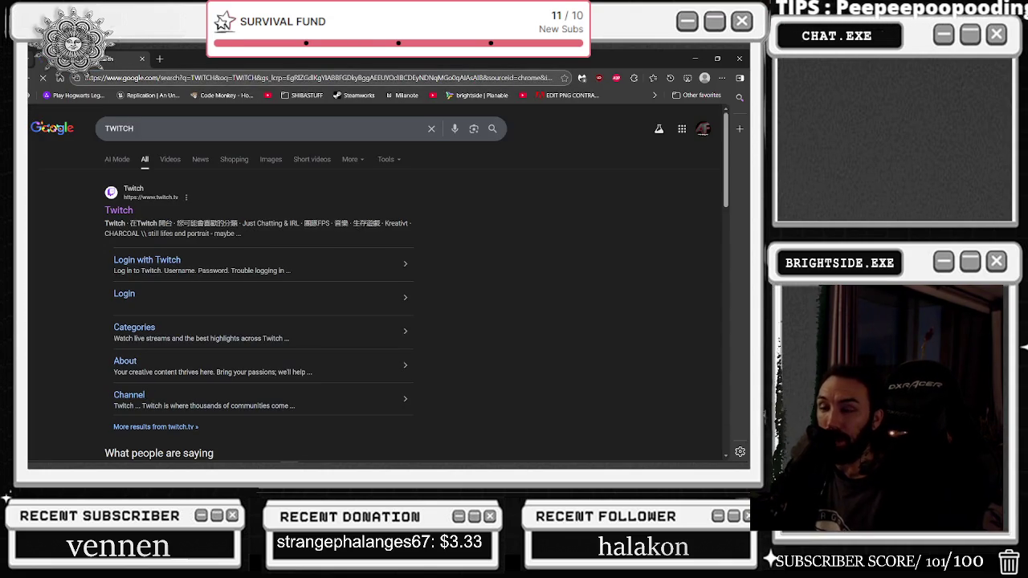
Step: Open twitch.tv and your own channel page, then switch back to Unreal Editor
{"action": "left_click", "coordinate": [129, 210]}
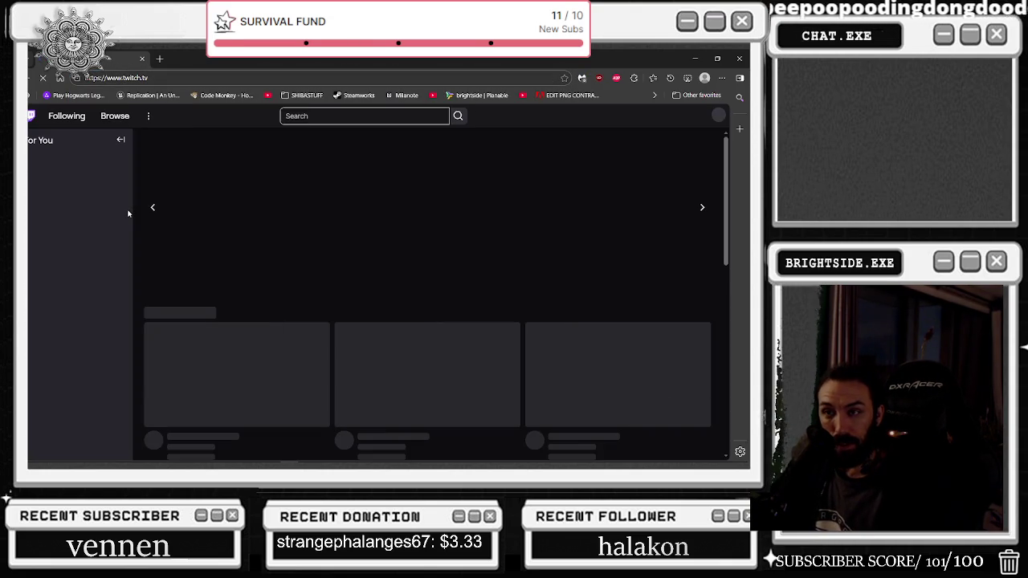
{"action": "left_click", "coordinate": [718, 115]}
{"action": "left_click", "coordinate": [671, 166]}
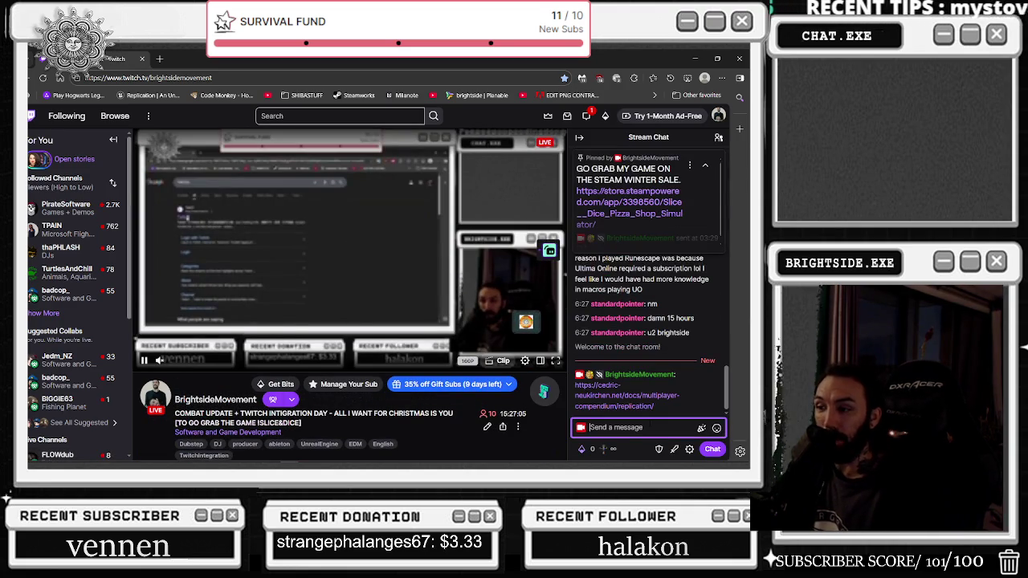
{"action": "key", "text": "alt+Tab"}
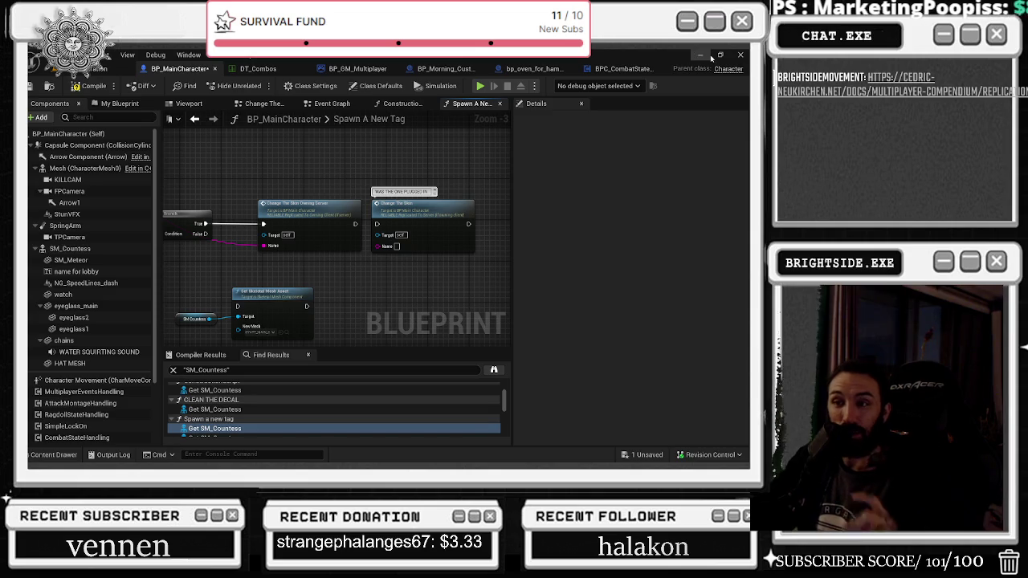
Step: Select the SM_Countess and Set Skeletal Mesh Asset nodes, compile BP_MainCharacter, and return to the blog
{"action": "mouse_move", "coordinate": [171, 327]}
{"action": "left_mouse_down"}
{"action": "mouse_move", "coordinate": [233, 302]}
{"action": "mouse_move", "coordinate": [262, 305]}
{"action": "mouse_move", "coordinate": [273, 299]}
{"action": "mouse_move", "coordinate": [266, 290]}
{"action": "mouse_move", "coordinate": [269, 314]}
{"action": "mouse_move", "coordinate": [289, 293]}
{"action": "left_mouse_up"}
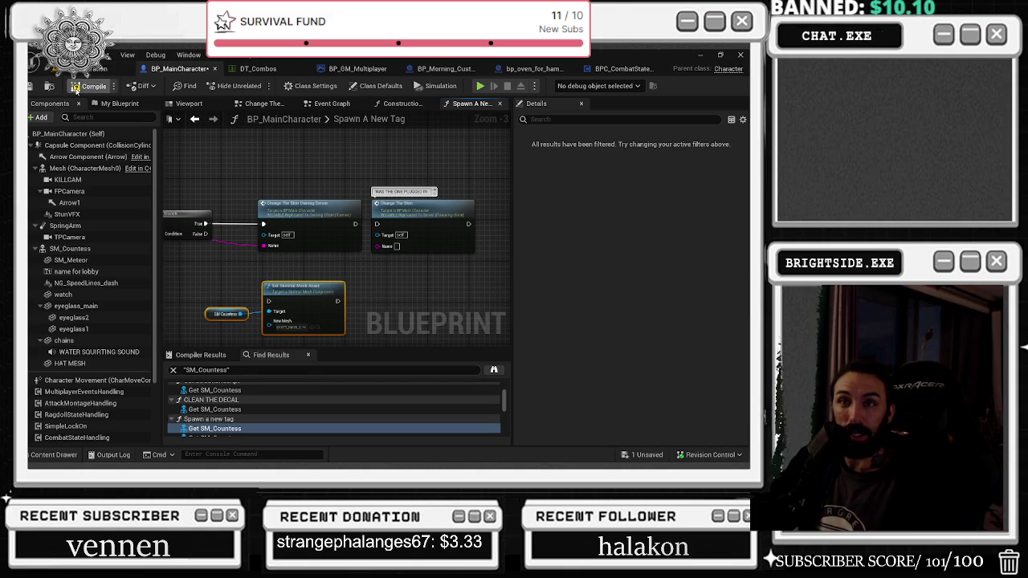
{"action": "key", "text": "alt+Tab"}
{"action": "left_click", "coordinate": [90, 86]}
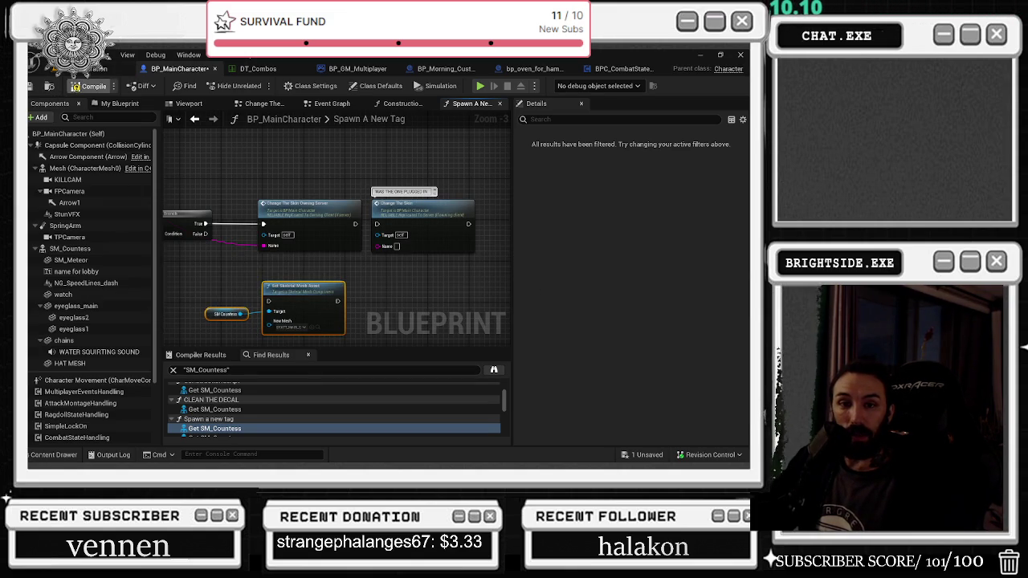
{"action": "key", "text": "alt+Tab"}
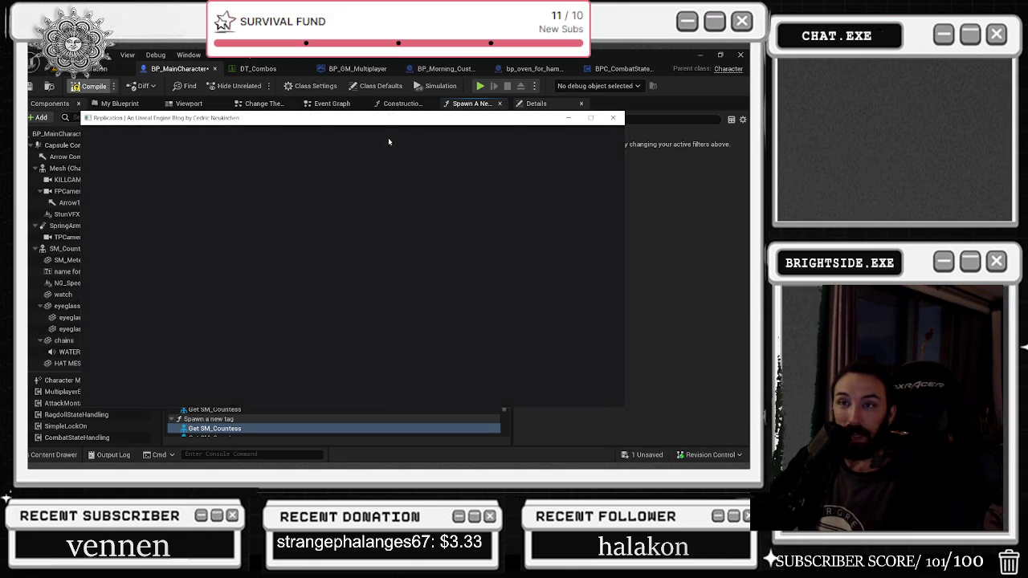
Step: Browse the Remote Procedure Calls, Ownership and Session Management compendium pages
{"action": "scroll", "coordinate": [183, 323], "scroll_direction": "down", "scroll_amount": 3}
{"action": "scroll", "coordinate": [339, 275], "scroll_direction": "down", "scroll_amount": 15}
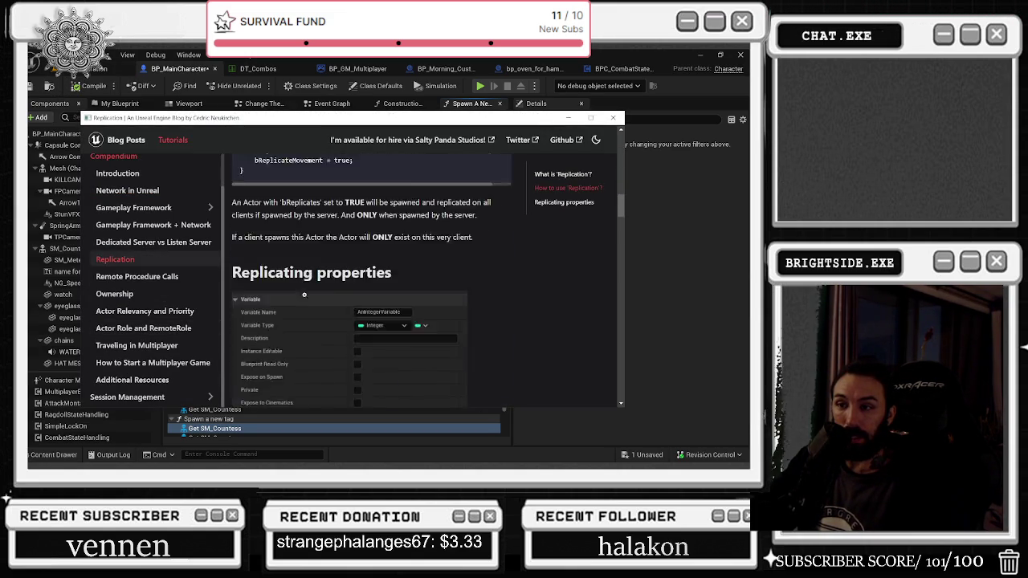
{"action": "scroll", "coordinate": [340, 274], "scroll_direction": "down", "scroll_amount": 10}
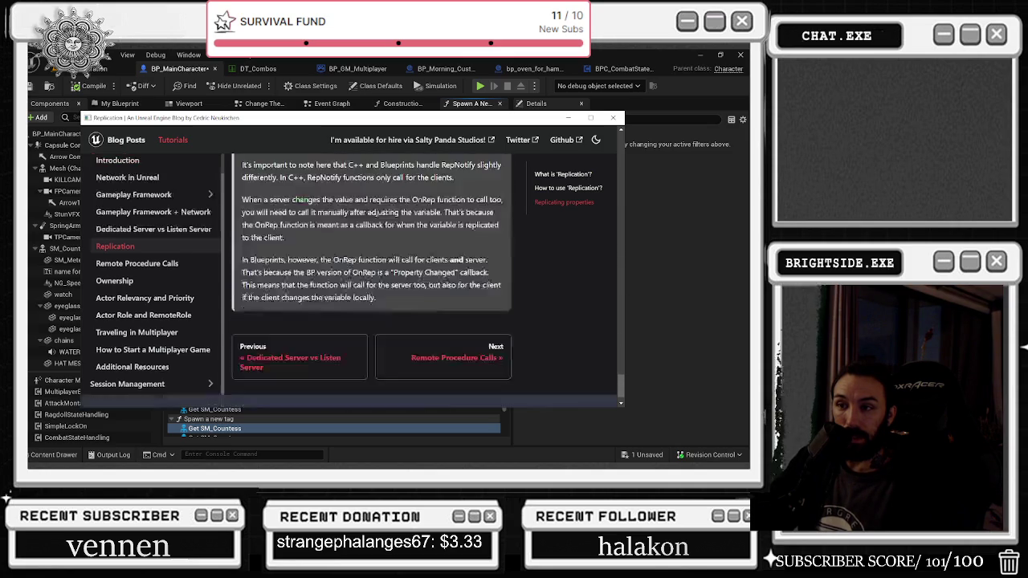
{"action": "left_click", "coordinate": [126, 233]}
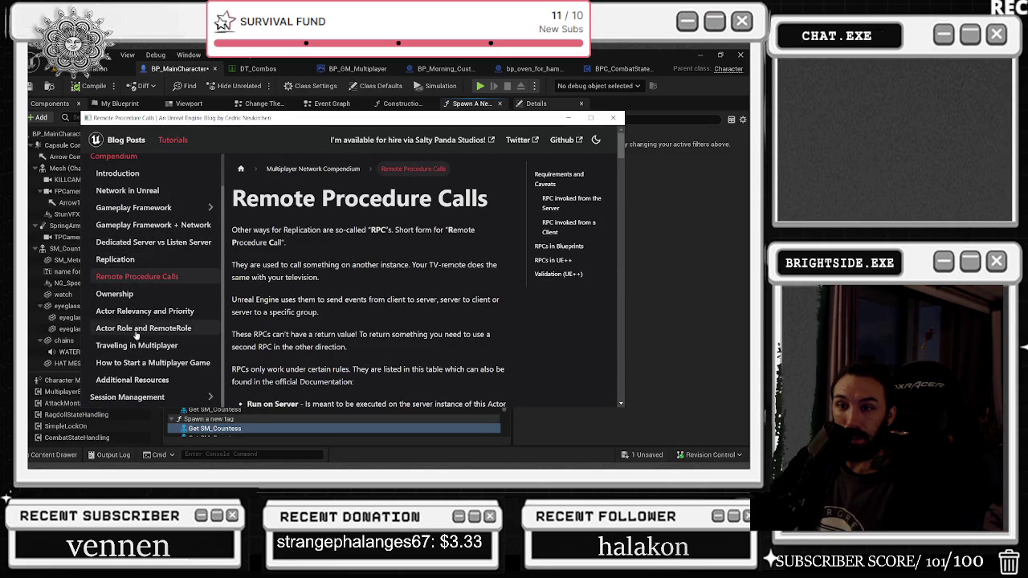
{"action": "left_click", "coordinate": [114, 291]}
{"action": "scroll", "coordinate": [451, 274], "scroll_direction": "down", "scroll_amount": 5}
{"action": "scroll", "coordinate": [451, 274], "scroll_direction": "down", "scroll_amount": 3}
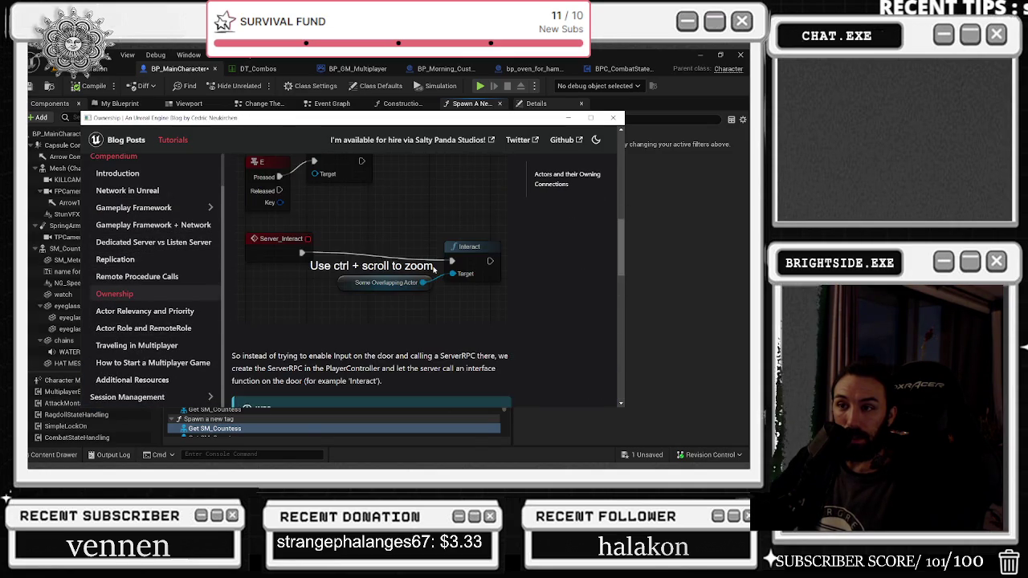
{"action": "scroll", "coordinate": [434, 270], "scroll_direction": "up", "scroll_amount": 2}
{"action": "scroll", "coordinate": [434, 270], "scroll_direction": "down", "scroll_amount": 10}
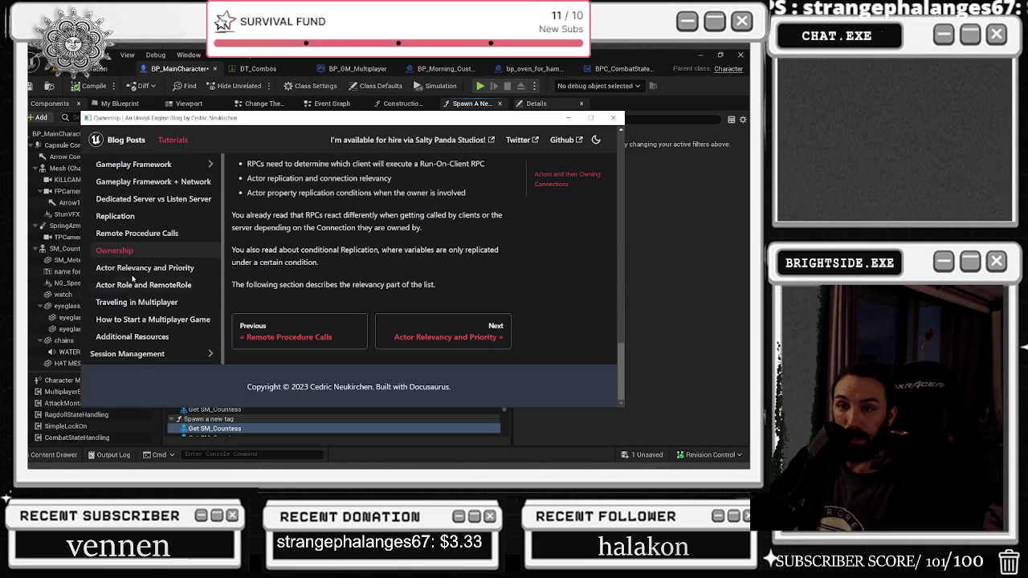
{"action": "left_click", "coordinate": [127, 354]}
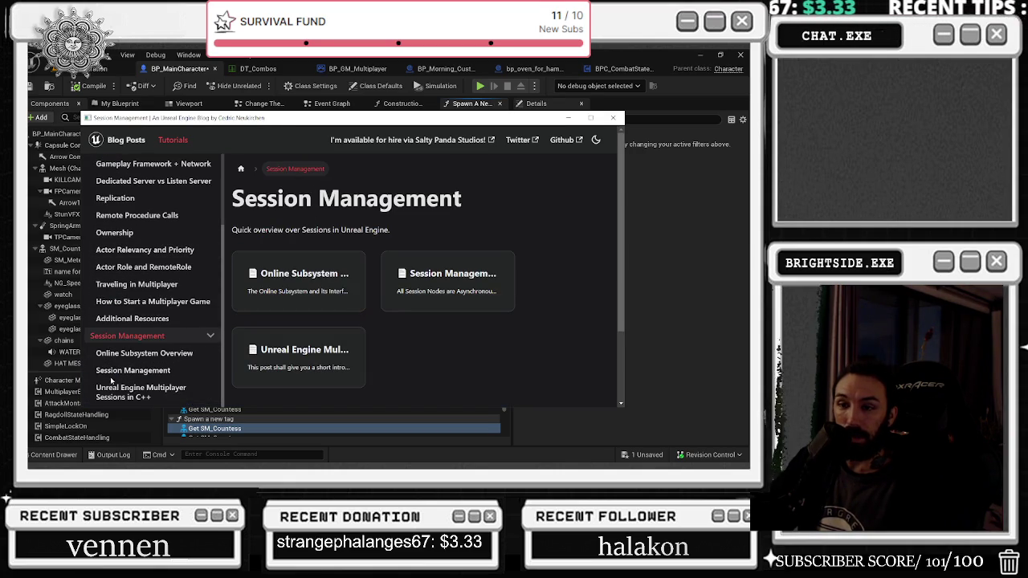
Step: Maximize the blog and read Network in Unreal, Replication, Multiplayer Sessions in C++ and Session Management
{"action": "scroll", "coordinate": [145, 305], "scroll_direction": "up", "scroll_amount": 3}
{"action": "left_click", "coordinate": [139, 229]}
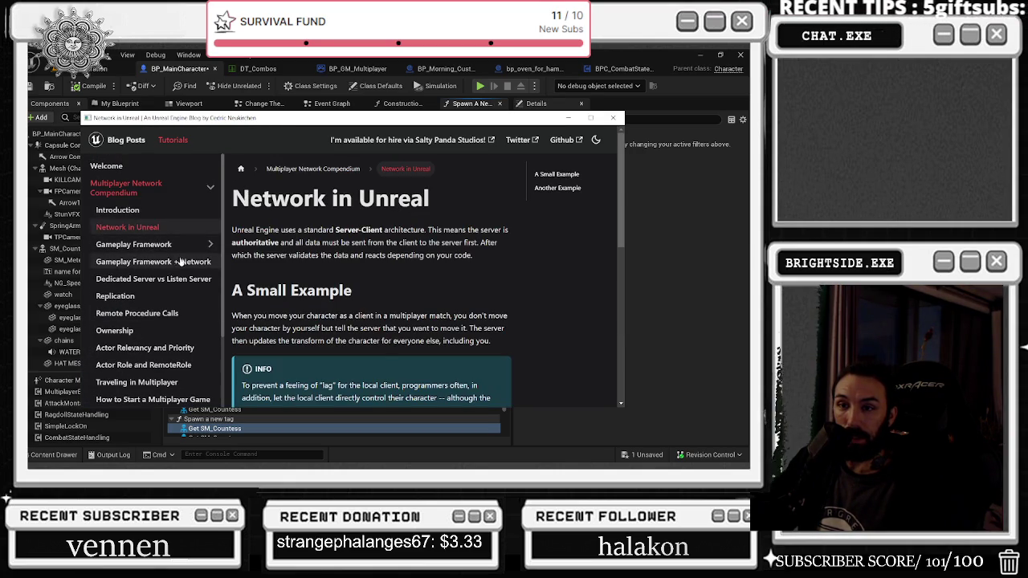
{"action": "left_click", "coordinate": [120, 295]}
{"action": "scroll", "coordinate": [421, 291], "scroll_direction": "down", "scroll_amount": 8}
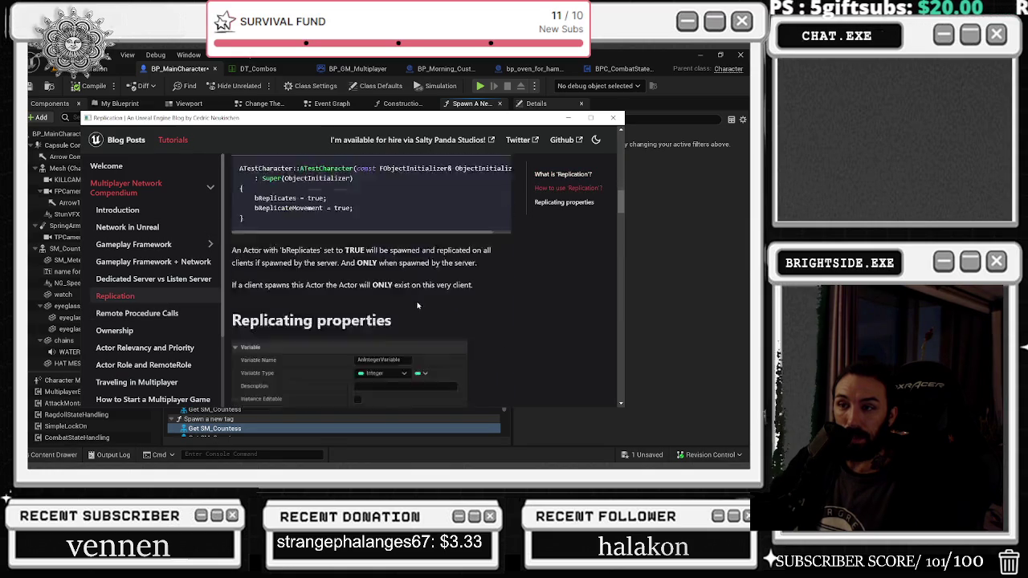
{"action": "scroll", "coordinate": [421, 292], "scroll_direction": "down", "scroll_amount": 10}
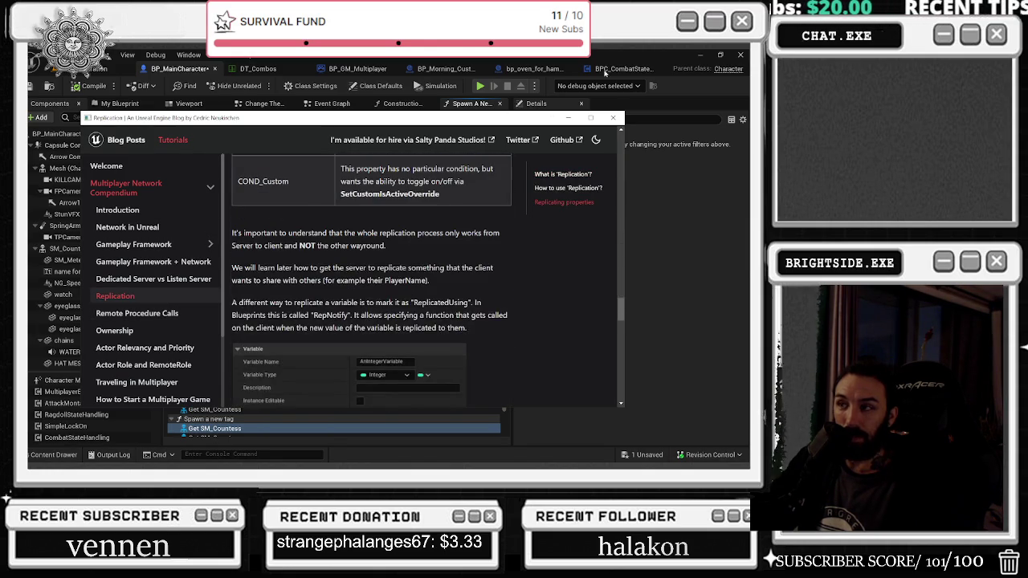
{"action": "left_click", "coordinate": [592, 118]}
{"action": "scroll", "coordinate": [88, 256], "scroll_direction": "down", "scroll_amount": 15}
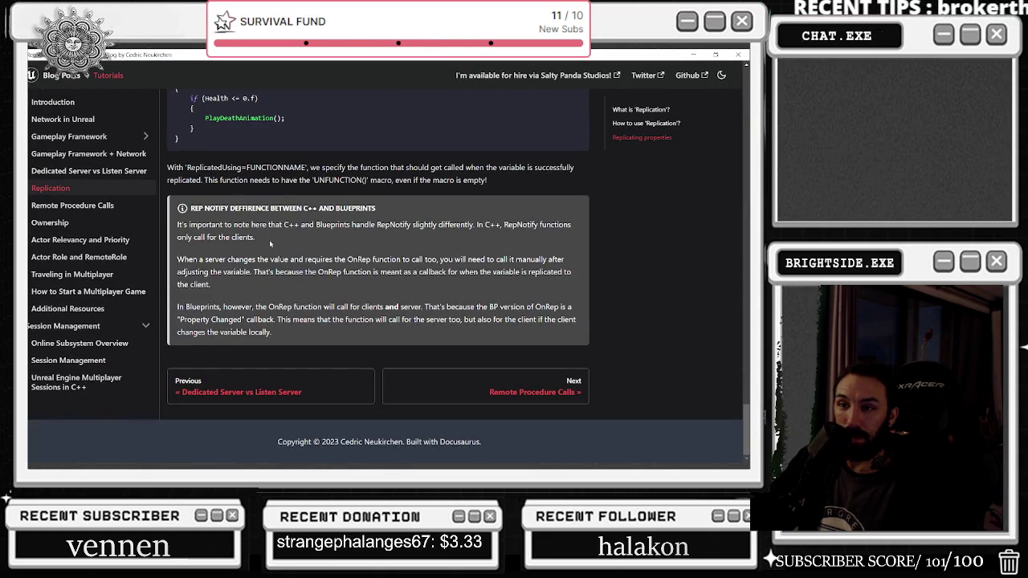
{"action": "left_click", "coordinate": [71, 384]}
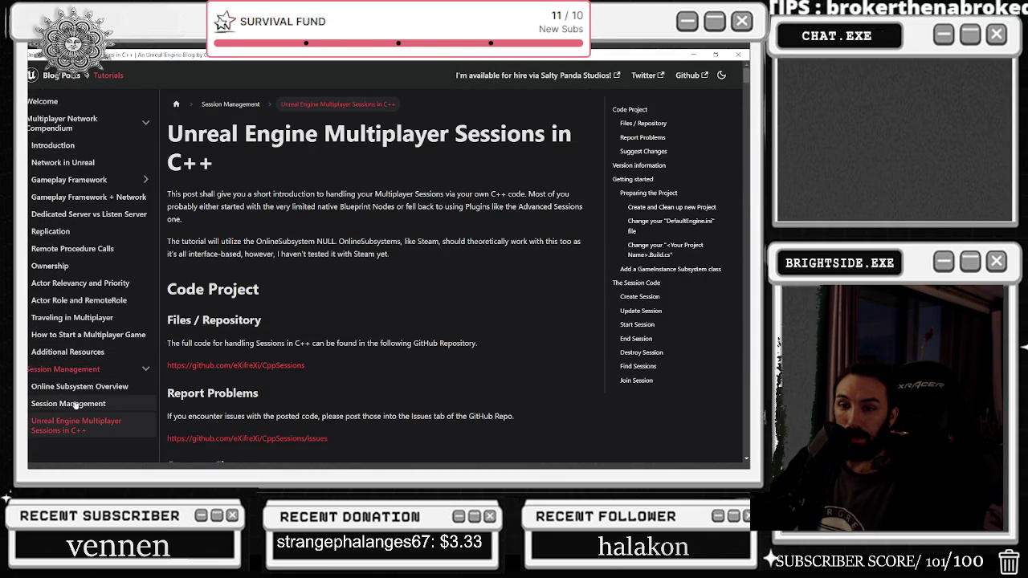
{"action": "left_click", "coordinate": [75, 400]}
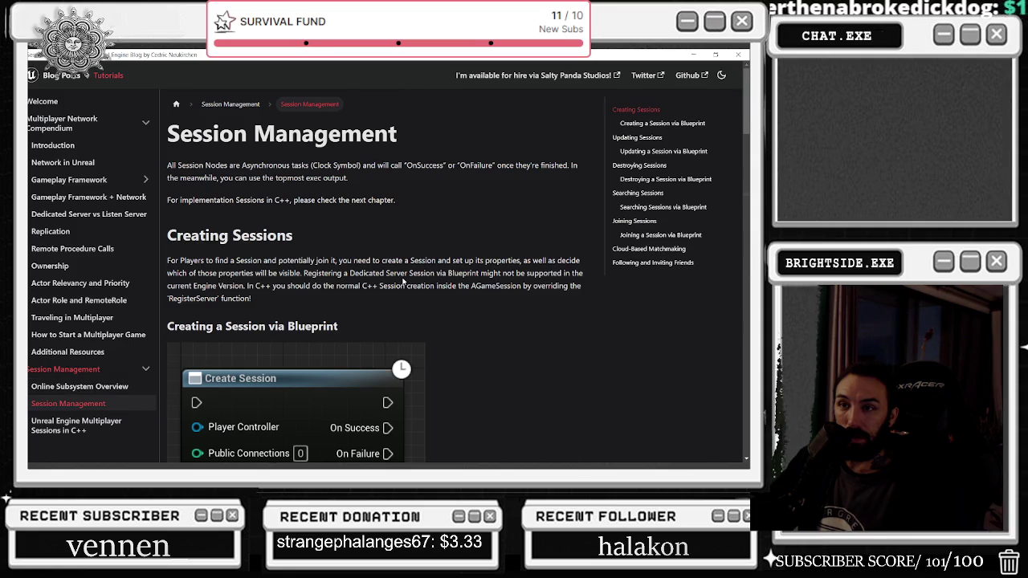
{"action": "scroll", "coordinate": [81, 337], "scroll_direction": "down", "scroll_amount": 5}
Step: From the Multiplayer Network Compendium overview, review the Replication and Network in Unreal articles
{"action": "left_click", "coordinate": [62, 124]}
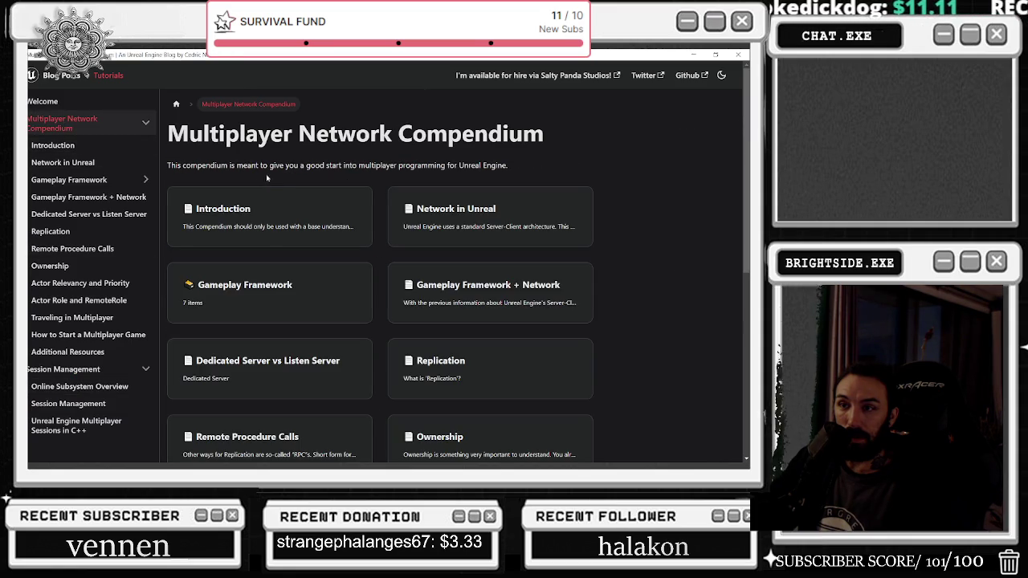
{"action": "scroll", "coordinate": [315, 207], "scroll_direction": "down", "scroll_amount": 4}
{"action": "scroll", "coordinate": [316, 258], "scroll_direction": "up", "scroll_amount": 2}
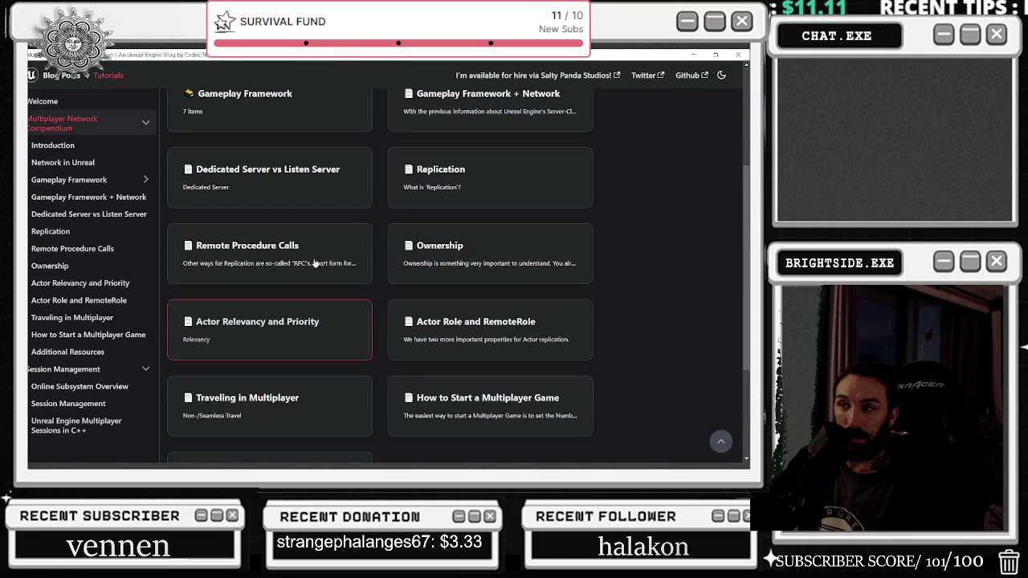
{"action": "left_click", "coordinate": [466, 175]}
{"action": "scroll", "coordinate": [455, 231], "scroll_direction": "down", "scroll_amount": 3}
{"action": "scroll", "coordinate": [455, 232], "scroll_direction": "up", "scroll_amount": 5}
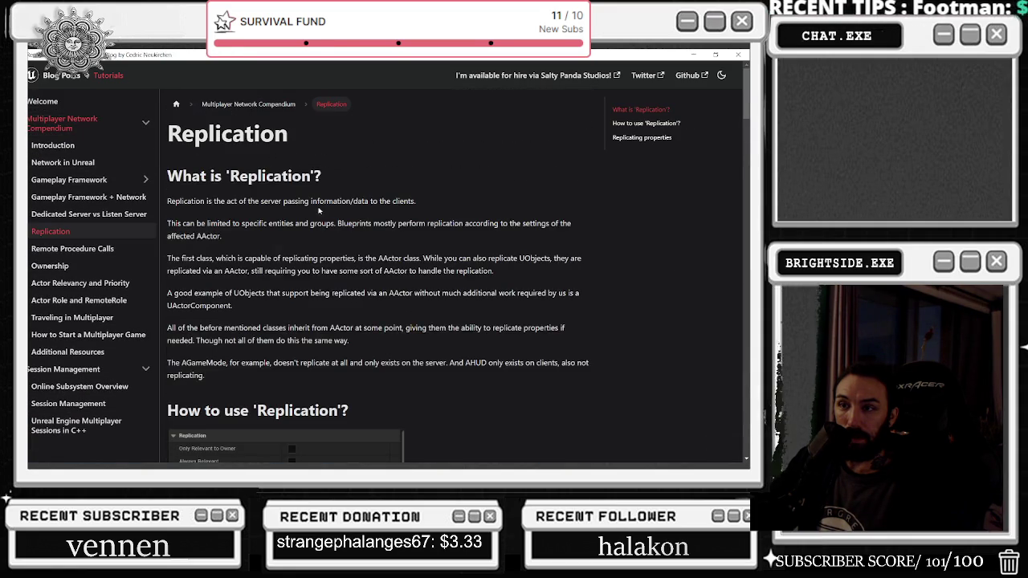
{"action": "left_click", "coordinate": [248, 104]}
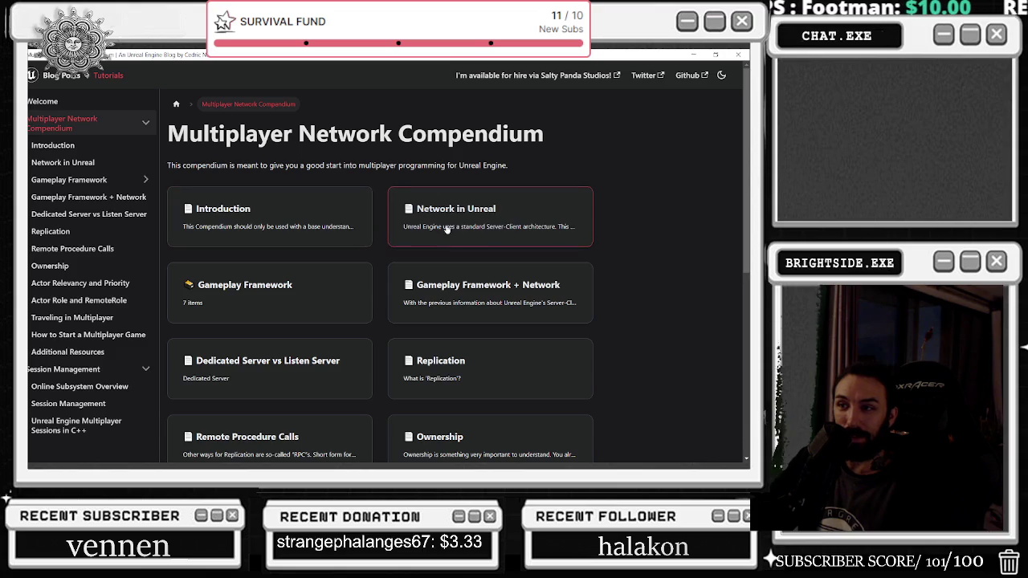
{"action": "left_click", "coordinate": [441, 239]}
{"action": "scroll", "coordinate": [440, 239], "scroll_direction": "down", "scroll_amount": 5}
{"action": "scroll", "coordinate": [441, 239], "scroll_direction": "up", "scroll_amount": 5}
{"action": "left_click", "coordinate": [237, 105]}
Step: Read the Gameplay Framework and Gameplay Framework + Network articles
{"action": "left_click", "coordinate": [278, 291]}
{"action": "scroll", "coordinate": [375, 157], "scroll_direction": "down", "scroll_amount": 10}
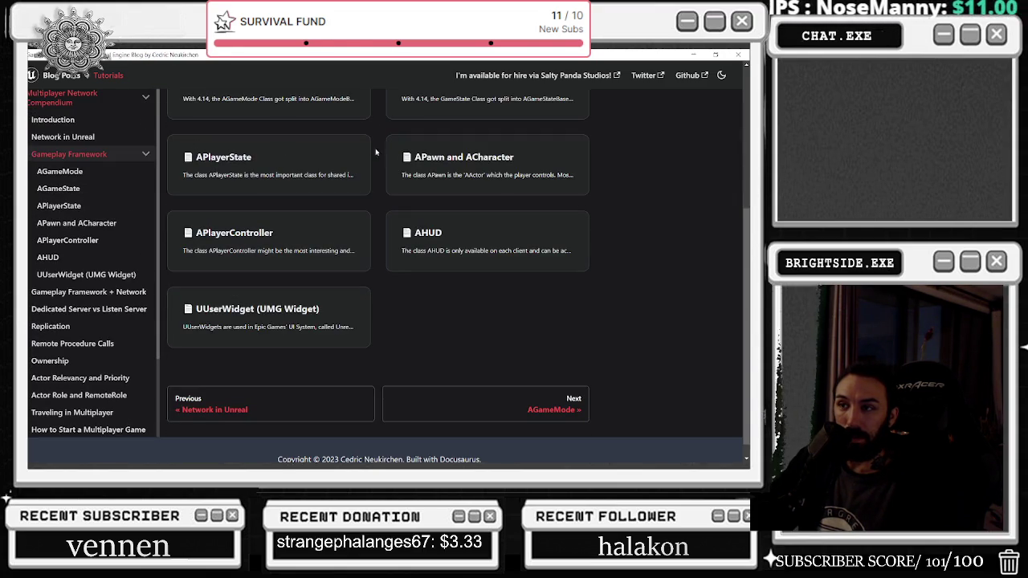
{"action": "scroll", "coordinate": [336, 266], "scroll_direction": "up", "scroll_amount": 3}
{"action": "scroll", "coordinate": [328, 248], "scroll_direction": "up", "scroll_amount": 2}
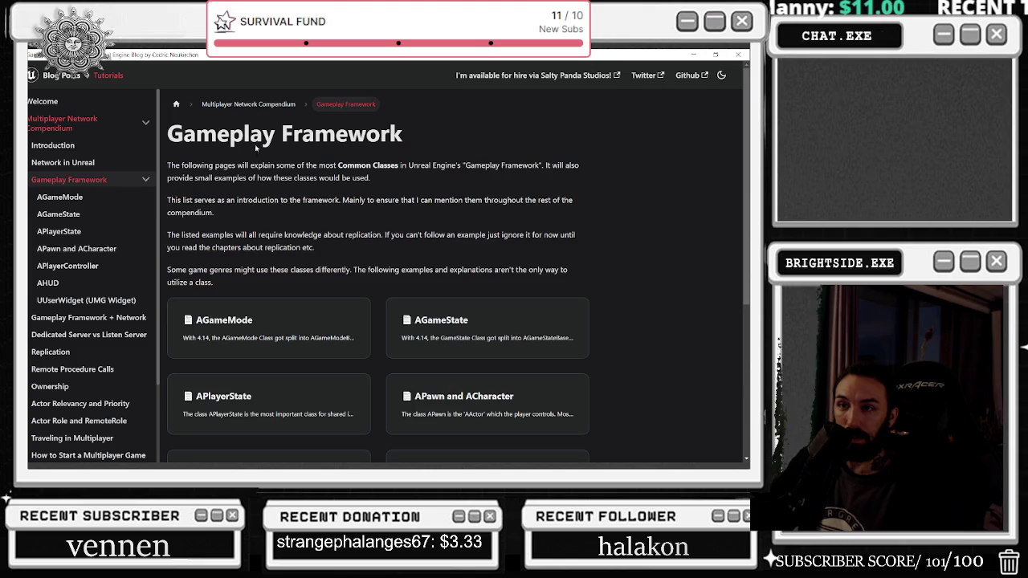
{"action": "left_click", "coordinate": [264, 105]}
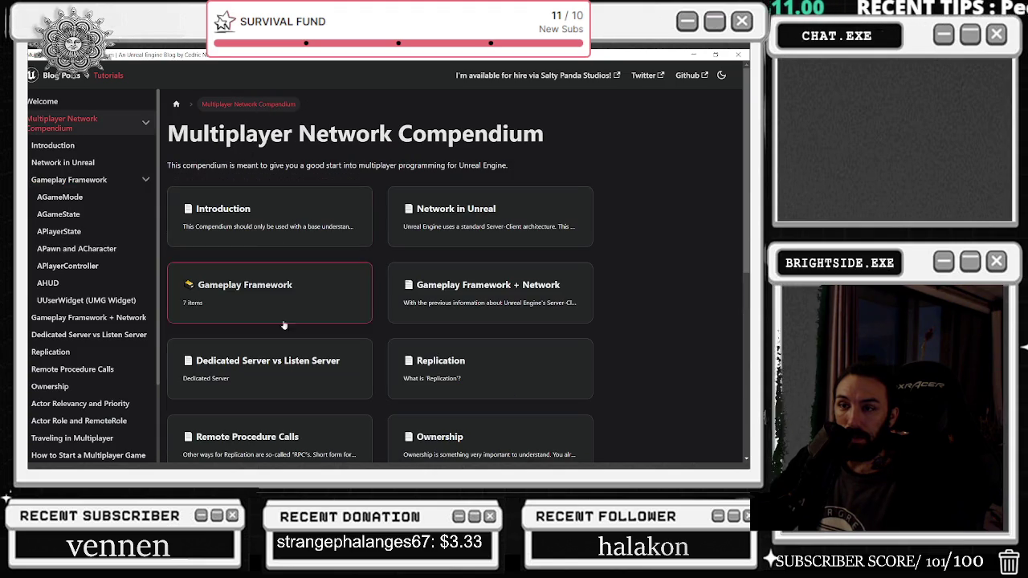
{"action": "left_click", "coordinate": [476, 311]}
{"action": "scroll", "coordinate": [372, 229], "scroll_direction": "down", "scroll_amount": 4}
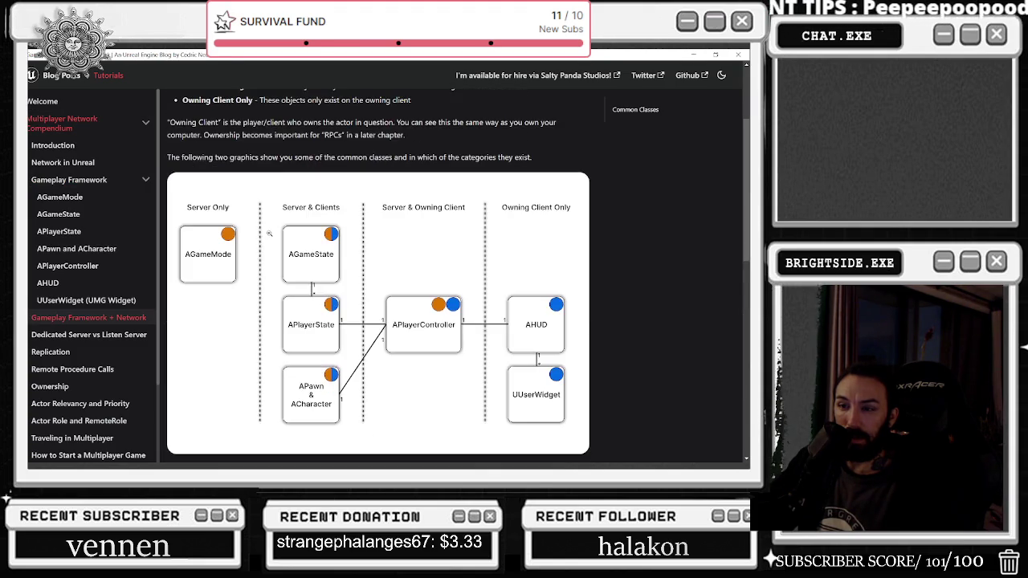
{"action": "scroll", "coordinate": [371, 229], "scroll_direction": "up", "scroll_amount": 3}
Step: Highlight the Gameplay Framework + Network heading and the Server Only, Server & Clients category lines
{"action": "left_click_drag", "start_coordinate": [167, 134], "coordinate": [592, 140]}
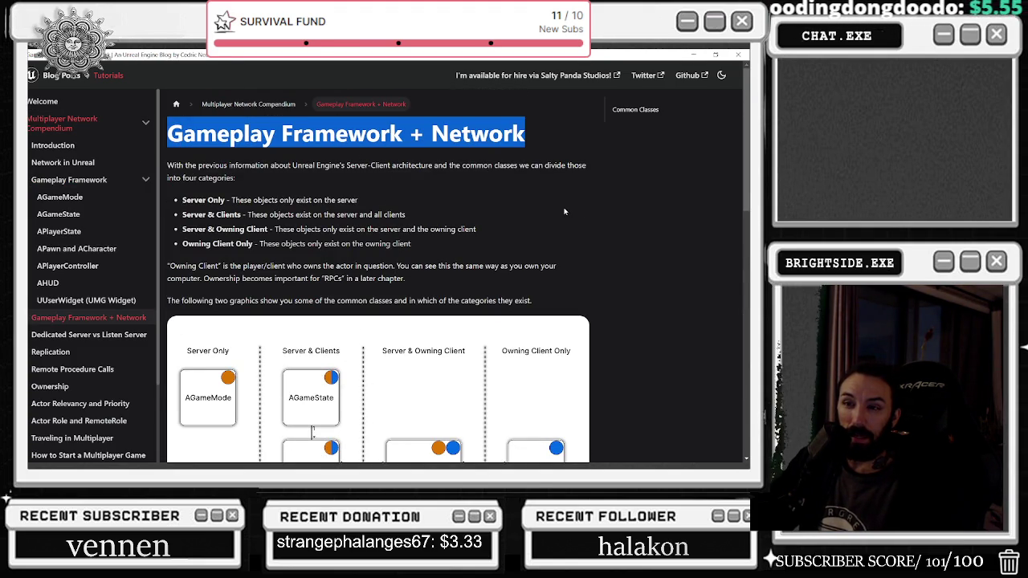
{"action": "scroll", "coordinate": [378, 265], "scroll_direction": "down", "scroll_amount": 1}
{"action": "mouse_move", "coordinate": [182, 151]}
{"action": "left_mouse_down"}
{"action": "mouse_move", "coordinate": [247, 166]}
{"action": "mouse_move", "coordinate": [293, 153]}
{"action": "left_mouse_up"}
{"action": "mouse_move", "coordinate": [185, 166]}
{"action": "left_mouse_down"}
{"action": "mouse_move", "coordinate": [240, 166]}
{"action": "mouse_move", "coordinate": [248, 196]}
{"action": "mouse_move", "coordinate": [267, 181]}
{"action": "left_mouse_up"}
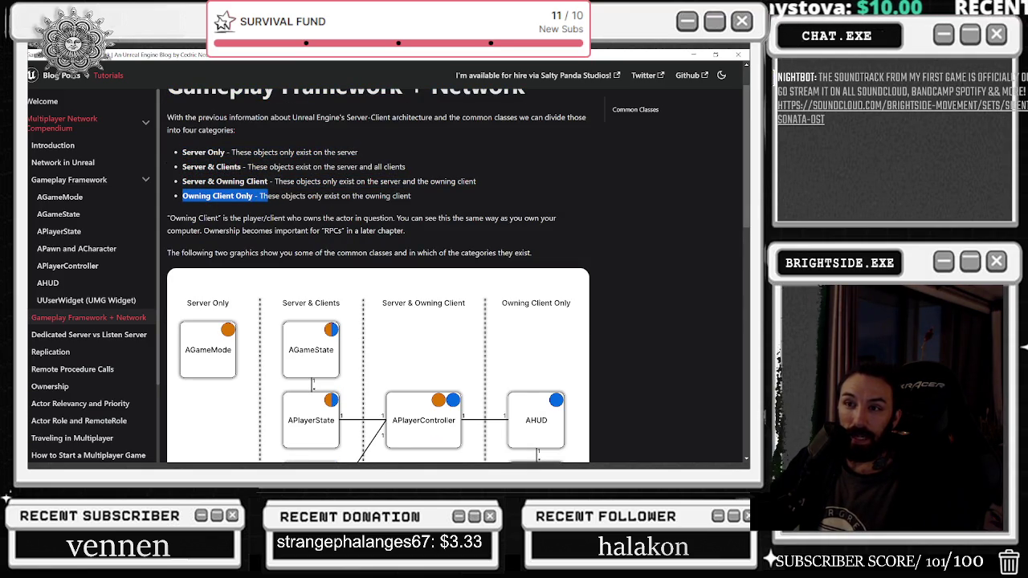
{"action": "mouse_move", "coordinate": [179, 152]}
{"action": "left_mouse_down"}
{"action": "mouse_move", "coordinate": [434, 198]}
{"action": "mouse_move", "coordinate": [423, 182]}
{"action": "mouse_move", "coordinate": [430, 197]}
{"action": "left_mouse_up"}
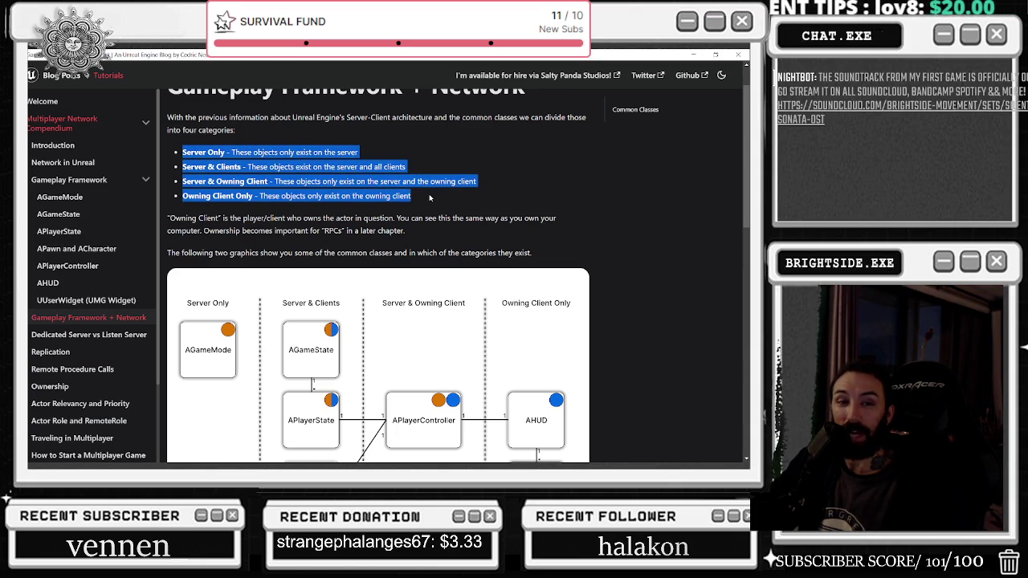
Step: Enlarge the common classes diagram, then close the blog window
{"action": "scroll", "coordinate": [440, 188], "scroll_direction": "down", "scroll_amount": 1}
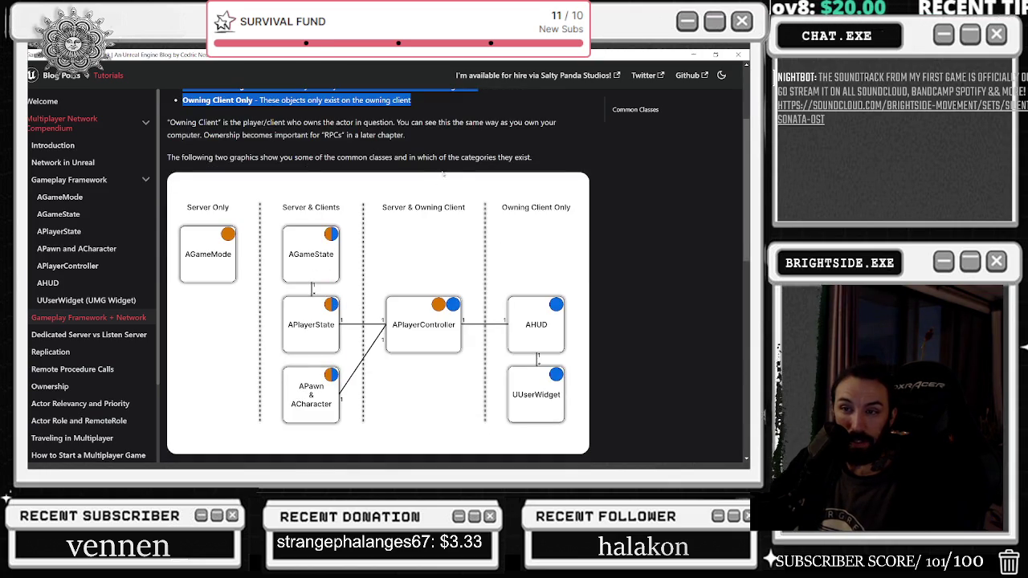
{"action": "left_click", "coordinate": [219, 256]}
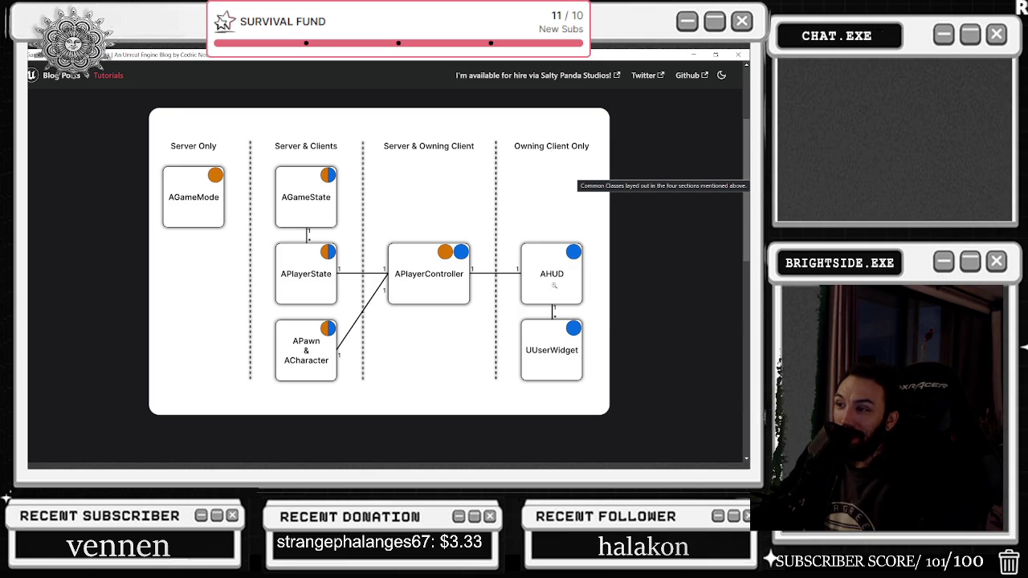
{"action": "left_click", "coordinate": [739, 55]}
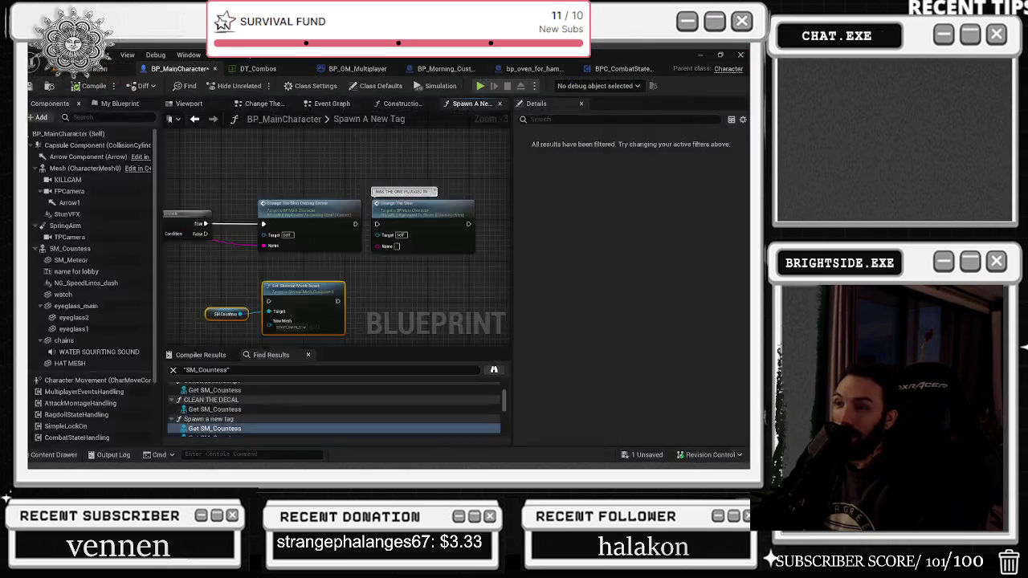
{"action": "key", "text": "alt+Tab"}
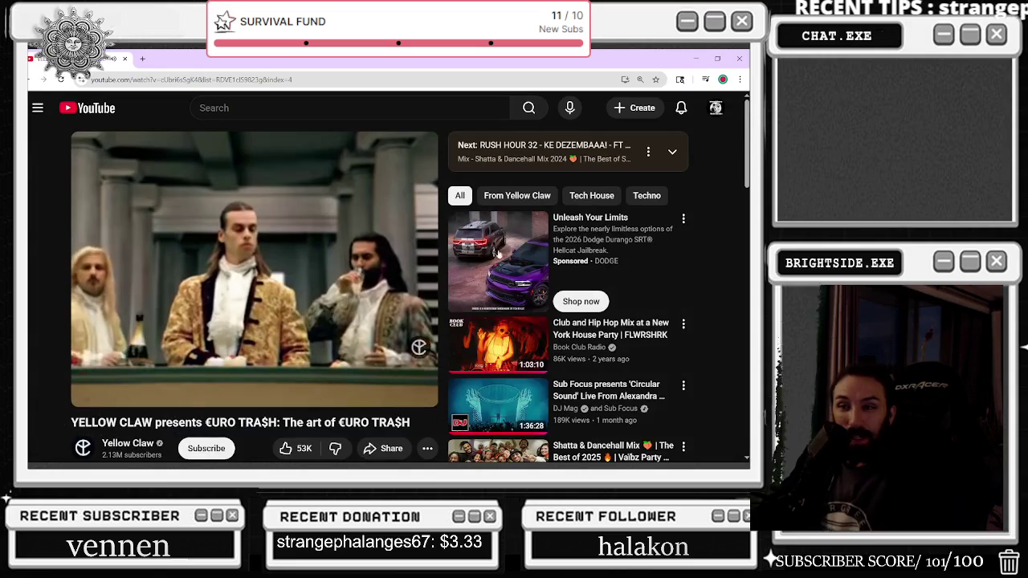
{"action": "left_click", "coordinate": [696, 56]}
{"action": "mouse_move", "coordinate": [361, 281]}
{"action": "left_mouse_down"}
{"action": "mouse_move", "coordinate": [485, 278]}
{"action": "mouse_move", "coordinate": [347, 219]}
{"action": "mouse_move", "coordinate": [440, 284]}
{"action": "mouse_move", "coordinate": [431, 291]}
{"action": "left_mouse_up"}
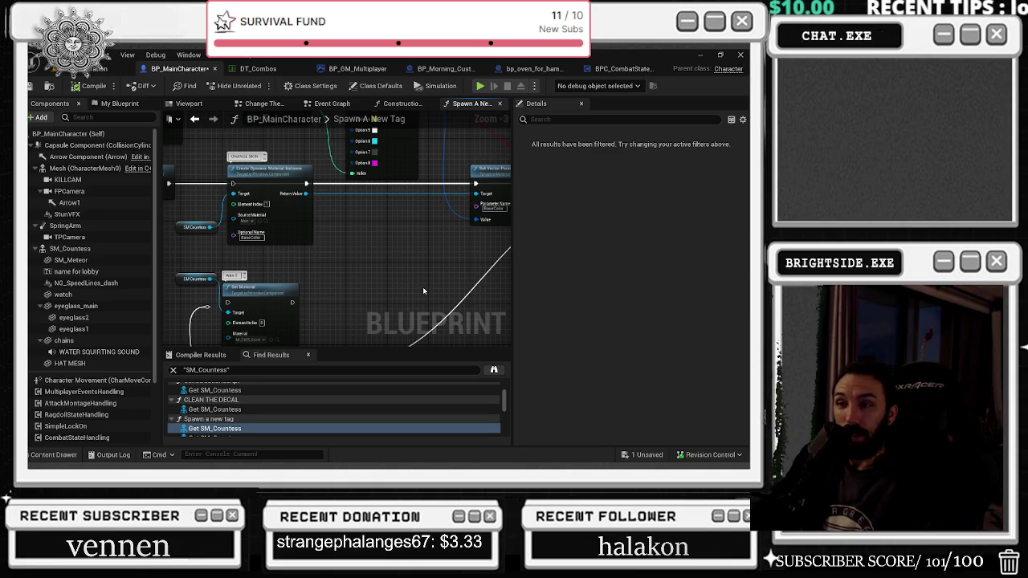
{"action": "left_click_drag", "start_coordinate": [388, 235], "coordinate": [416, 261]}
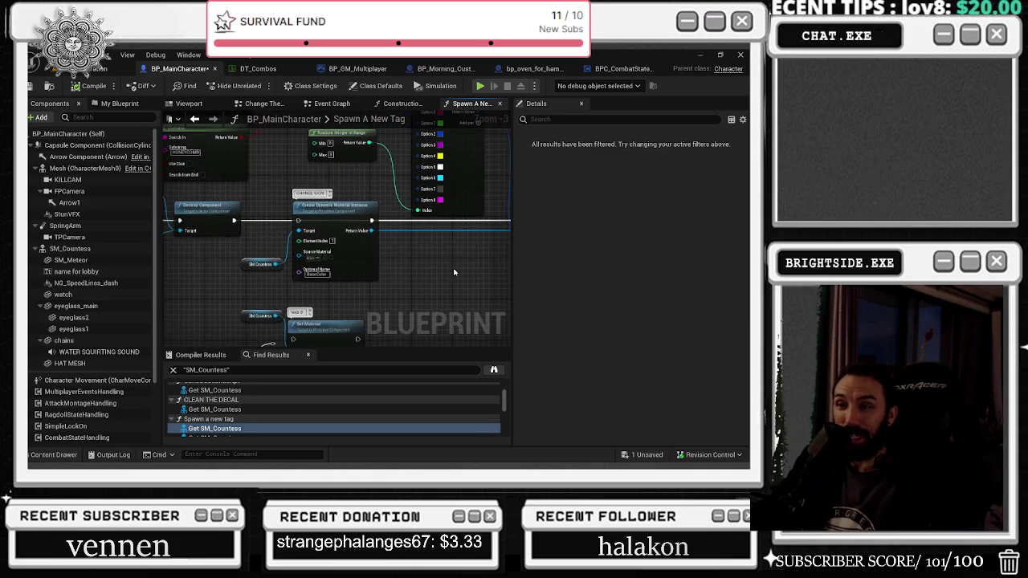
{"action": "left_click_drag", "start_coordinate": [260, 215], "coordinate": [371, 281]}
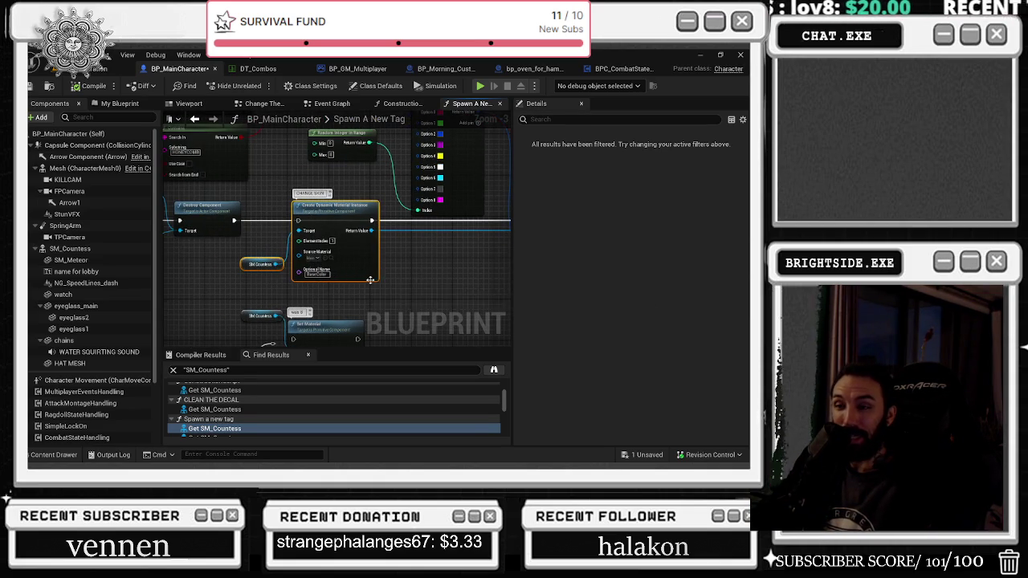
{"action": "scroll", "coordinate": [422, 276], "scroll_direction": "down", "scroll_amount": 2}
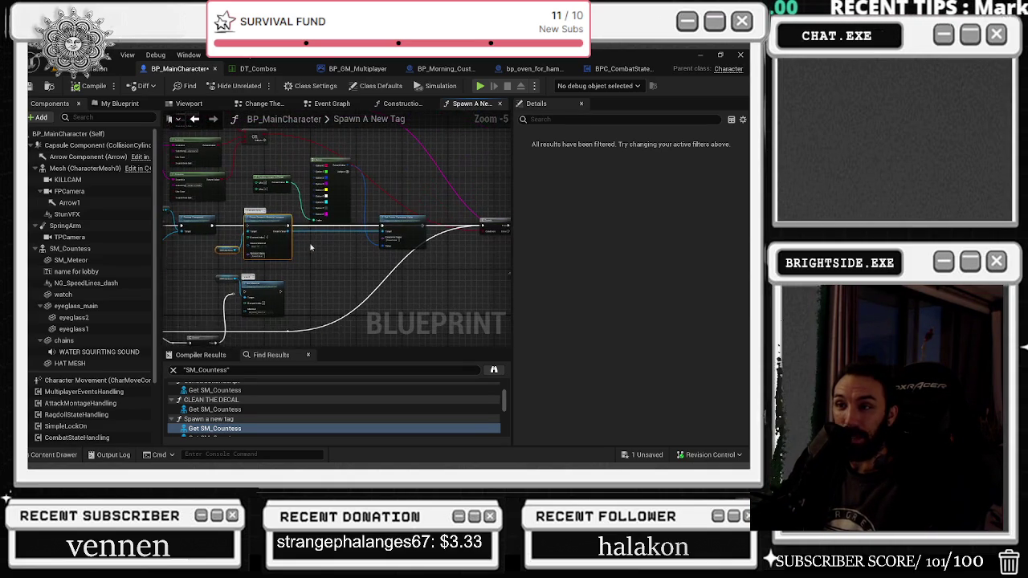
{"action": "scroll", "coordinate": [310, 226], "scroll_direction": "up", "scroll_amount": 1}
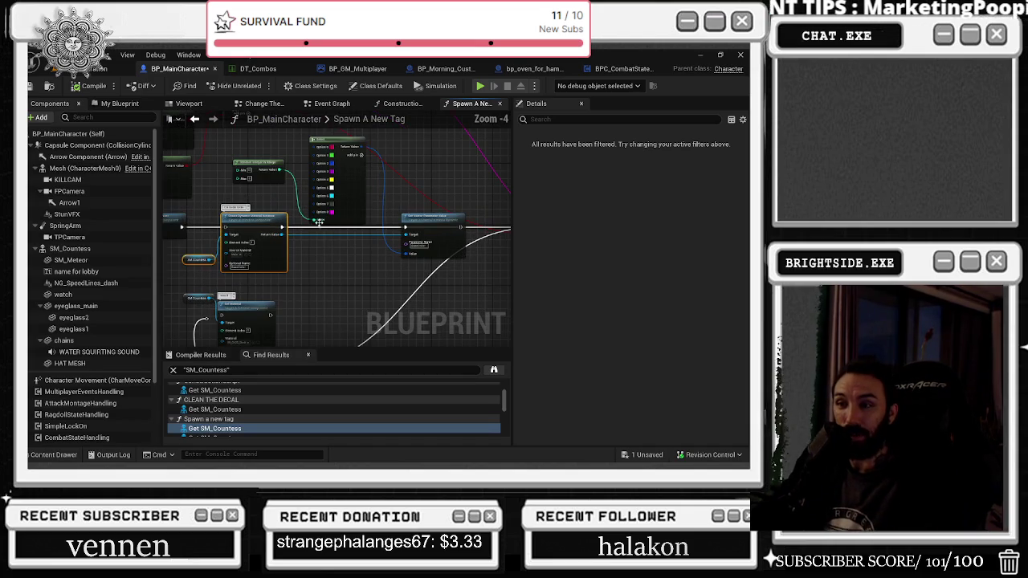
{"action": "left_click_drag", "start_coordinate": [304, 208], "coordinate": [354, 226]}
{"action": "mouse_move", "coordinate": [275, 178]}
{"action": "left_mouse_down"}
{"action": "mouse_move", "coordinate": [338, 289]}
{"action": "mouse_move", "coordinate": [478, 287]}
{"action": "left_mouse_up"}
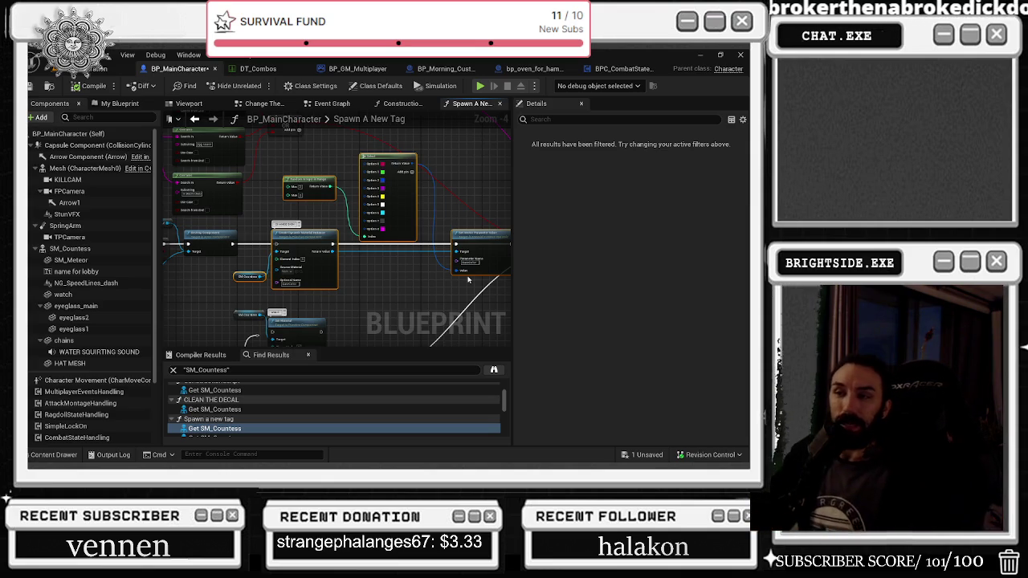
{"action": "left_click_drag", "start_coordinate": [338, 125], "coordinate": [338, 224]}
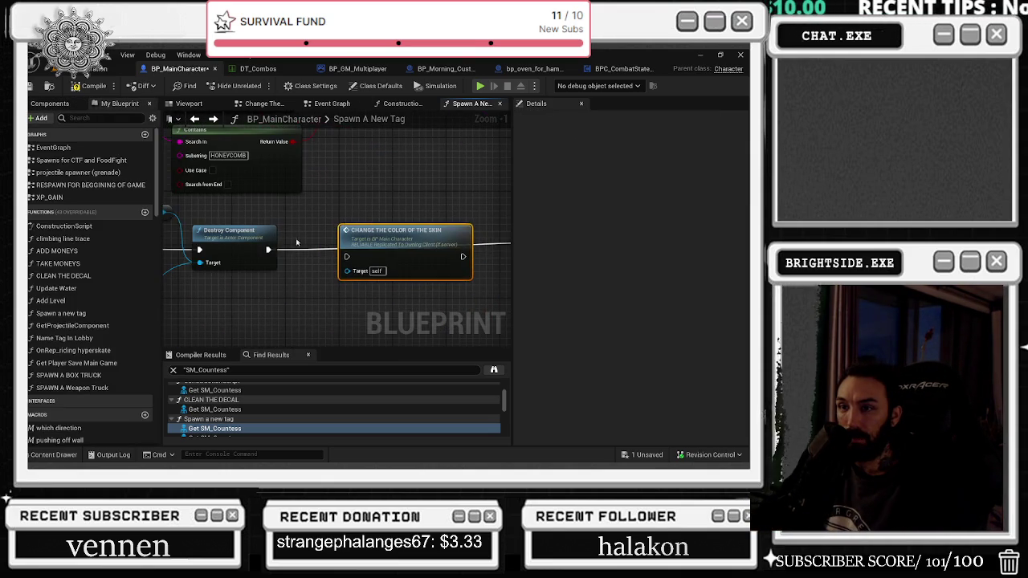
Step: Open the Change the Color of the Skin event's graph and save BP_MainCharacter plus all assets
{"action": "left_click_drag", "start_coordinate": [361, 257], "coordinate": [353, 251]}
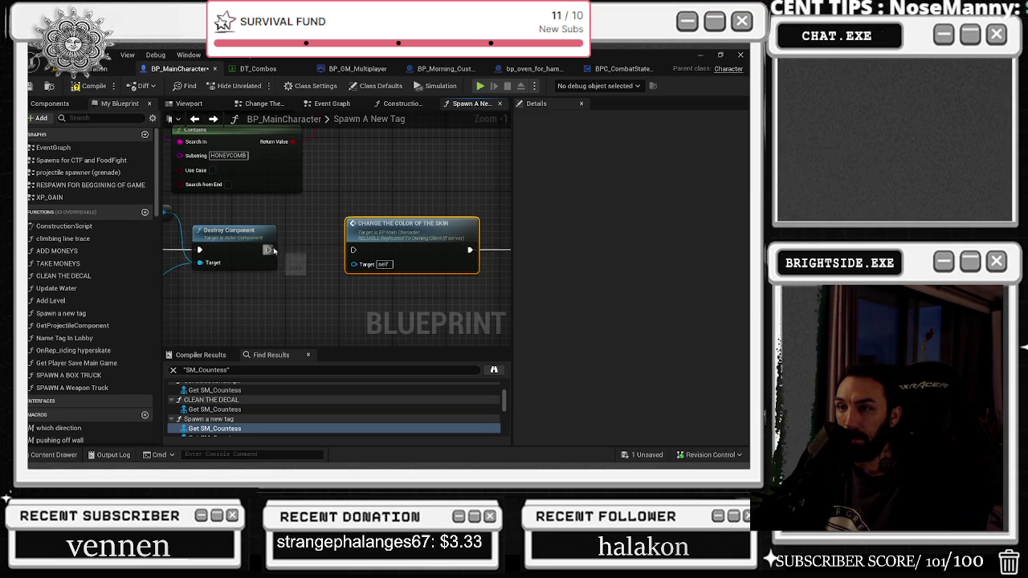
{"action": "double_click", "coordinate": [354, 252]}
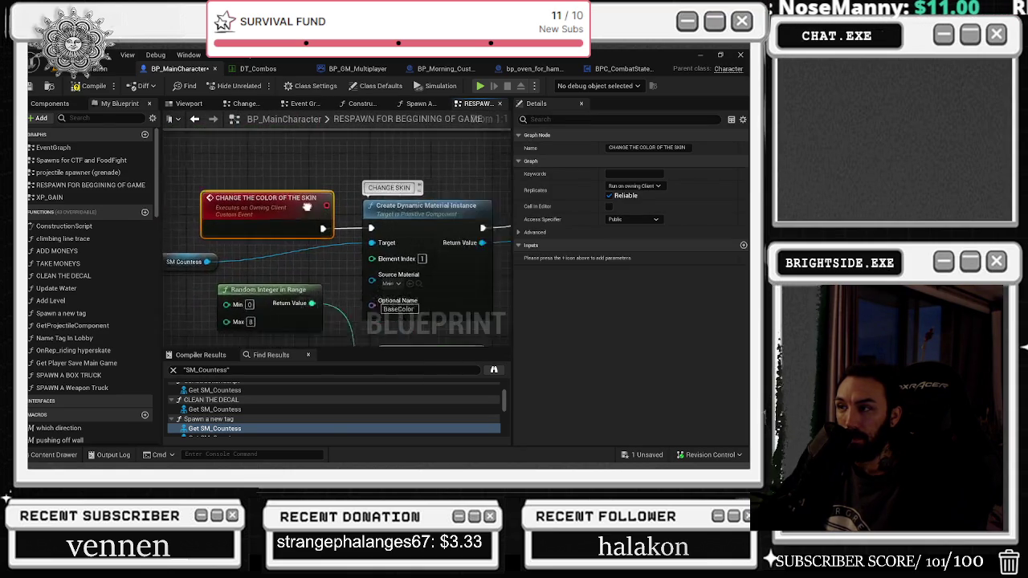
{"action": "left_click", "coordinate": [390, 163]}
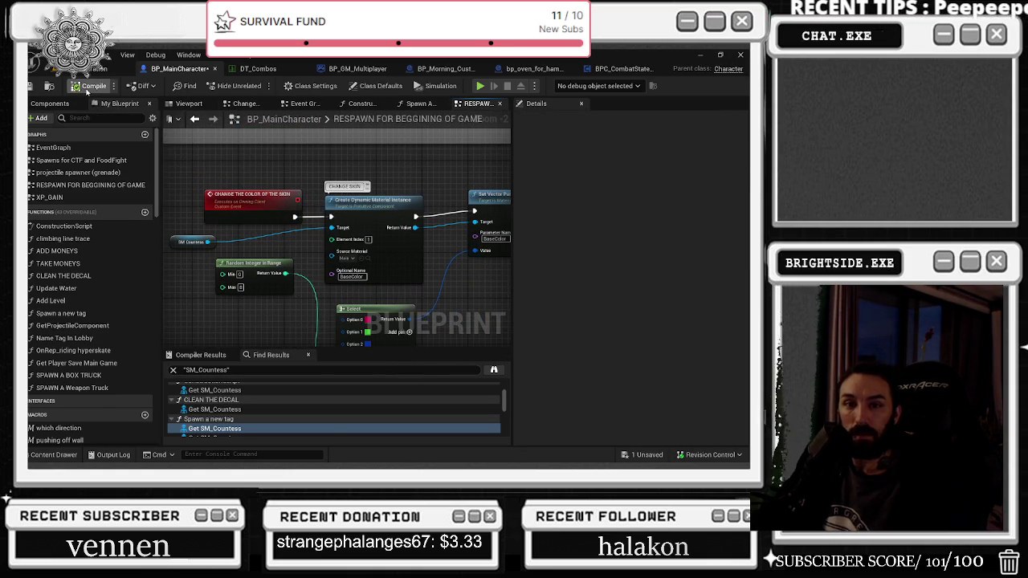
{"action": "left_click", "coordinate": [30, 88]}
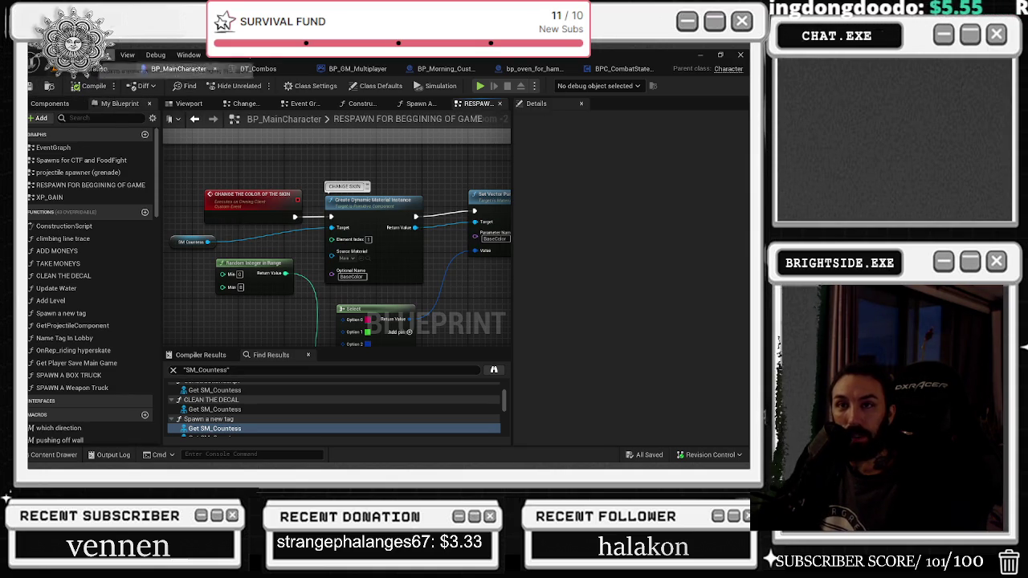
{"action": "key", "text": "ctrl+shift+s"}
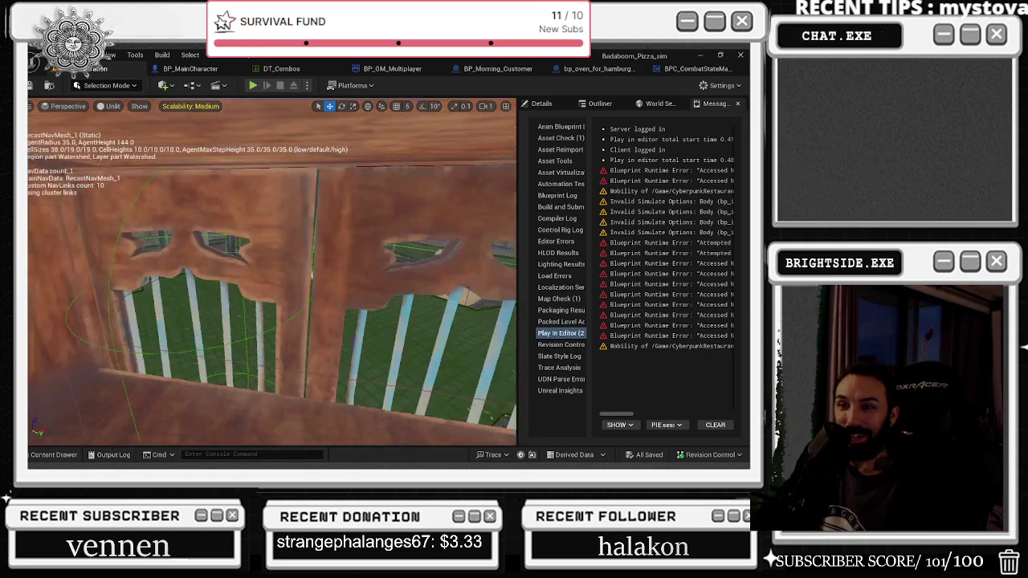
Step: Open the dresser's Blueprint from the level, save it, and return to the level editor
{"action": "left_click", "coordinate": [288, 217]}
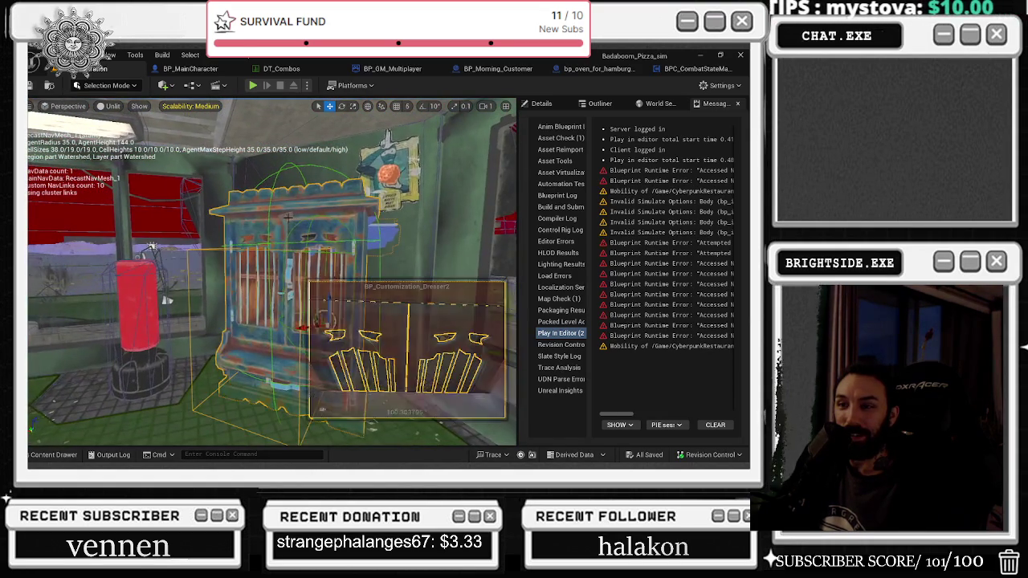
{"action": "key", "text": "ctrl+e"}
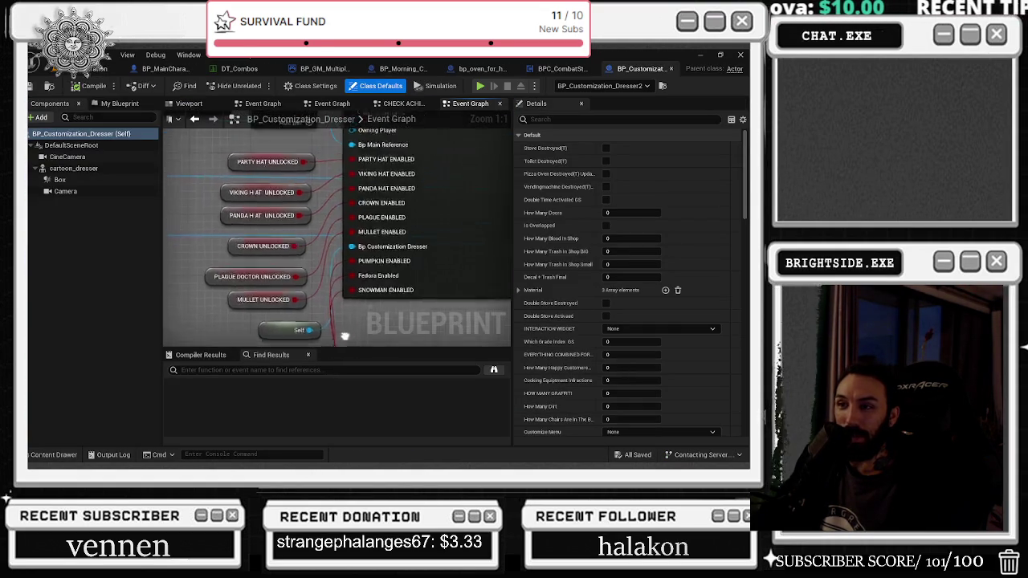
{"action": "left_click", "coordinate": [32, 85]}
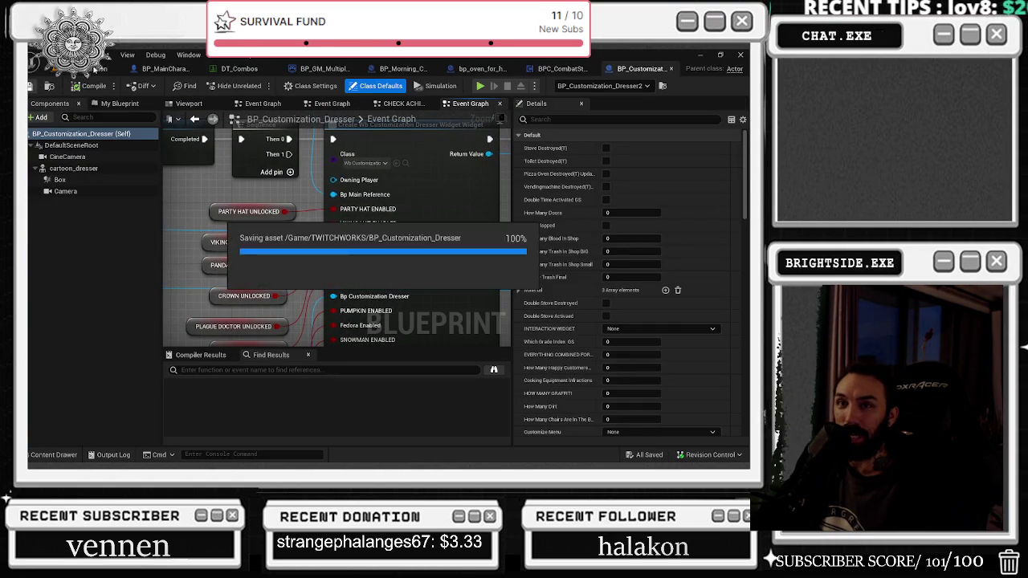
{"action": "left_click", "coordinate": [97, 69]}
Step: Run a multiplayer Play-In-Editor test, toggling camera views and walking the chef, then stop it
{"action": "left_click", "coordinate": [252, 85]}
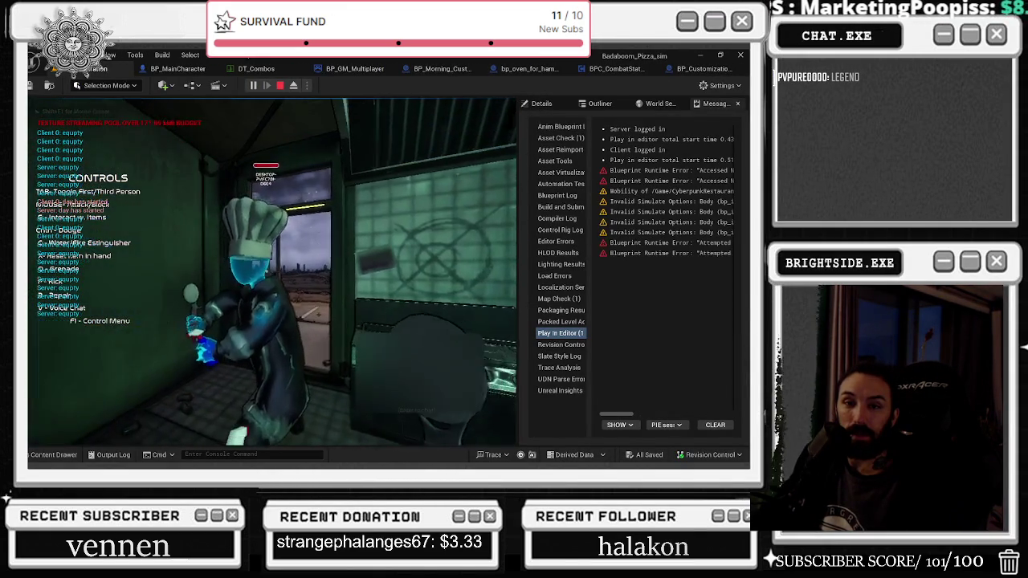
{"action": "key", "text": "Tab"}
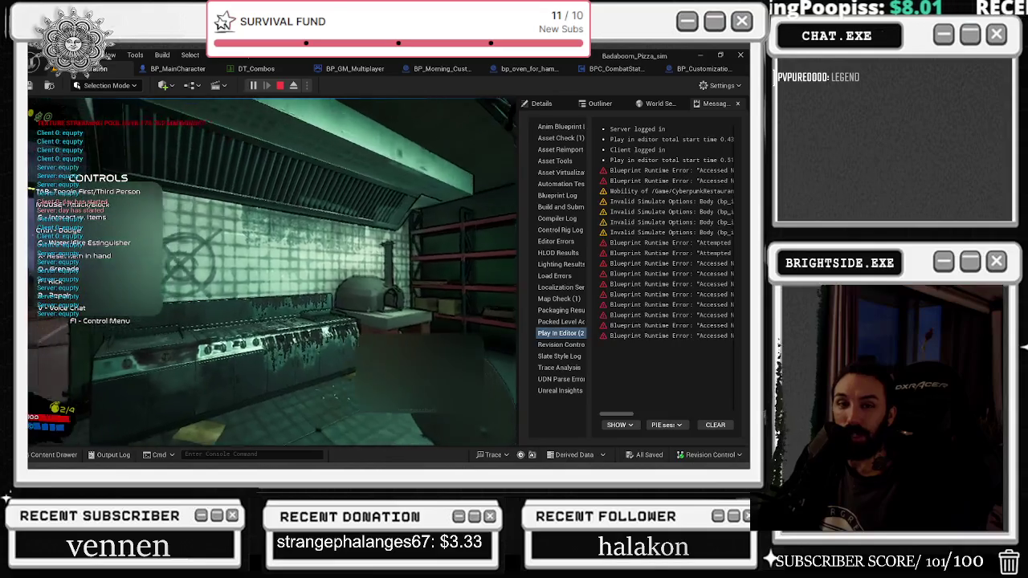
{"action": "key", "text": "Tab"}
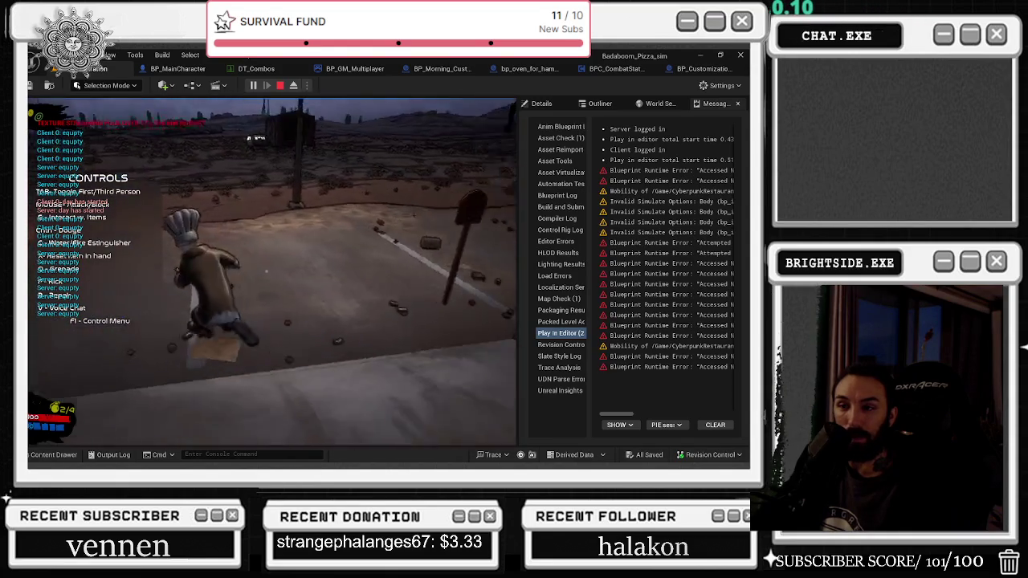
{"action": "key", "text": "shift+F1"}
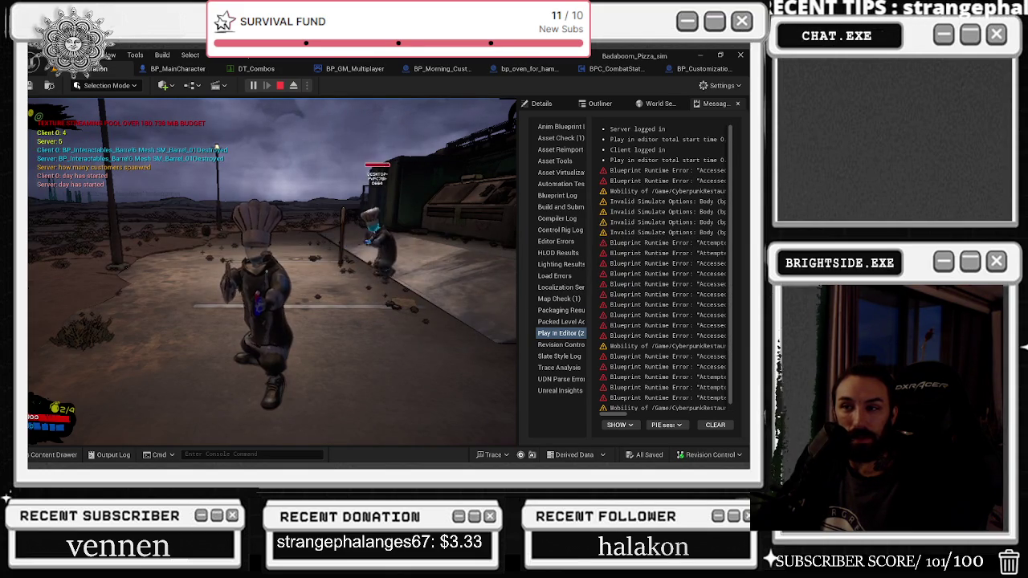
{"action": "key", "text": "alt+Tab"}
{"action": "key", "text": "w"}
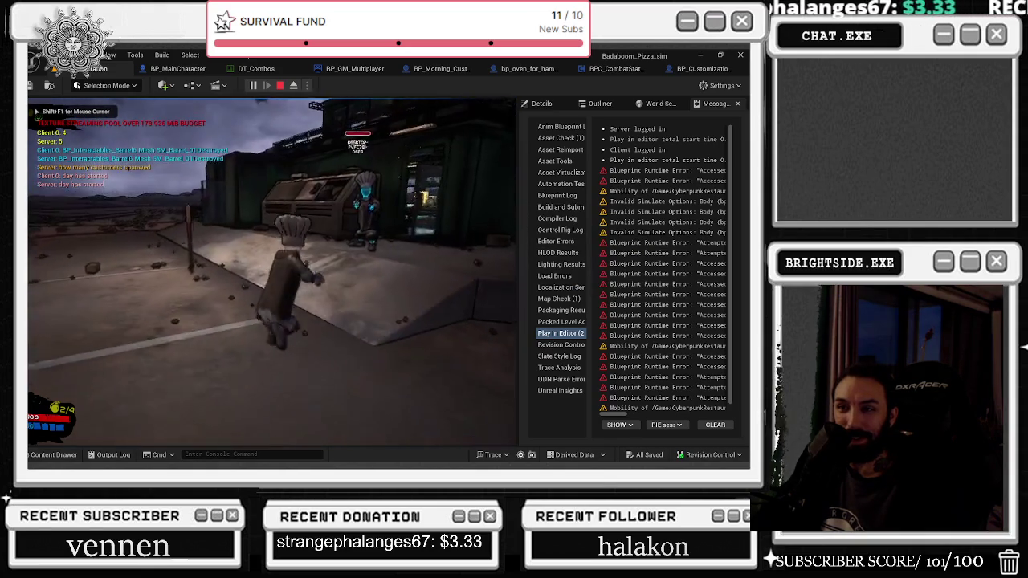
{"action": "key", "text": "s"}
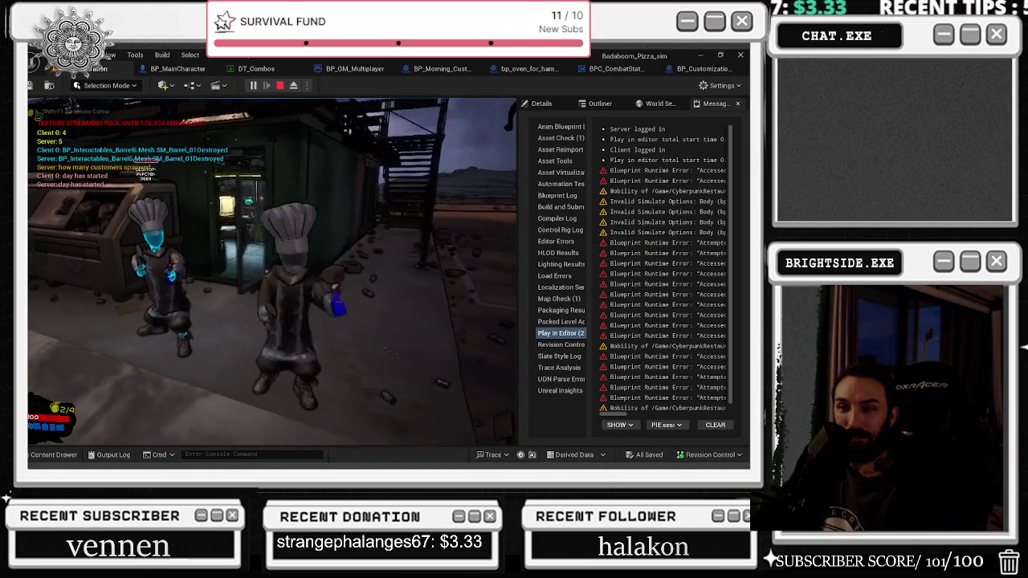
{"action": "key", "text": "s"}
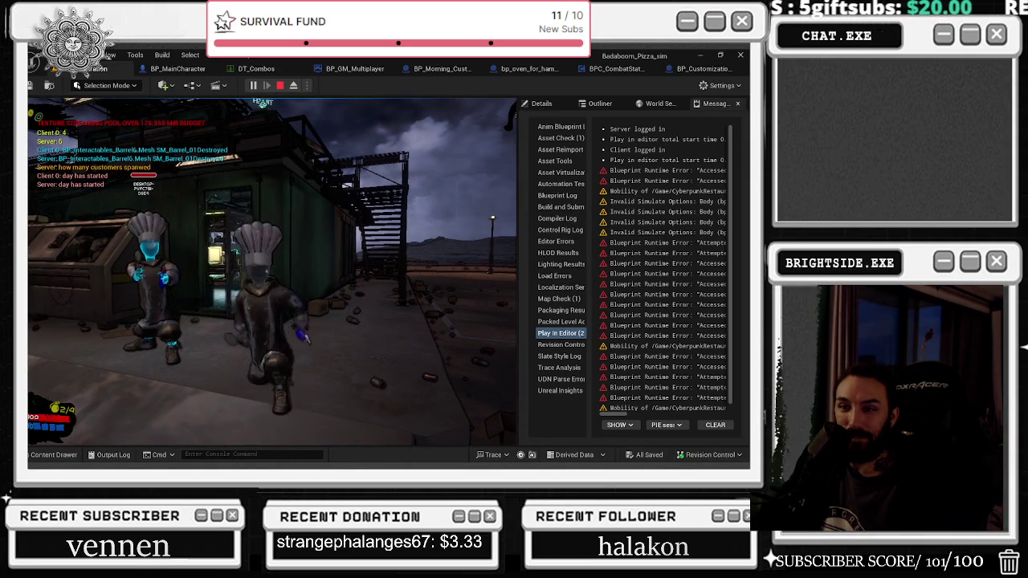
{"action": "key", "text": "Escape"}
{"action": "left_click", "coordinate": [177, 68]}
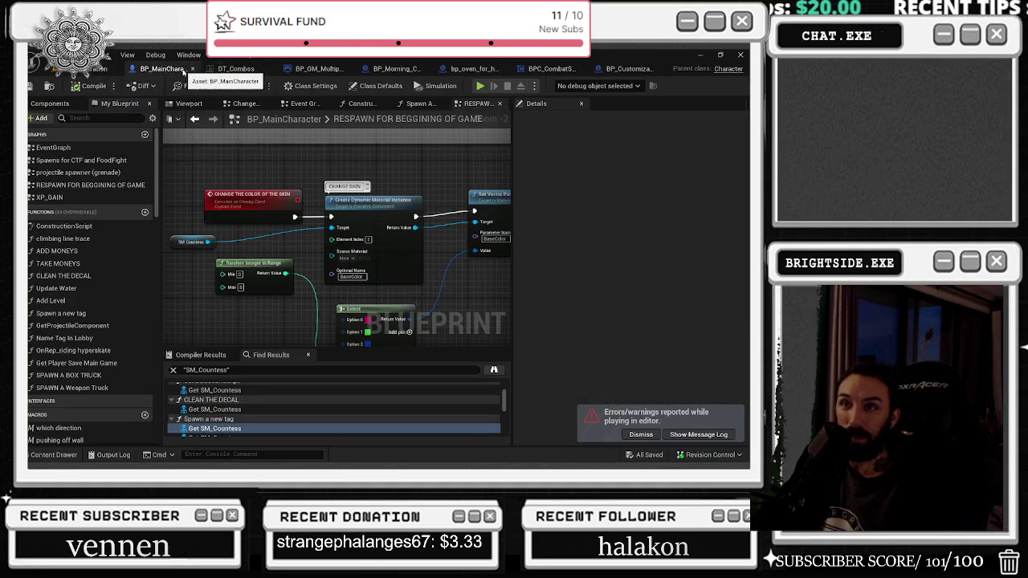
Step: Rewire the execution chain around the skin-colour call node and delete that node
{"action": "scroll", "coordinate": [454, 215], "scroll_direction": "down", "scroll_amount": 2}
{"action": "left_click_drag", "start_coordinate": [454, 215], "coordinate": [454, 221]}
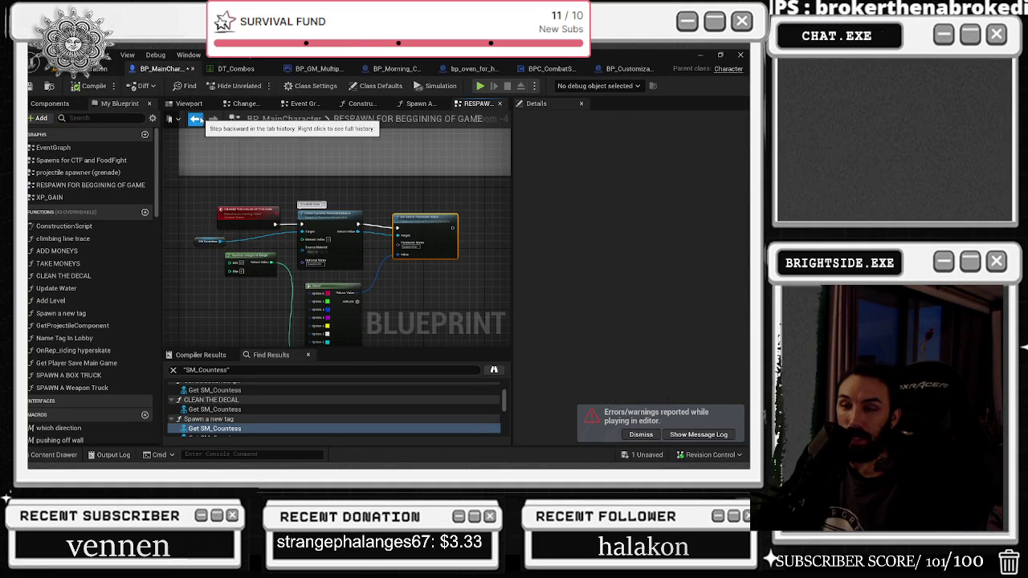
{"action": "left_click", "coordinate": [194, 118]}
{"action": "scroll", "coordinate": [341, 279], "scroll_direction": "down", "scroll_amount": 3}
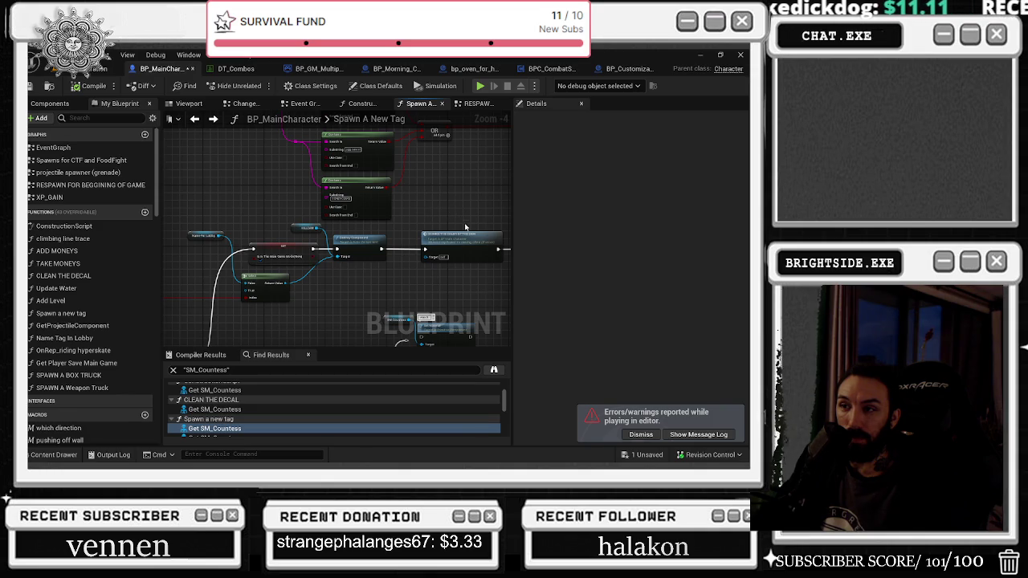
{"action": "left_click_drag", "start_coordinate": [376, 223], "coordinate": [332, 225]}
{"action": "left_click", "coordinate": [410, 232]}
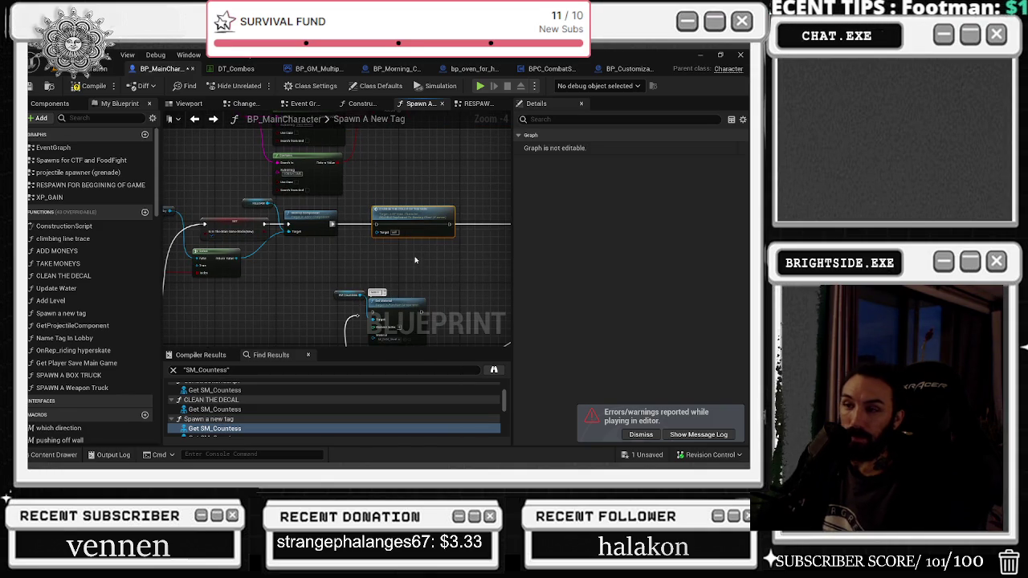
{"action": "key", "text": "Delete"}
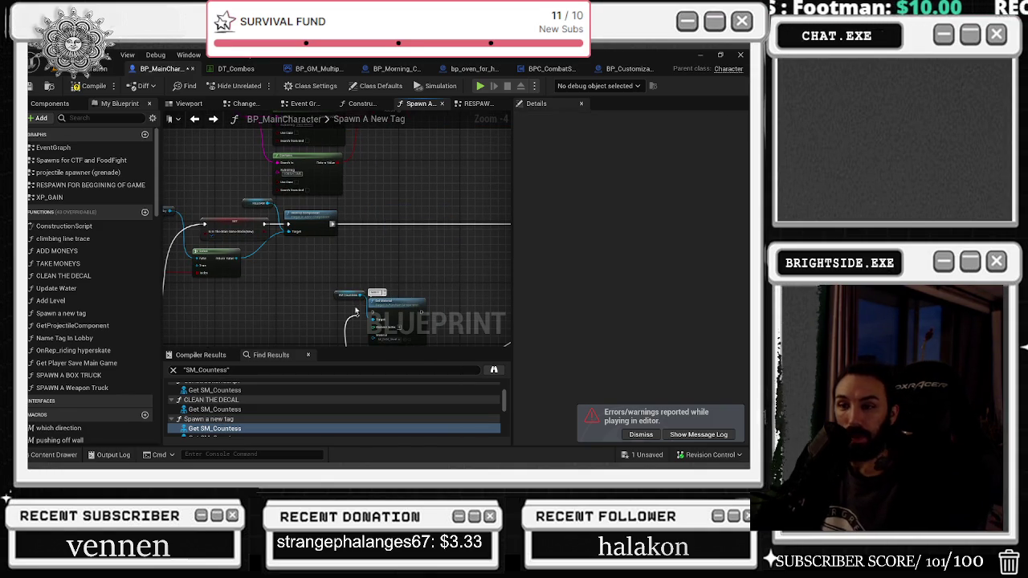
Step: Search the blueprint for 'EVENT BEGIN PLAY' and jump to Event Player Begin Play
{"action": "key", "text": "ctrl+f"}
{"action": "type", "text": "EVENT BEGIN PLAY"}
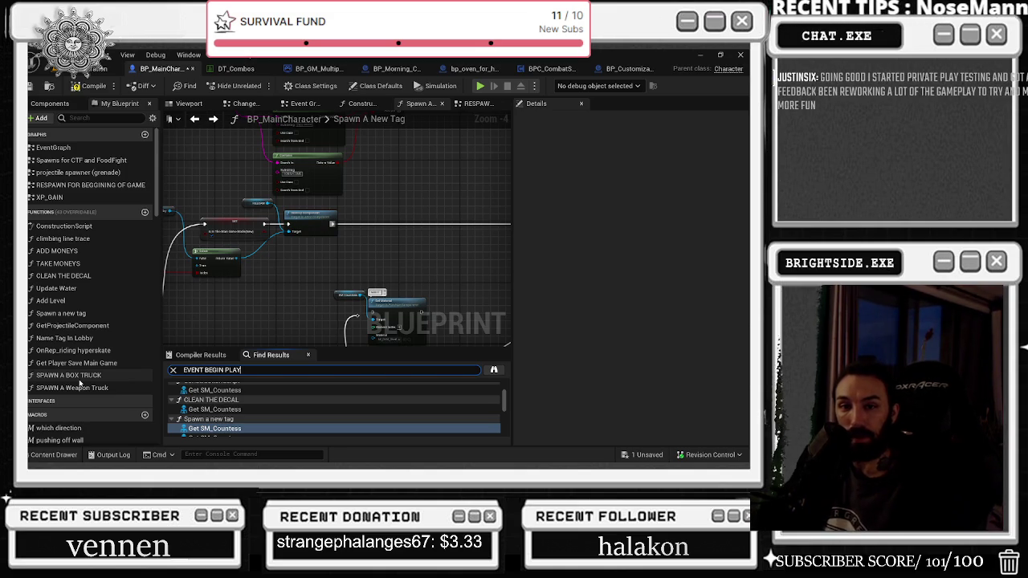
{"action": "key", "text": "Return"}
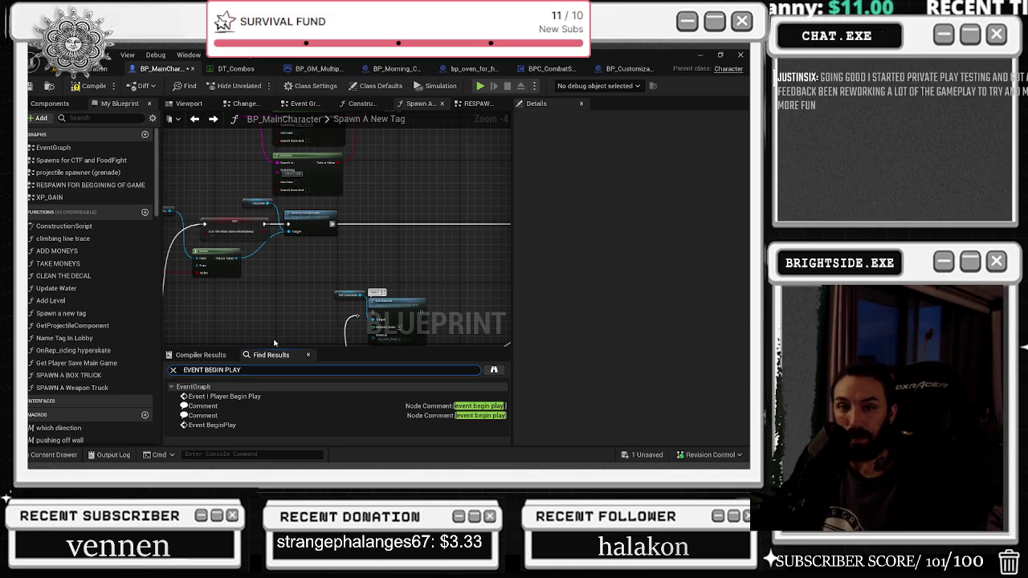
{"action": "left_click", "coordinate": [245, 396]}
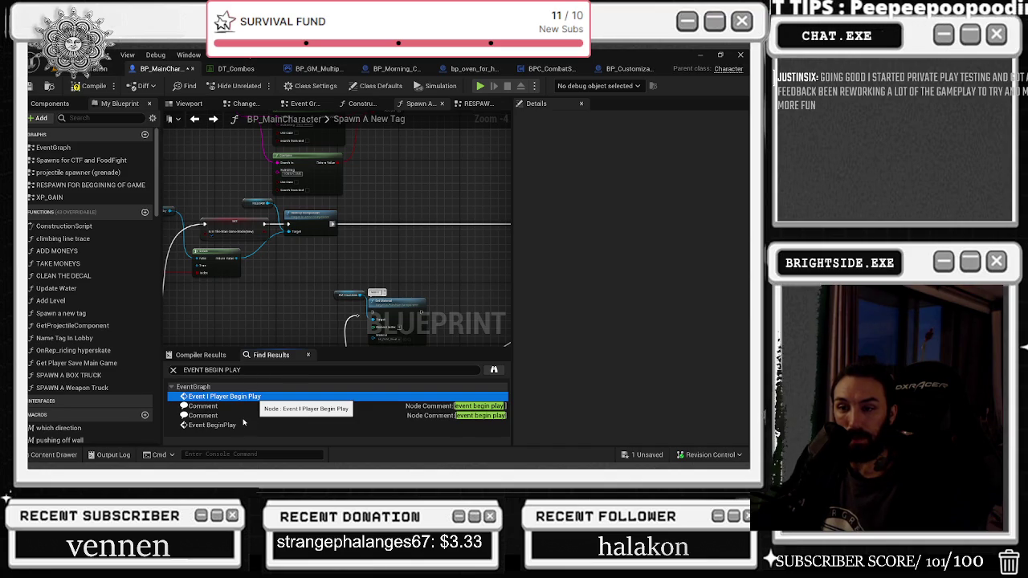
{"action": "double_click", "coordinate": [233, 396]}
Step: Open the Spawn A New Tag function graph and move the Room_Level node down-left
{"action": "mouse_move", "coordinate": [188, 219]}
{"action": "left_mouse_down"}
{"action": "mouse_move", "coordinate": [317, 203]}
{"action": "mouse_move", "coordinate": [251, 170]}
{"action": "mouse_move", "coordinate": [321, 180]}
{"action": "mouse_move", "coordinate": [463, 230]}
{"action": "left_mouse_up"}
{"action": "scroll", "coordinate": [318, 204], "scroll_direction": "down", "scroll_amount": 1}
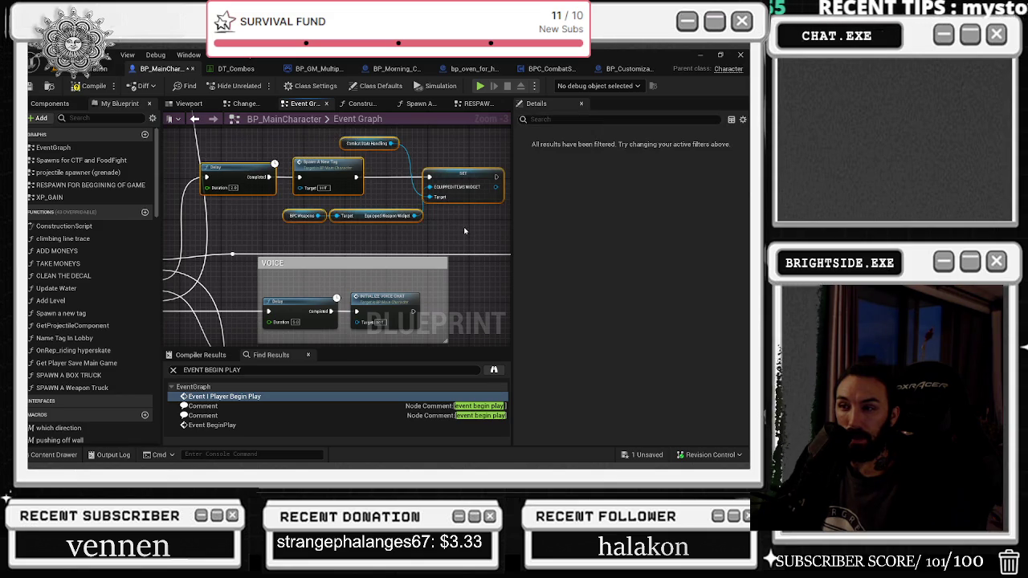
{"action": "left_click", "coordinate": [333, 164]}
{"action": "double_click", "coordinate": [334, 164]}
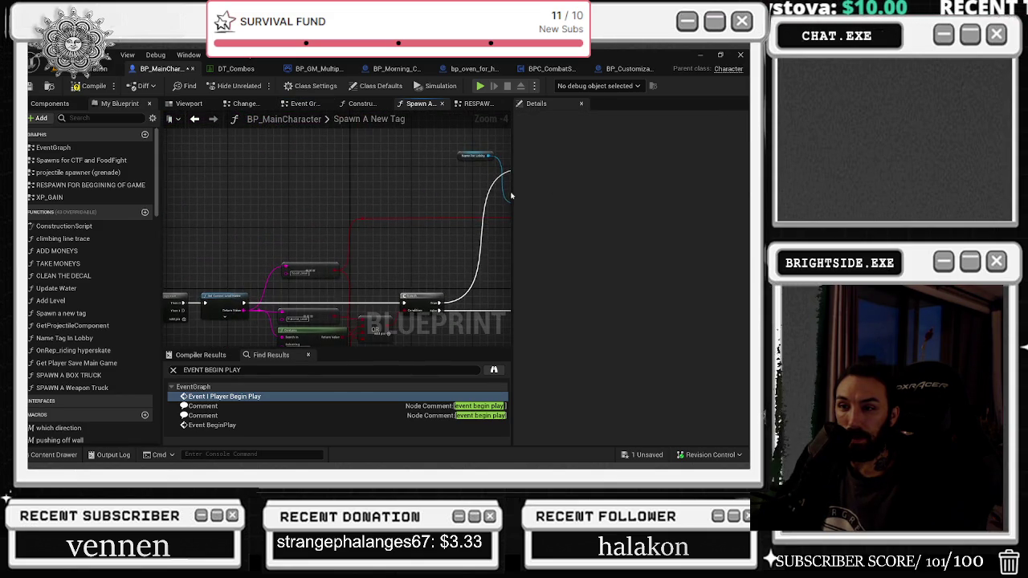
{"action": "mouse_move", "coordinate": [377, 188]}
{"action": "left_mouse_down"}
{"action": "mouse_move", "coordinate": [369, 202]}
{"action": "mouse_move", "coordinate": [418, 193]}
{"action": "mouse_move", "coordinate": [373, 169]}
{"action": "mouse_move", "coordinate": [466, 57]}
{"action": "mouse_move", "coordinate": [449, 73]}
{"action": "mouse_move", "coordinate": [361, 97]}
{"action": "mouse_move", "coordinate": [241, 109]}
{"action": "mouse_move", "coordinate": [176, 72]}
{"action": "mouse_move", "coordinate": [104, 100]}
{"action": "left_mouse_up"}
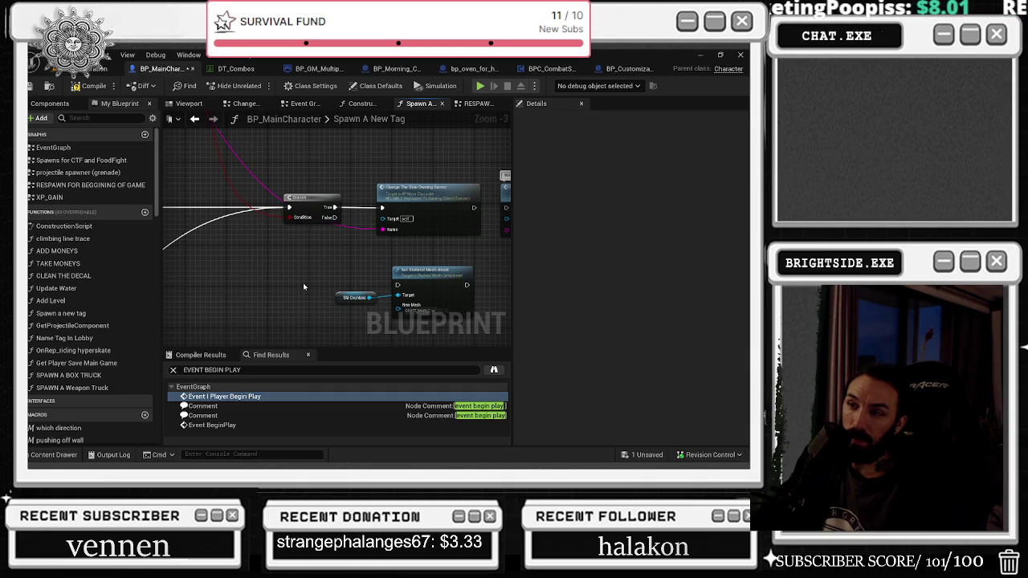
{"action": "mouse_move", "coordinate": [304, 287]}
{"action": "left_mouse_down"}
{"action": "mouse_move", "coordinate": [239, 263]}
{"action": "mouse_move", "coordinate": [372, 268]}
{"action": "left_mouse_up"}
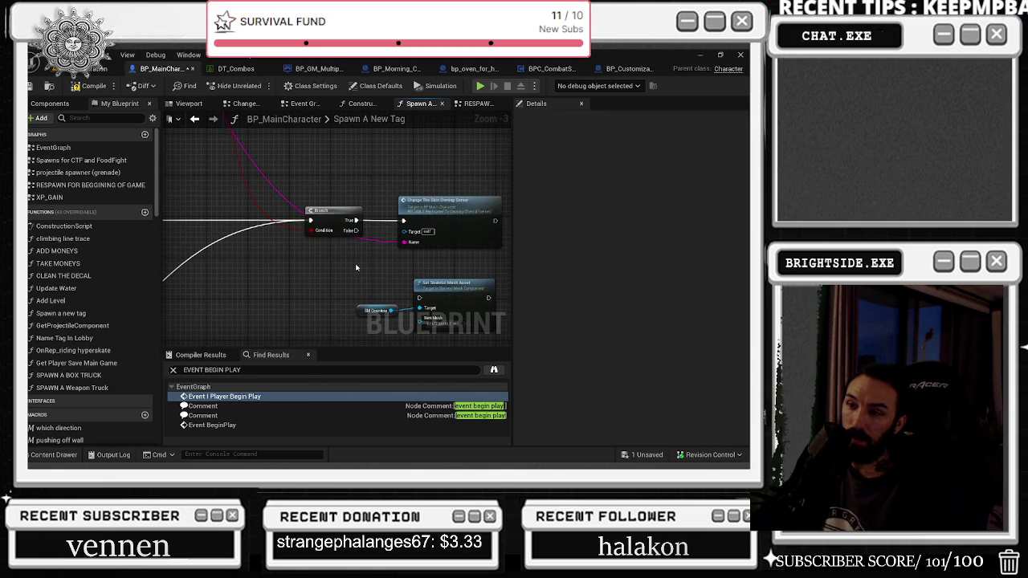
Step: Return to the Event Graph and pan past the Sequence, Delay and Do Once nodes to the SET nodes
{"action": "left_click", "coordinate": [195, 119]}
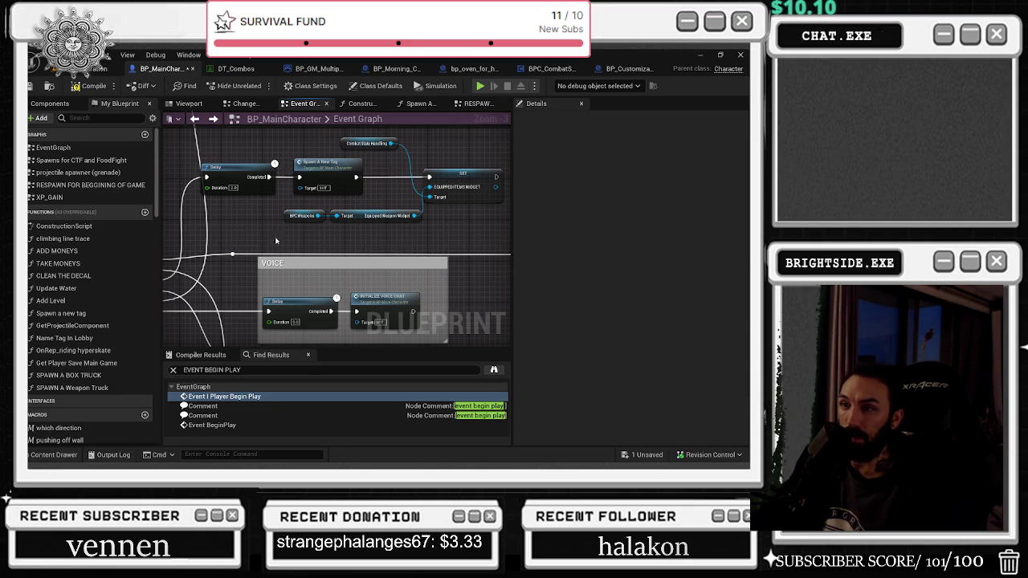
{"action": "scroll", "coordinate": [448, 221], "scroll_direction": "down", "scroll_amount": 1}
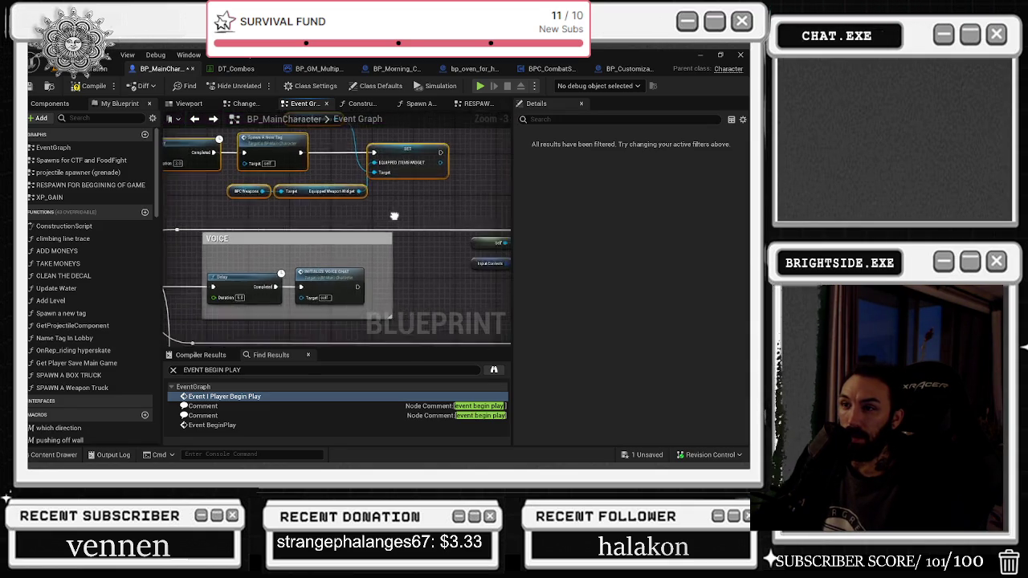
{"action": "scroll", "coordinate": [450, 201], "scroll_direction": "down", "scroll_amount": 1}
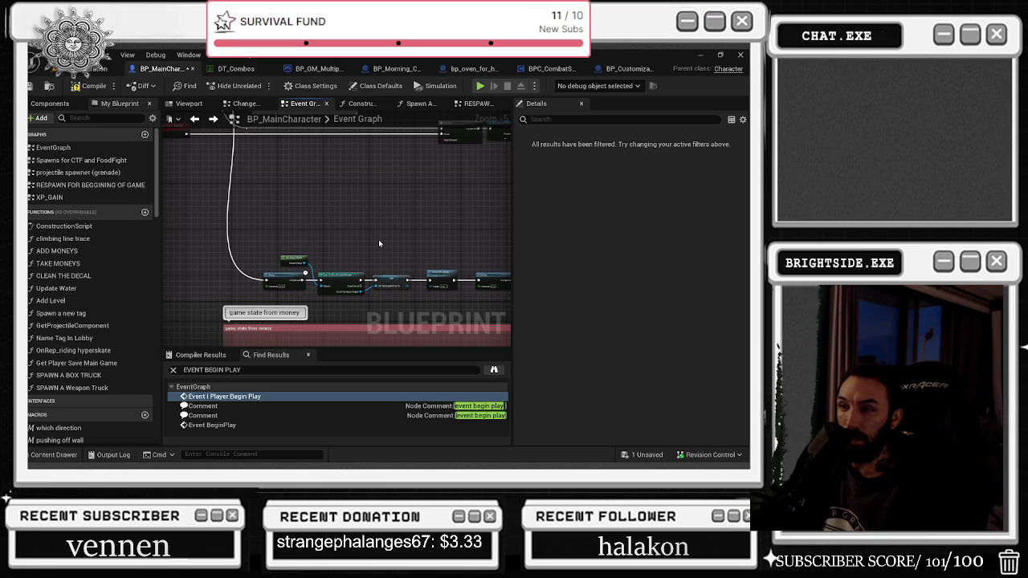
{"action": "mouse_move", "coordinate": [378, 240]}
{"action": "left_mouse_down"}
{"action": "mouse_move", "coordinate": [265, 229]}
{"action": "mouse_move", "coordinate": [241, 201]}
{"action": "left_mouse_up"}
{"action": "scroll", "coordinate": [337, 316], "scroll_direction": "up", "scroll_amount": 2}
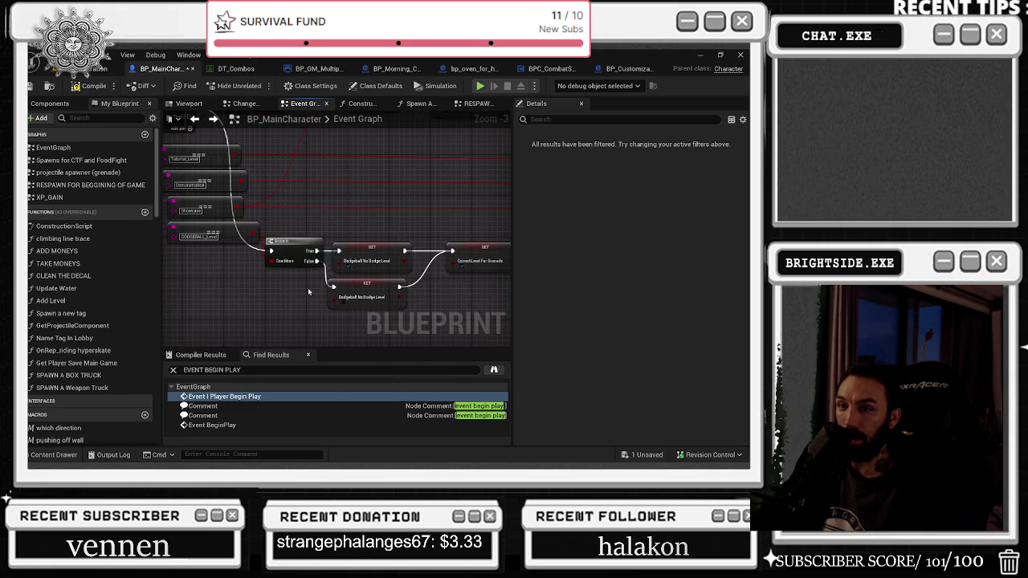
{"action": "left_click_drag", "start_coordinate": [283, 301], "coordinate": [305, 295]}
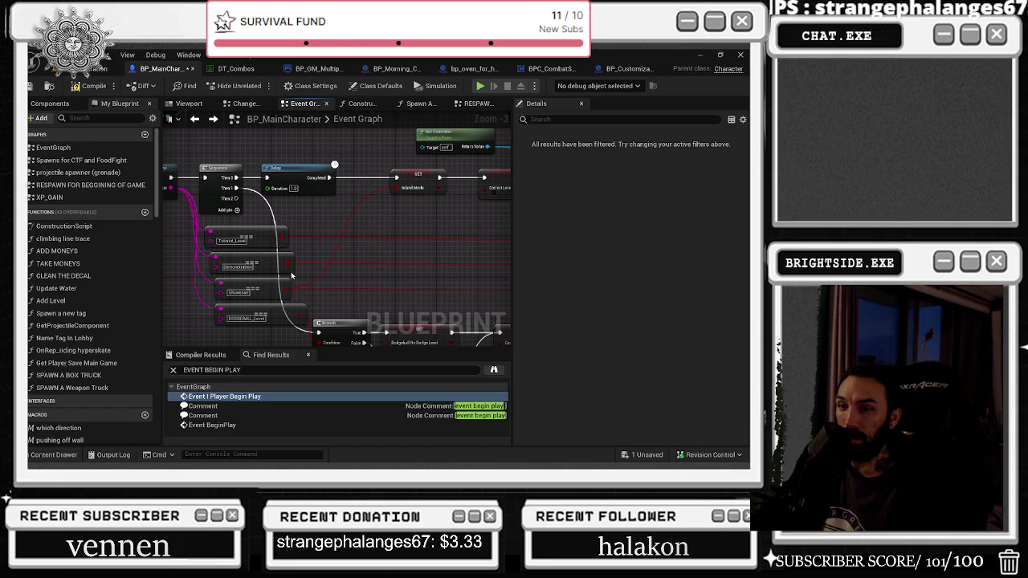
{"action": "left_click_drag", "start_coordinate": [397, 243], "coordinate": [562, 268]}
{"action": "mouse_move", "coordinate": [498, 189]}
{"action": "left_mouse_down"}
{"action": "mouse_move", "coordinate": [415, 248]}
{"action": "mouse_move", "coordinate": [239, 230]}
{"action": "mouse_move", "coordinate": [313, 174]}
{"action": "left_mouse_up"}
Step: Move Is Valid further right of the SET nodes and nudge SET CorrectLevelForGrenade slightly left
{"action": "mouse_move", "coordinate": [226, 212]}
{"action": "left_mouse_down"}
{"action": "mouse_move", "coordinate": [353, 165]}
{"action": "mouse_move", "coordinate": [169, 241]}
{"action": "left_mouse_up"}
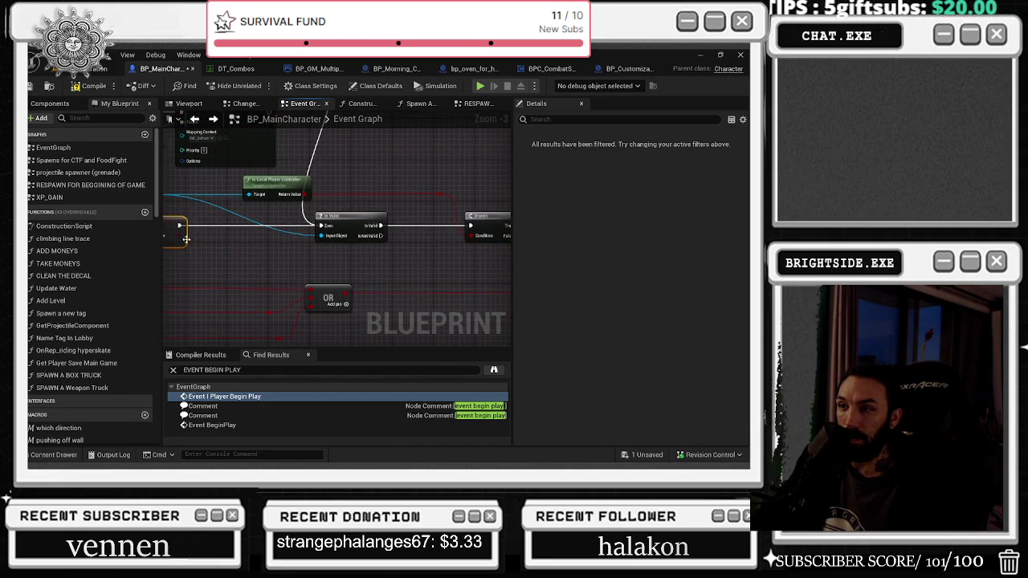
{"action": "mouse_move", "coordinate": [339, 235]}
{"action": "left_mouse_down"}
{"action": "mouse_move", "coordinate": [482, 233]}
{"action": "mouse_move", "coordinate": [449, 254]}
{"action": "mouse_move", "coordinate": [378, 231]}
{"action": "left_mouse_up"}
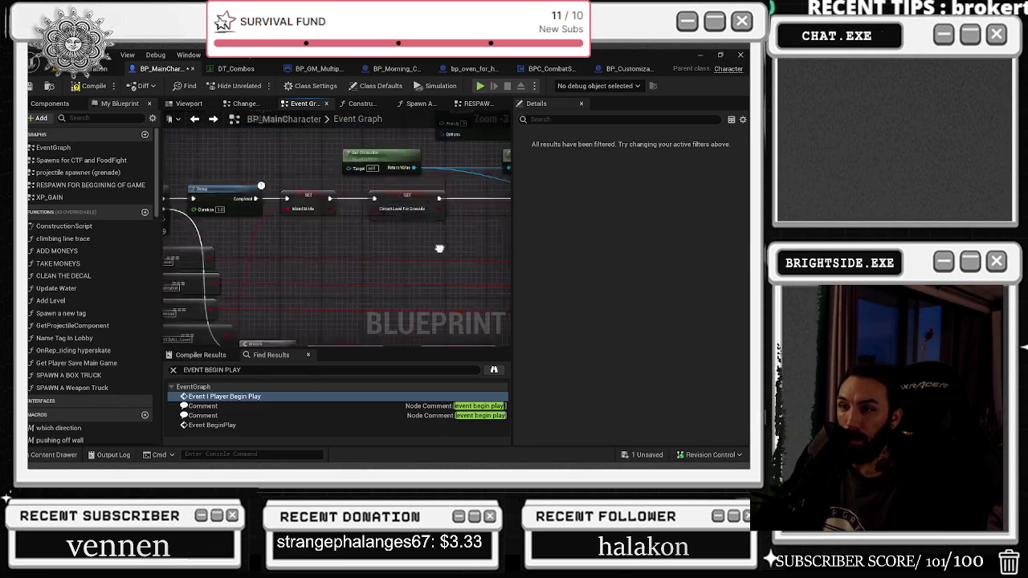
{"action": "left_click", "coordinate": [348, 207]}
{"action": "left_click_drag", "start_coordinate": [349, 207], "coordinate": [339, 205]}
{"action": "right_click", "coordinate": [356, 207]}
{"action": "left_click", "coordinate": [370, 211]}
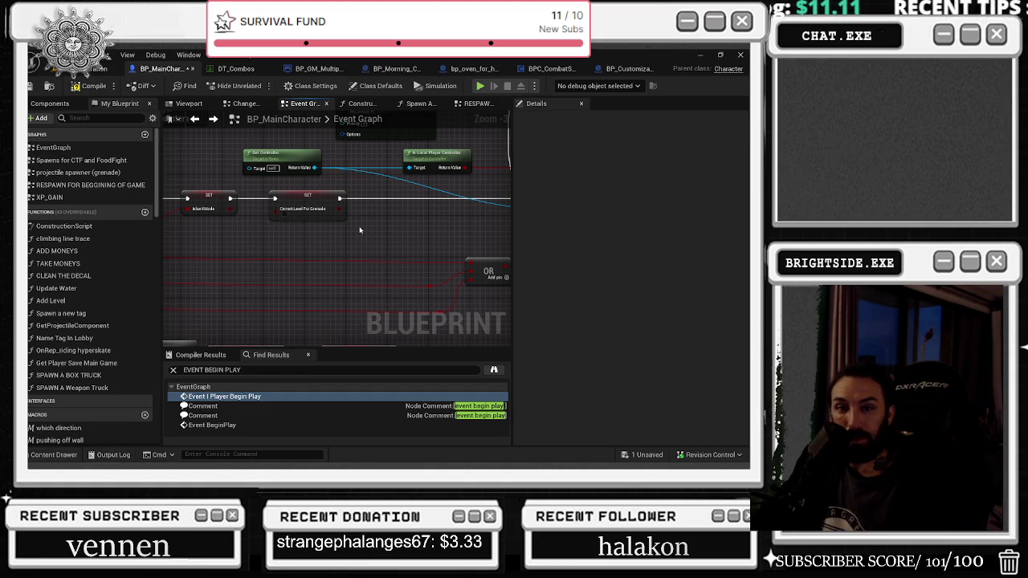
Step: Paste the Change the Color of the Skin node after SET CorrectLevelForGrenade and move Is Local Player Controller aside
{"action": "key", "text": "ctrl+z"}
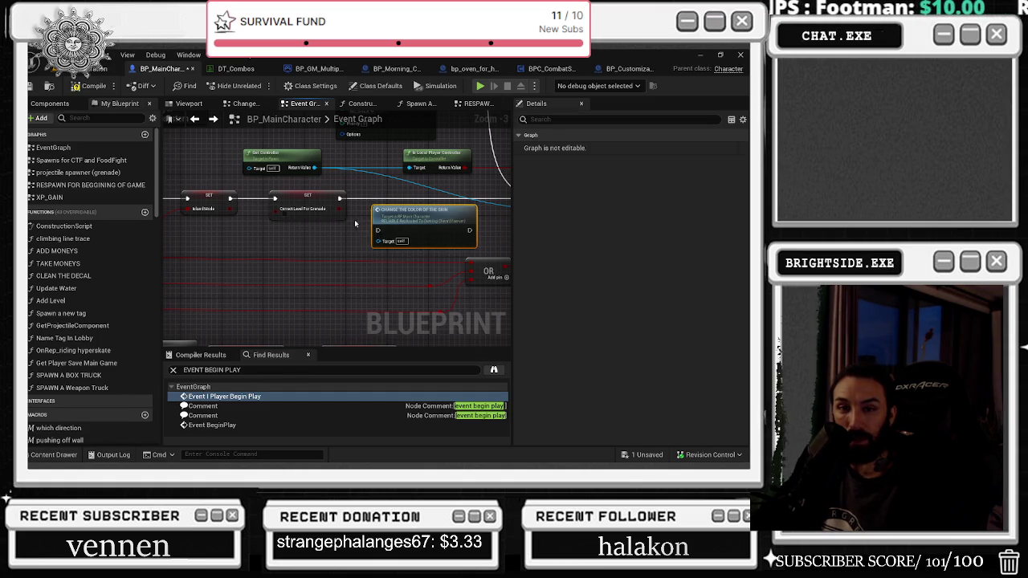
{"action": "left_click_drag", "start_coordinate": [292, 252], "coordinate": [282, 239]}
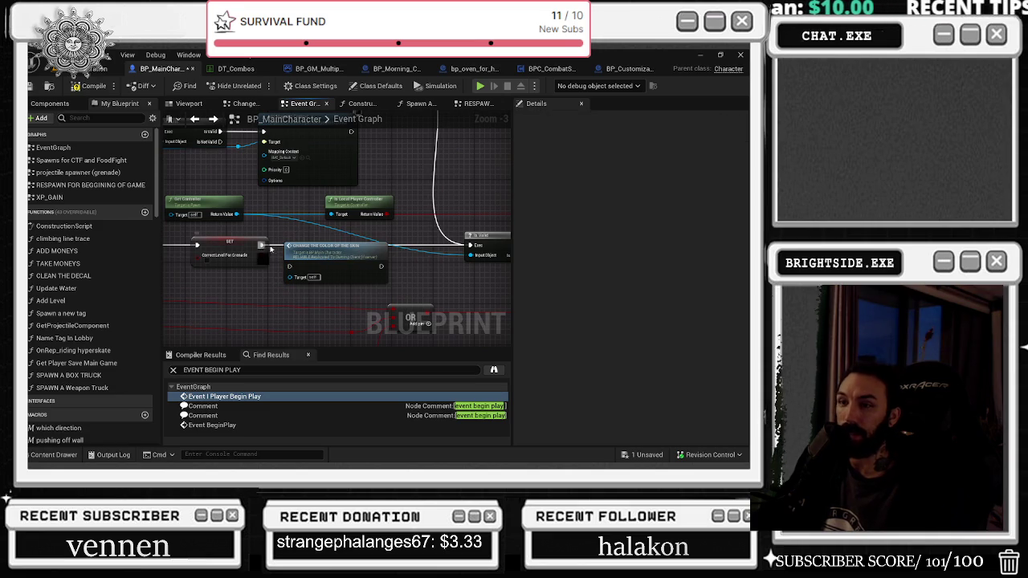
{"action": "key", "text": "ctrl+z"}
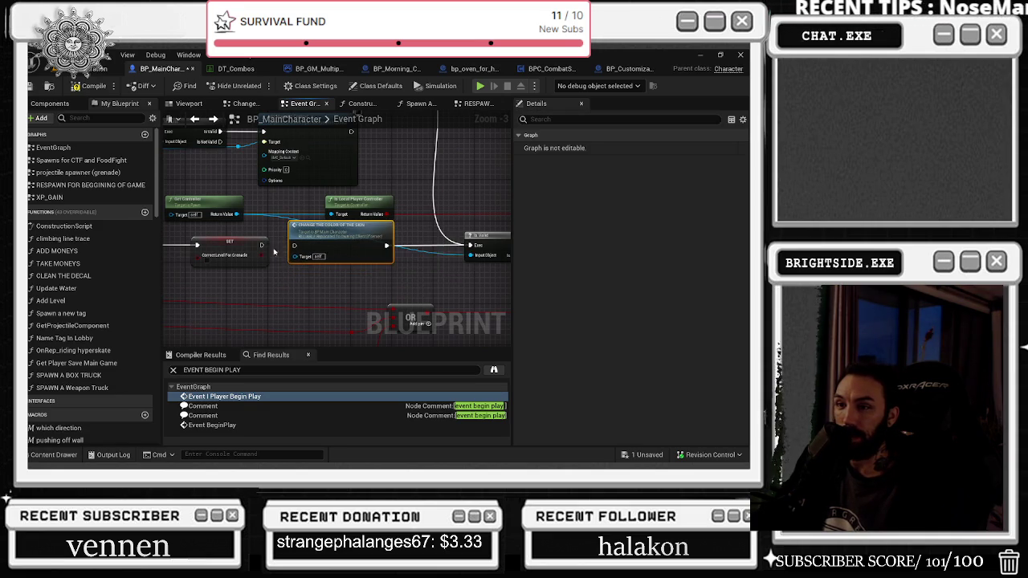
{"action": "mouse_move", "coordinate": [363, 203]}
{"action": "left_mouse_down"}
{"action": "mouse_move", "coordinate": [351, 208]}
{"action": "mouse_move", "coordinate": [418, 207]}
{"action": "left_mouse_up"}
{"action": "left_click", "coordinate": [332, 236]}
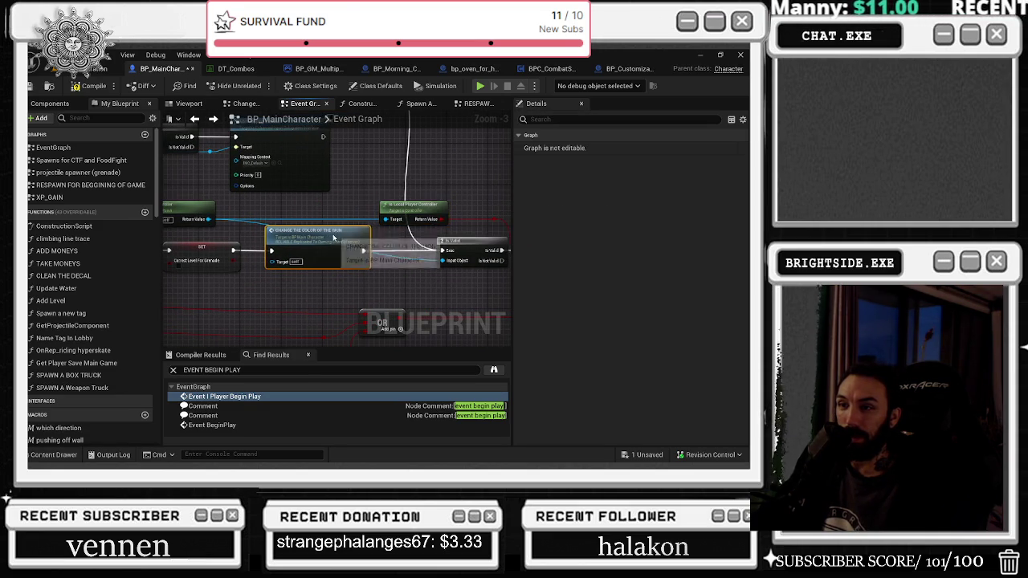
{"action": "mouse_move", "coordinate": [332, 237]}
{"action": "left_mouse_down"}
{"action": "mouse_move", "coordinate": [394, 184]}
{"action": "mouse_move", "coordinate": [342, 203]}
{"action": "left_mouse_up"}
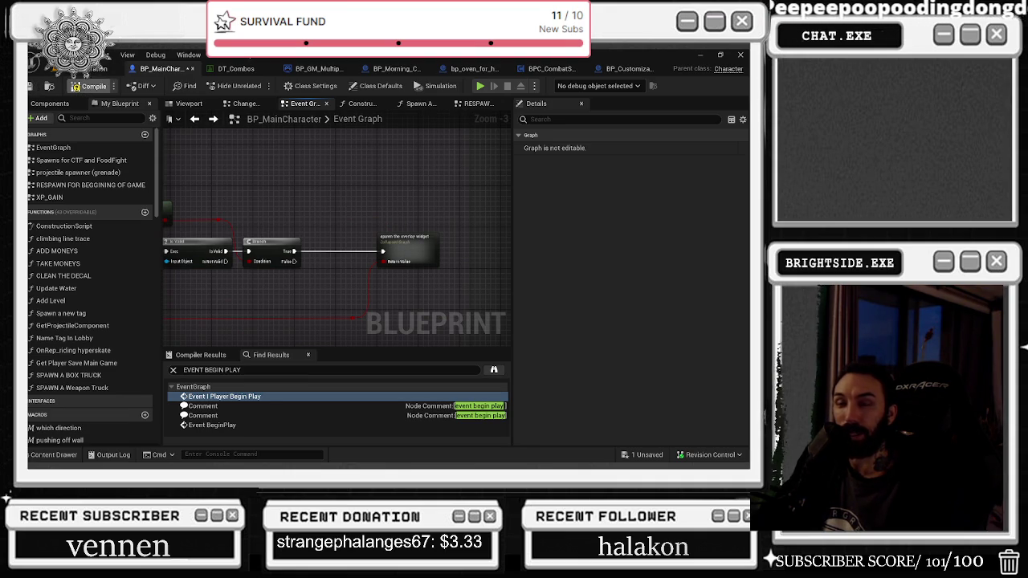
Step: Save the Demonstration level, then run and stop a multiplayer Play-In-Editor test
{"action": "left_click", "coordinate": [63, 70]}
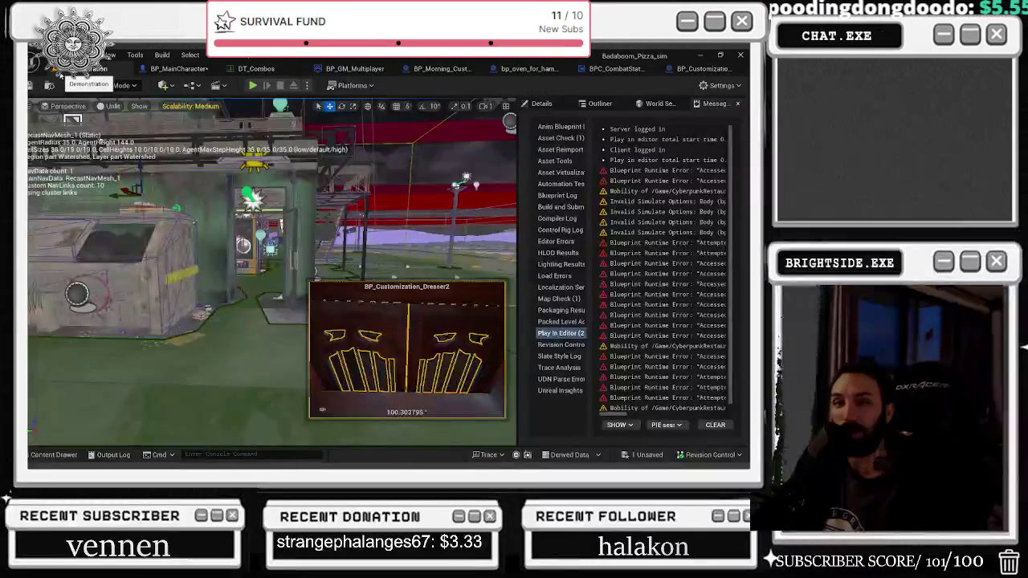
{"action": "key", "text": "ctrl+s"}
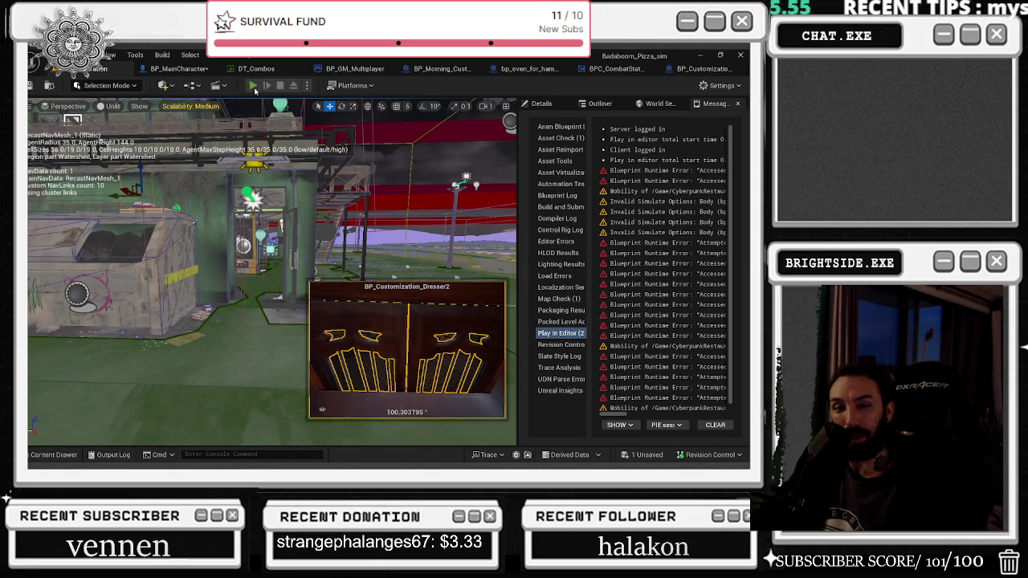
{"action": "left_click", "coordinate": [253, 87]}
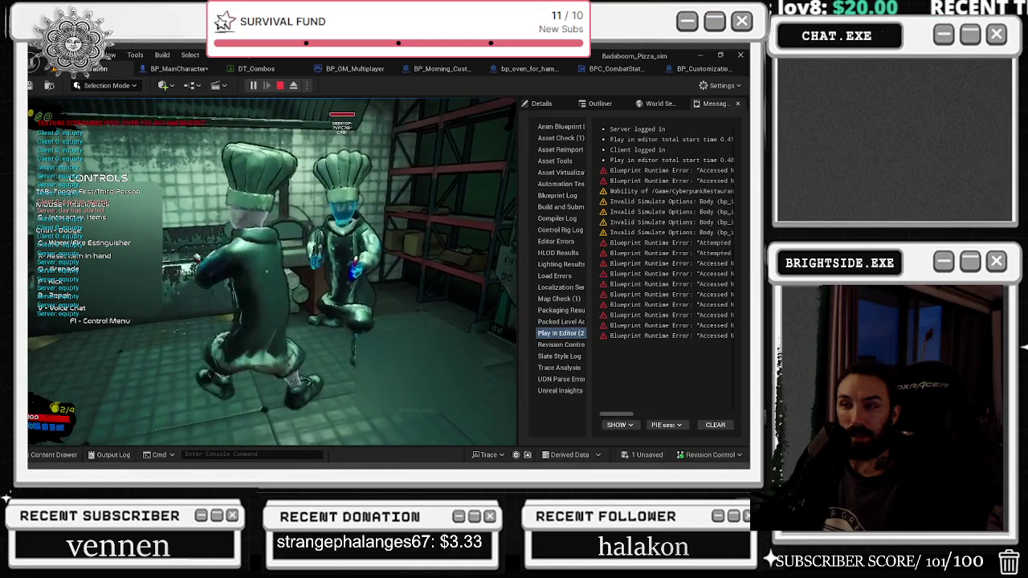
{"action": "key", "text": "shift+F1"}
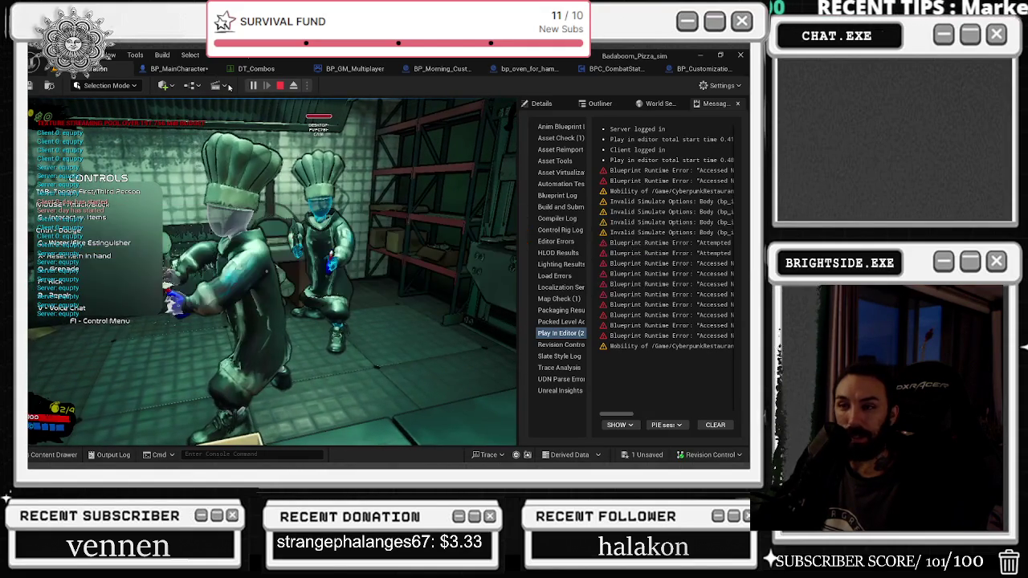
{"action": "left_click", "coordinate": [274, 273]}
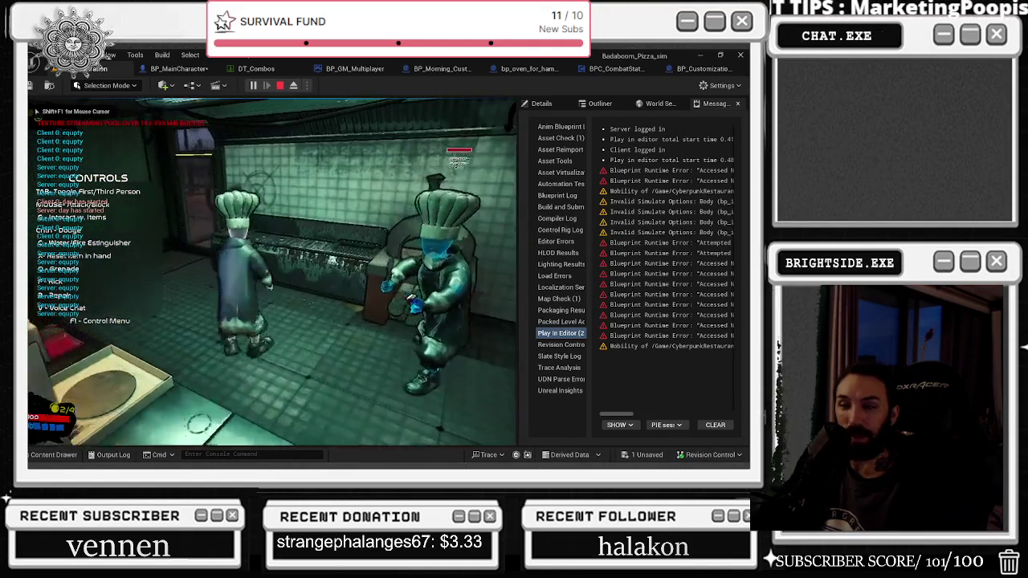
{"action": "key", "text": "shift+F1"}
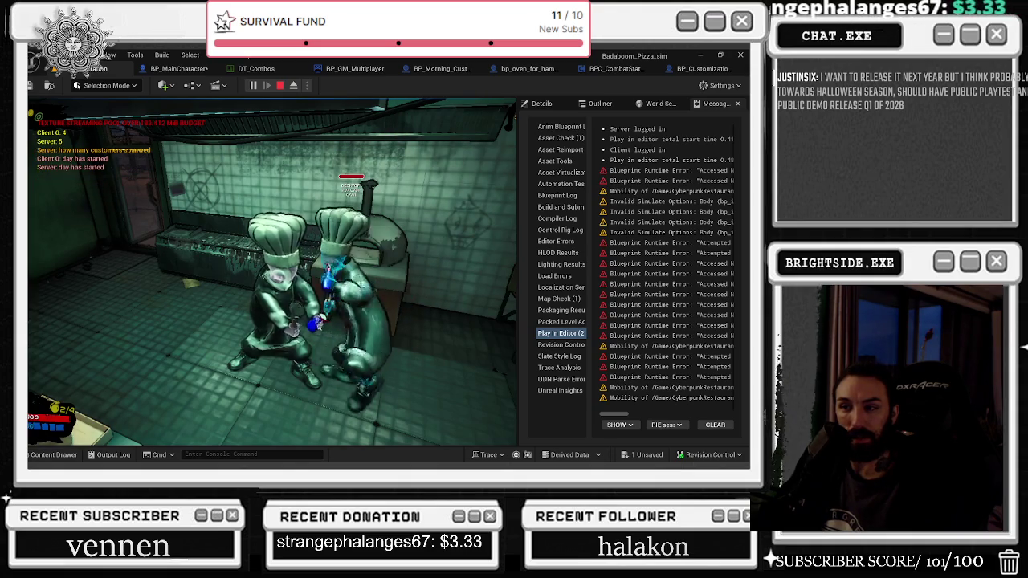
{"action": "key", "text": "Escape"}
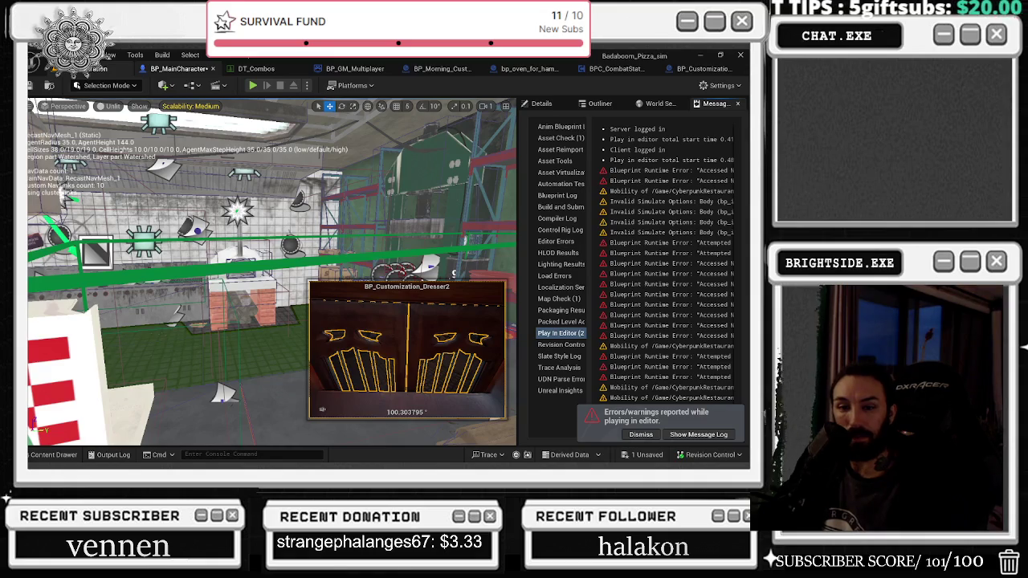
Step: Go back to BP_MainCharacter's Event Graph and move the skin-colour node up out of the chain
{"action": "left_click", "coordinate": [179, 68]}
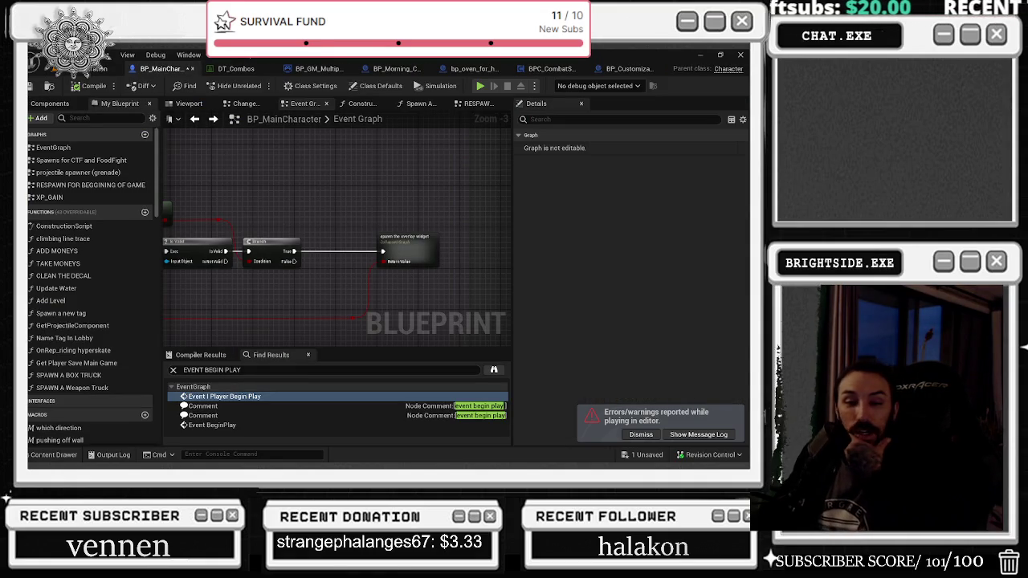
{"action": "left_click_drag", "start_coordinate": [335, 182], "coordinate": [511, 256]}
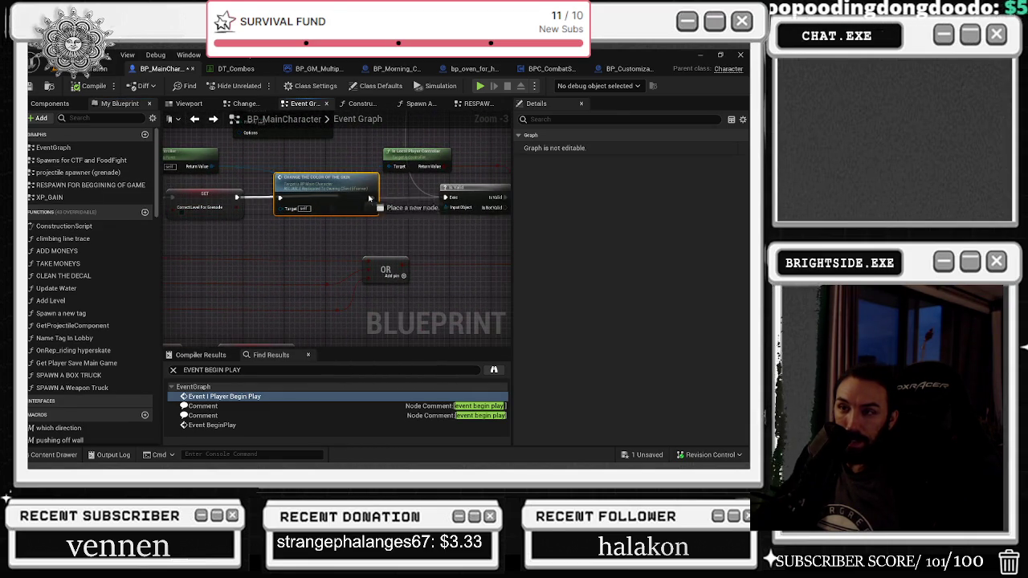
{"action": "mouse_move", "coordinate": [216, 241]}
{"action": "left_mouse_down"}
{"action": "mouse_move", "coordinate": [495, 303]}
{"action": "mouse_move", "coordinate": [515, 185]}
{"action": "mouse_move", "coordinate": [446, 166]}
{"action": "left_mouse_up"}
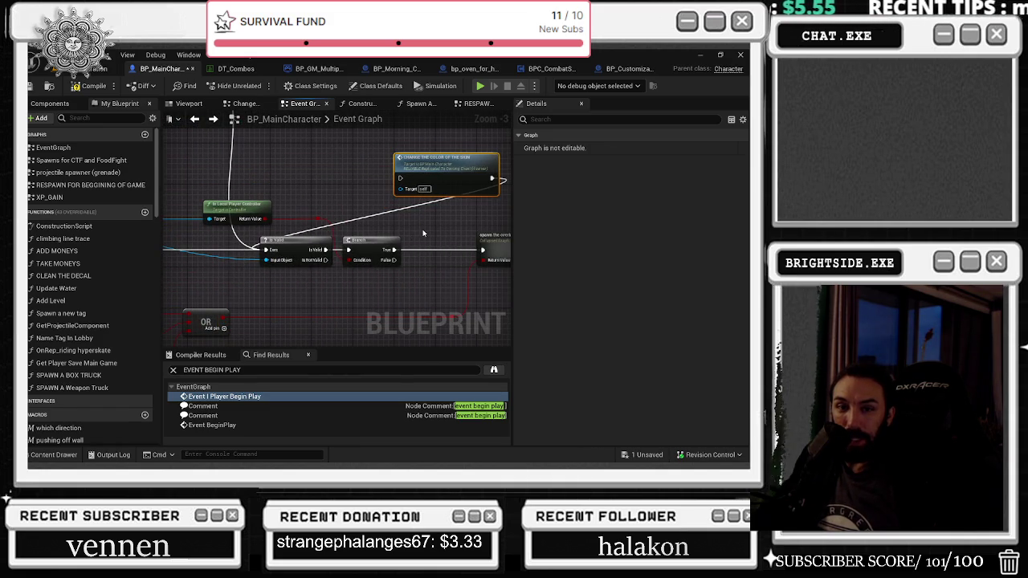
Step: Wire Branch True through the skin-colour node into the Spawn The Overlay Widget node
{"action": "mouse_move", "coordinate": [430, 227]}
{"action": "left_mouse_down"}
{"action": "mouse_move", "coordinate": [370, 233]}
{"action": "mouse_move", "coordinate": [350, 222]}
{"action": "left_mouse_up"}
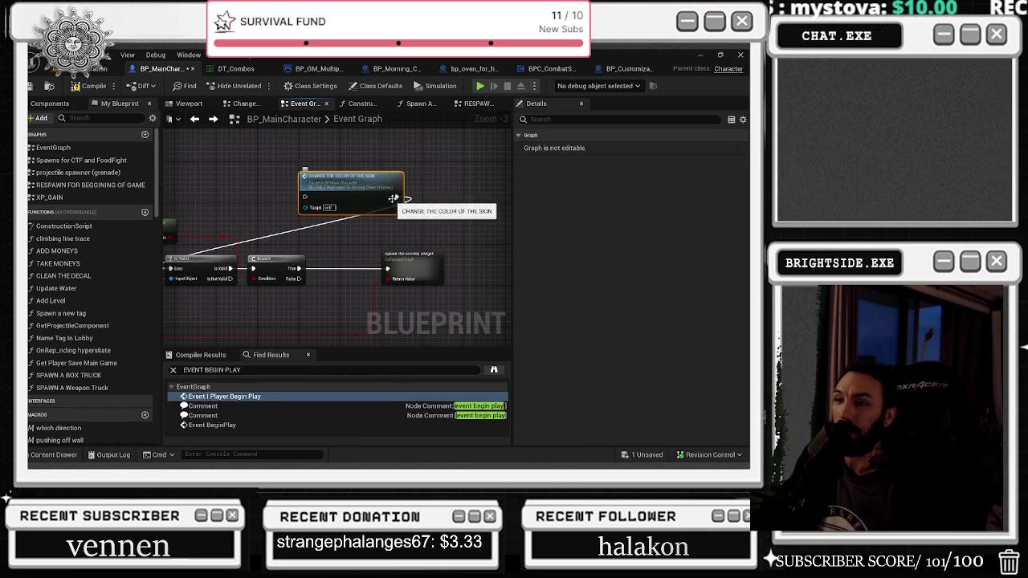
{"action": "left_click_drag", "start_coordinate": [336, 251], "coordinate": [337, 206]}
{"action": "mouse_move", "coordinate": [281, 150]}
{"action": "left_mouse_down"}
{"action": "mouse_move", "coordinate": [291, 223]}
{"action": "mouse_move", "coordinate": [280, 231]}
{"action": "left_mouse_up"}
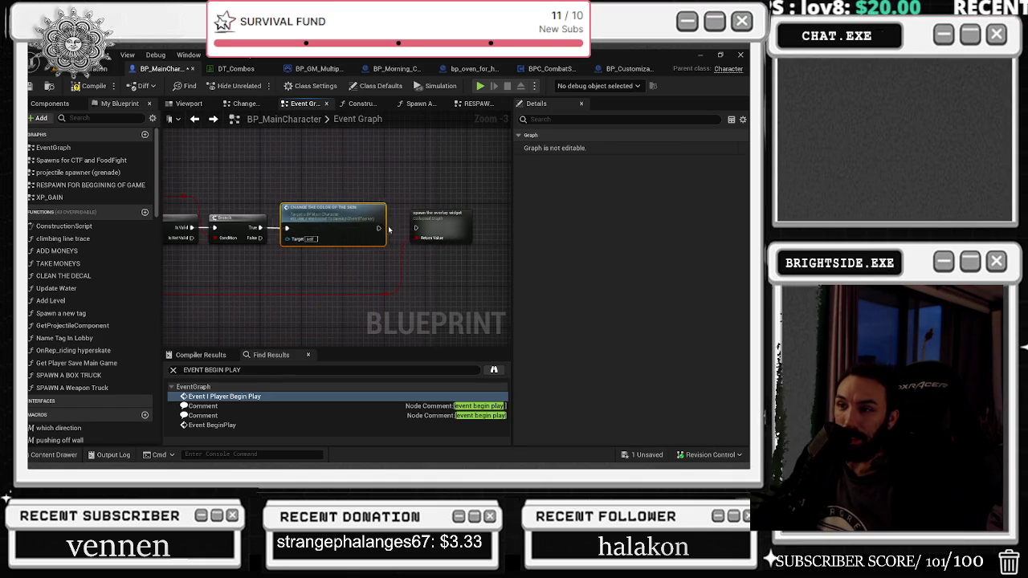
{"action": "left_click_drag", "start_coordinate": [380, 229], "coordinate": [565, 237]}
{"action": "left_click_drag", "start_coordinate": [345, 241], "coordinate": [504, 225]}
{"action": "left_click_drag", "start_coordinate": [312, 166], "coordinate": [290, 208]}
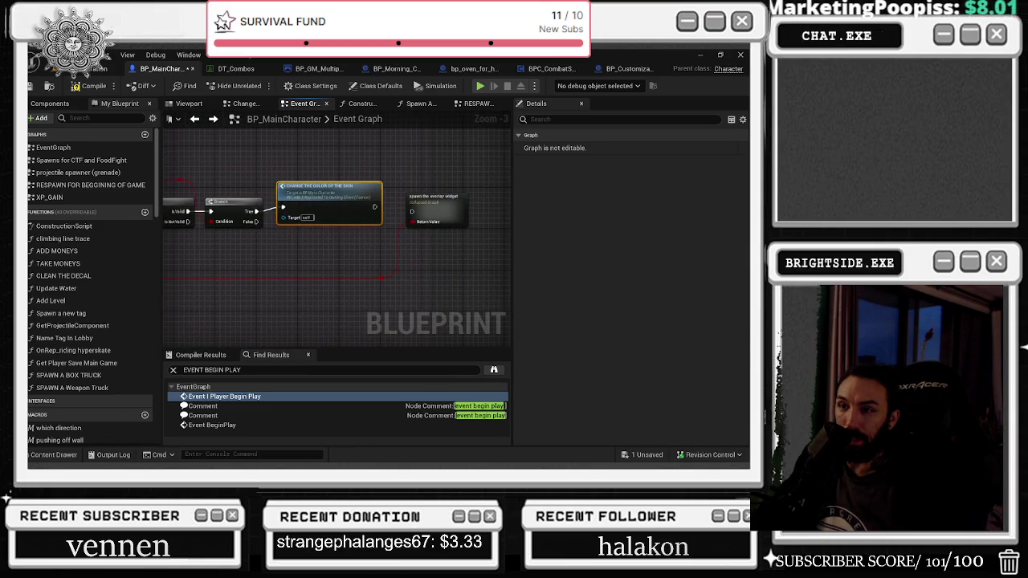
{"action": "left_click_drag", "start_coordinate": [375, 207], "coordinate": [446, 210]}
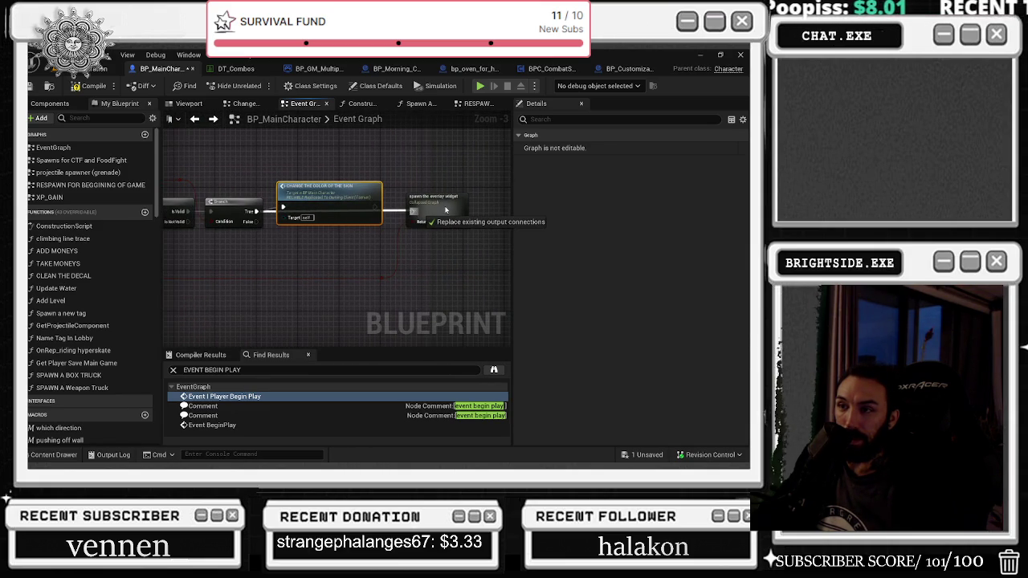
{"action": "left_click_drag", "start_coordinate": [415, 167], "coordinate": [408, 208]}
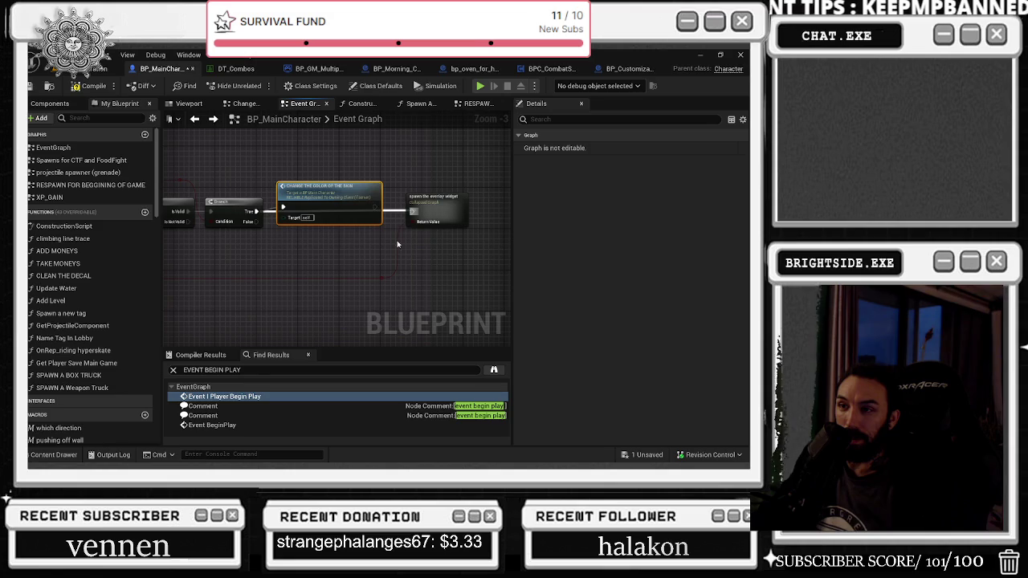
Step: Undo that wiring, connect Branch True straight to the overlay widget, and delete the skin-colour node
{"action": "key", "text": "ctrl+z"}
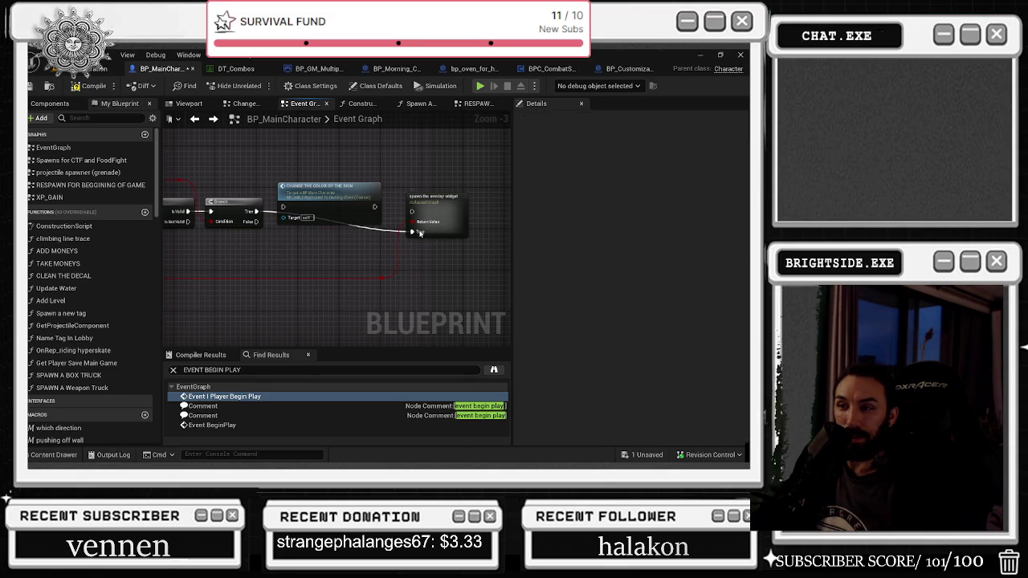
{"action": "key", "text": "ctrl+z"}
{"action": "mouse_move", "coordinate": [256, 212]}
{"action": "left_mouse_down"}
{"action": "mouse_move", "coordinate": [391, 201]}
{"action": "mouse_move", "coordinate": [413, 213]}
{"action": "left_mouse_up"}
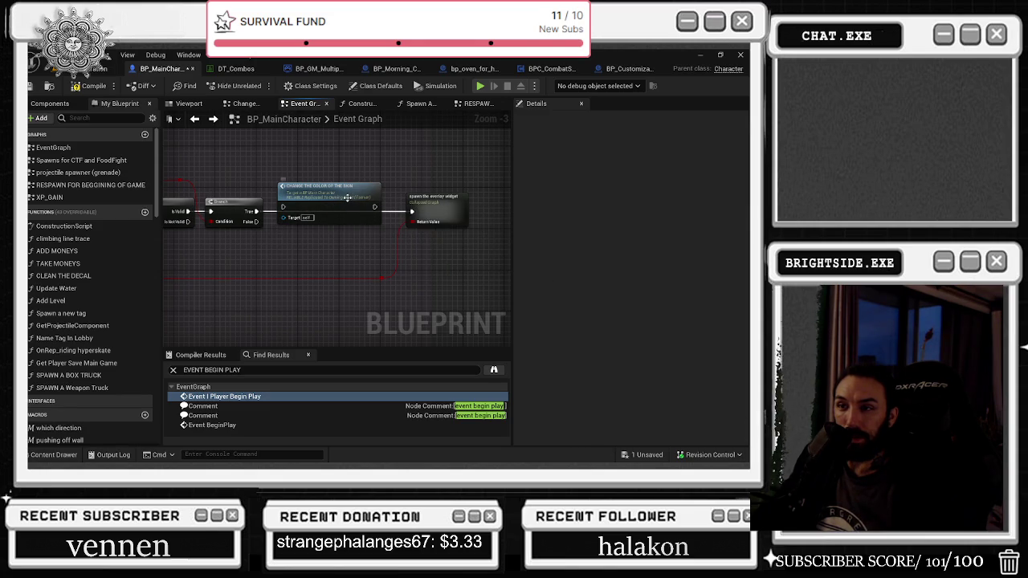
{"action": "left_click_drag", "start_coordinate": [351, 199], "coordinate": [383, 177]}
{"action": "key", "text": "Delete"}
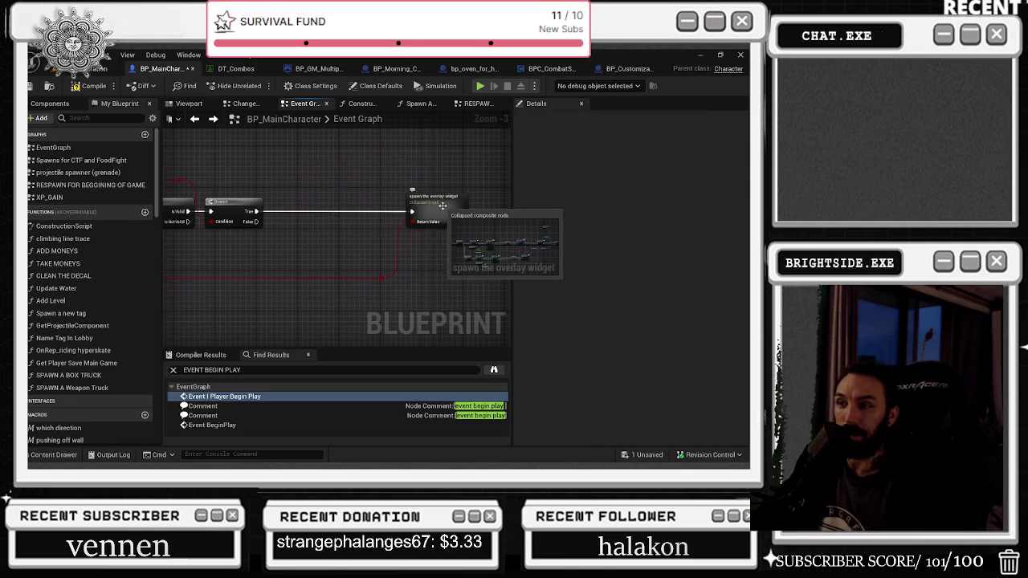
Step: Inside the Spawn The Overlay Widget collapsed graph, paste the skin-colour node after Add to Viewport
{"action": "left_click", "coordinate": [442, 207]}
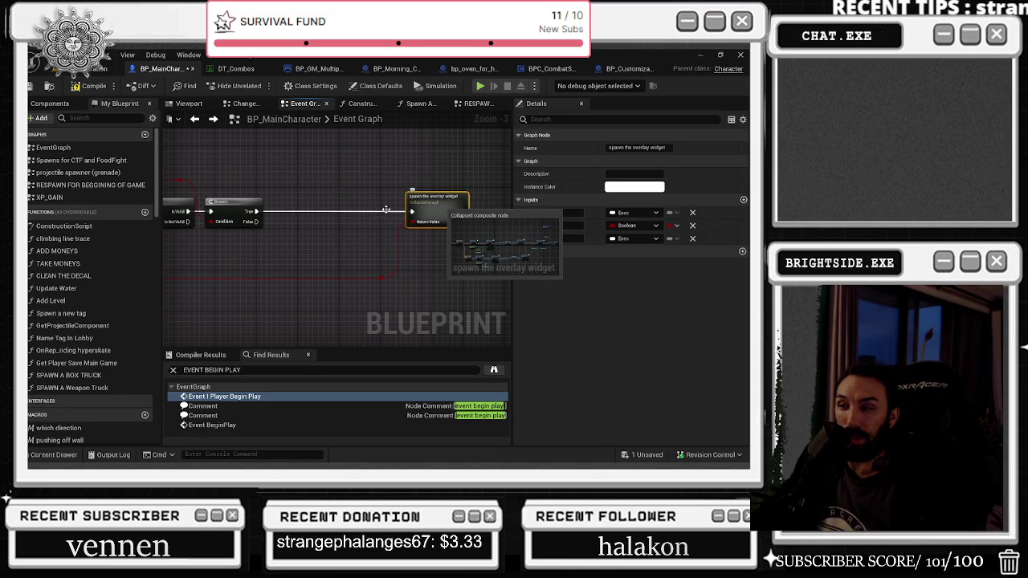
{"action": "double_click", "coordinate": [416, 202]}
{"action": "scroll", "coordinate": [384, 218], "scroll_direction": "up", "scroll_amount": 3}
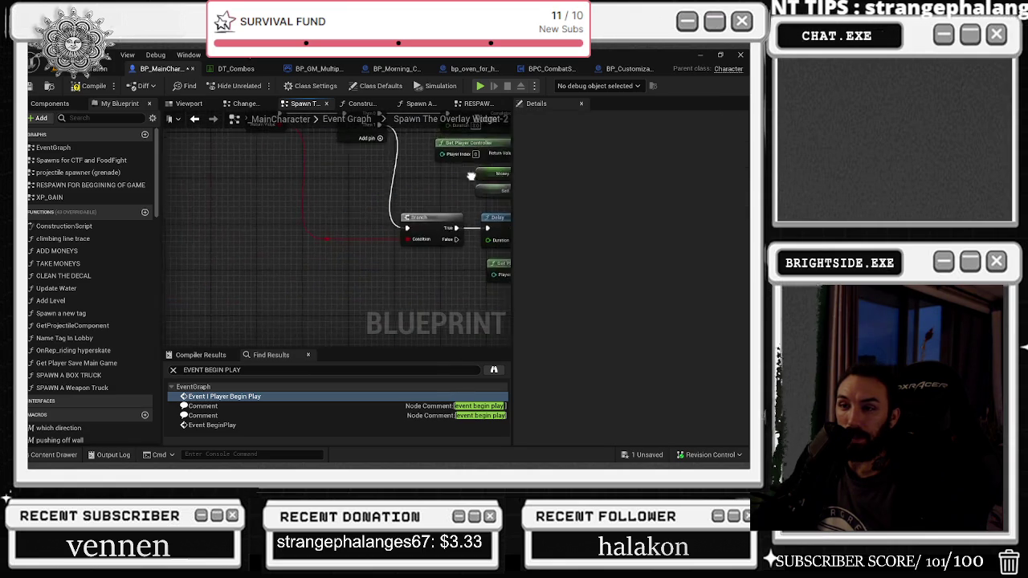
{"action": "mouse_move", "coordinate": [482, 210]}
{"action": "left_mouse_down"}
{"action": "mouse_move", "coordinate": [424, 205]}
{"action": "mouse_move", "coordinate": [189, 303]}
{"action": "left_mouse_up"}
{"action": "mouse_move", "coordinate": [514, 225]}
{"action": "left_mouse_down"}
{"action": "mouse_move", "coordinate": [304, 221]}
{"action": "mouse_move", "coordinate": [315, 242]}
{"action": "left_mouse_up"}
{"action": "key", "text": "ctrl+v"}
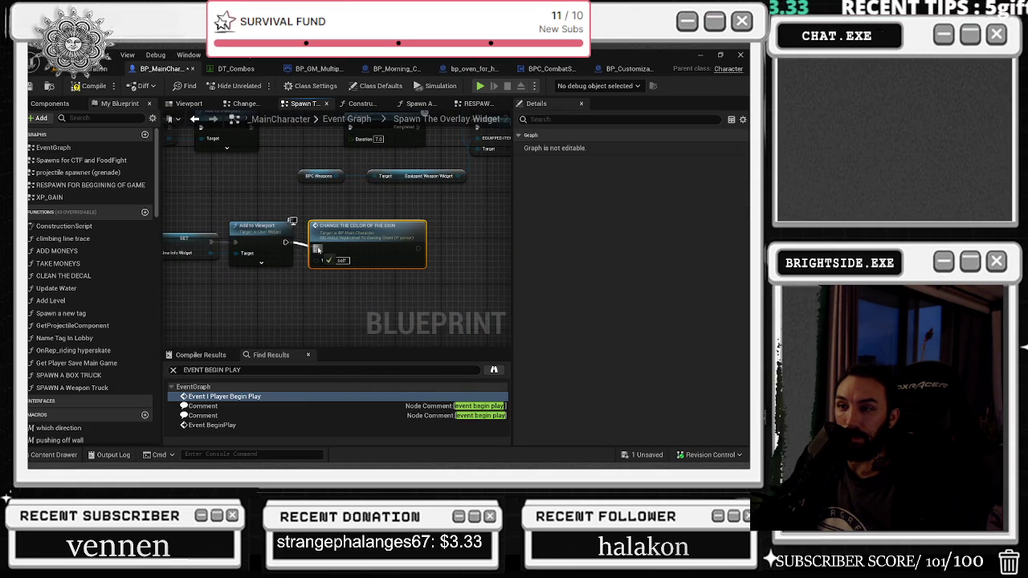
{"action": "double_click", "coordinate": [361, 230]}
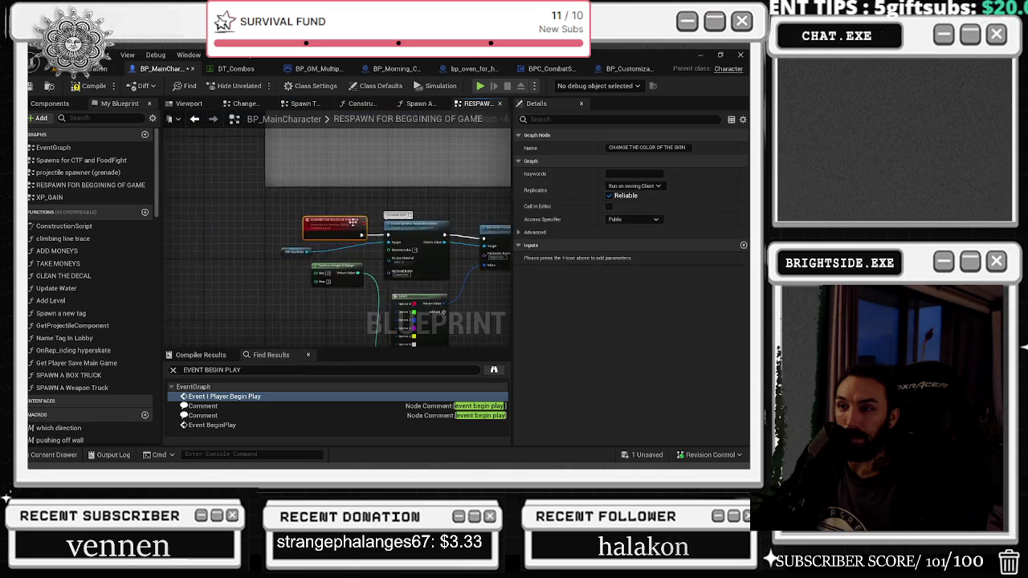
Step: Move SM_Countess right and wire Create Dynamic Material Instance into Set Vector Parameter Value
{"action": "left_click_drag", "start_coordinate": [246, 250], "coordinate": [329, 250]}
{"action": "left_click", "coordinate": [297, 220]}
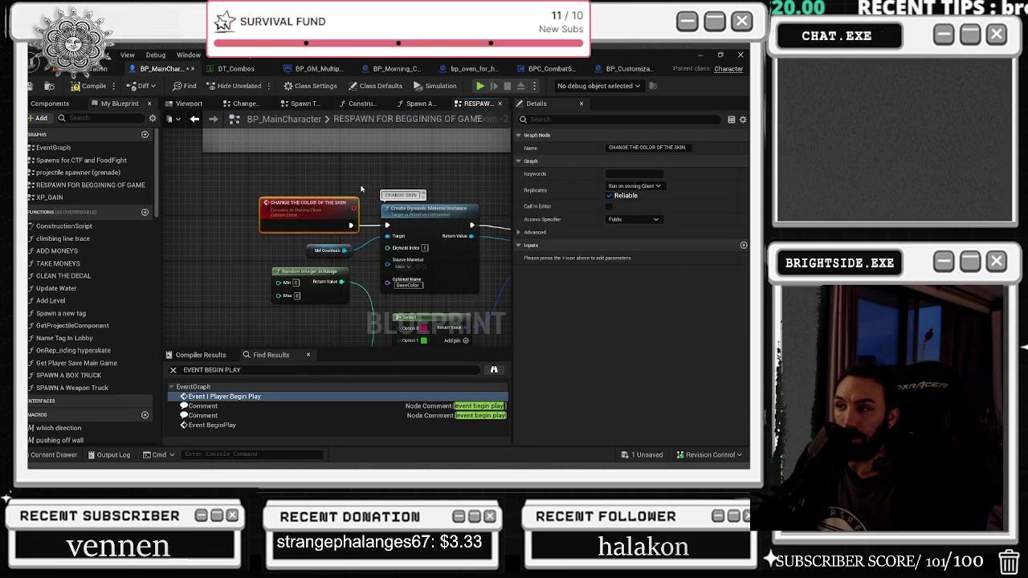
{"action": "mouse_move", "coordinate": [471, 225]}
{"action": "left_mouse_down"}
{"action": "mouse_move", "coordinate": [511, 229]}
{"action": "mouse_move", "coordinate": [412, 237]}
{"action": "left_mouse_up"}
{"action": "left_click_drag", "start_coordinate": [348, 249], "coordinate": [413, 248]}
{"action": "left_click_drag", "start_coordinate": [440, 203], "coordinate": [544, 164]}
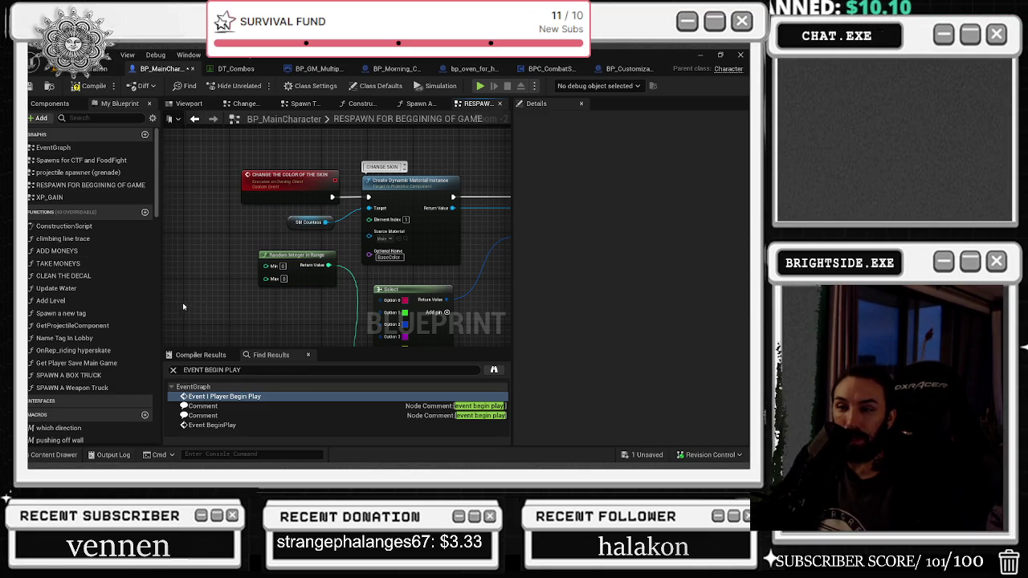
{"action": "left_click_drag", "start_coordinate": [317, 372], "coordinate": [158, 372]}
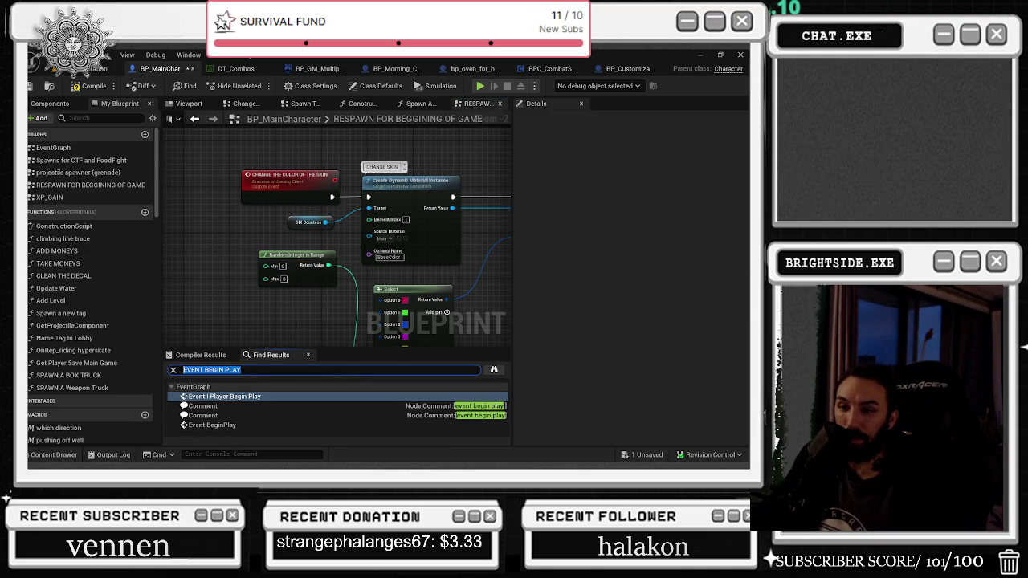
Step: Search Find Results for BP_PLAYER and inspect the player controller cast and surrounding nodes
{"action": "type", "text": "BP_PLAYER"}
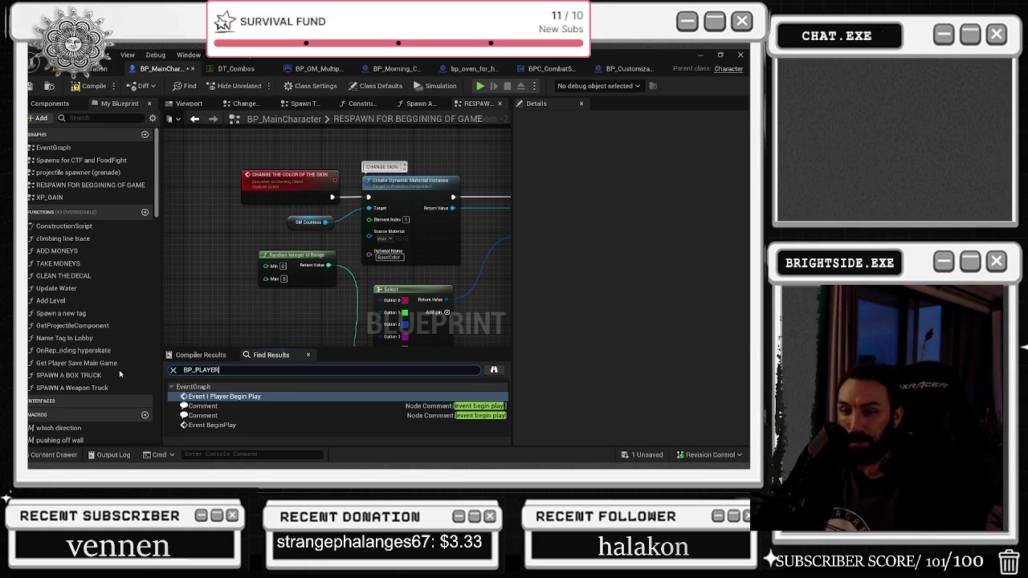
{"action": "key", "text": "Return"}
{"action": "left_click", "coordinate": [292, 397]}
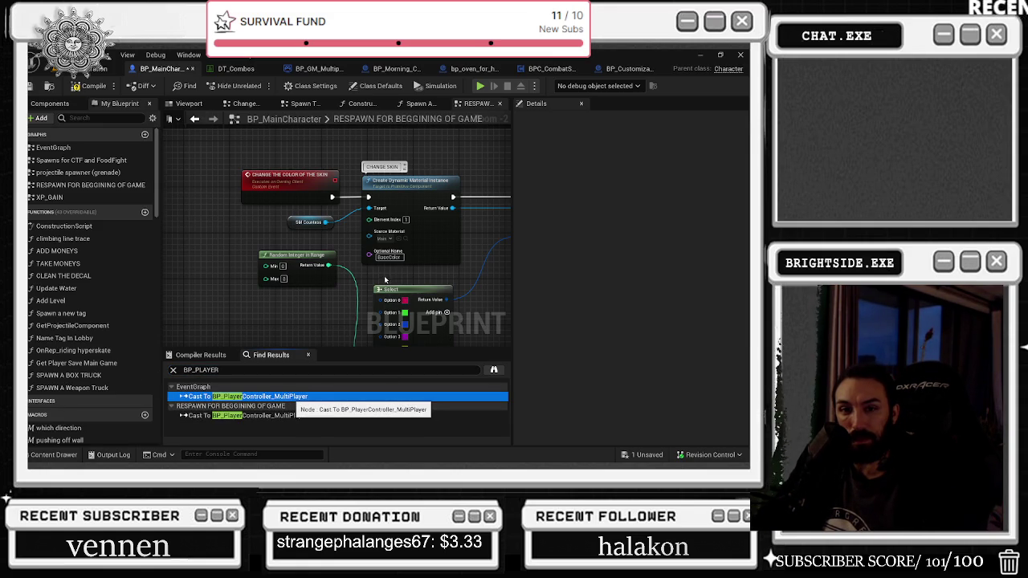
{"action": "double_click", "coordinate": [347, 396]}
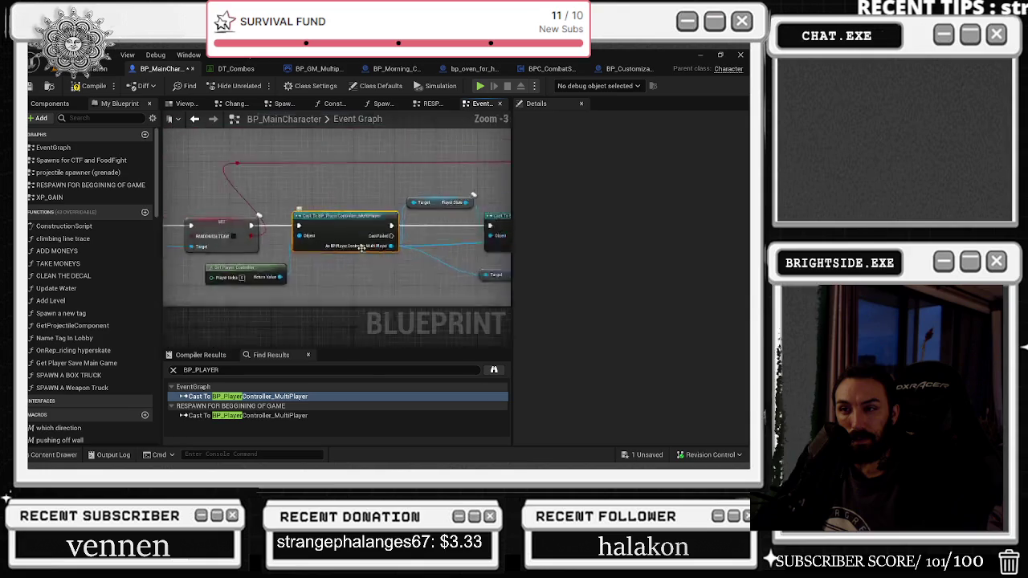
{"action": "scroll", "coordinate": [358, 280], "scroll_direction": "down", "scroll_amount": 2}
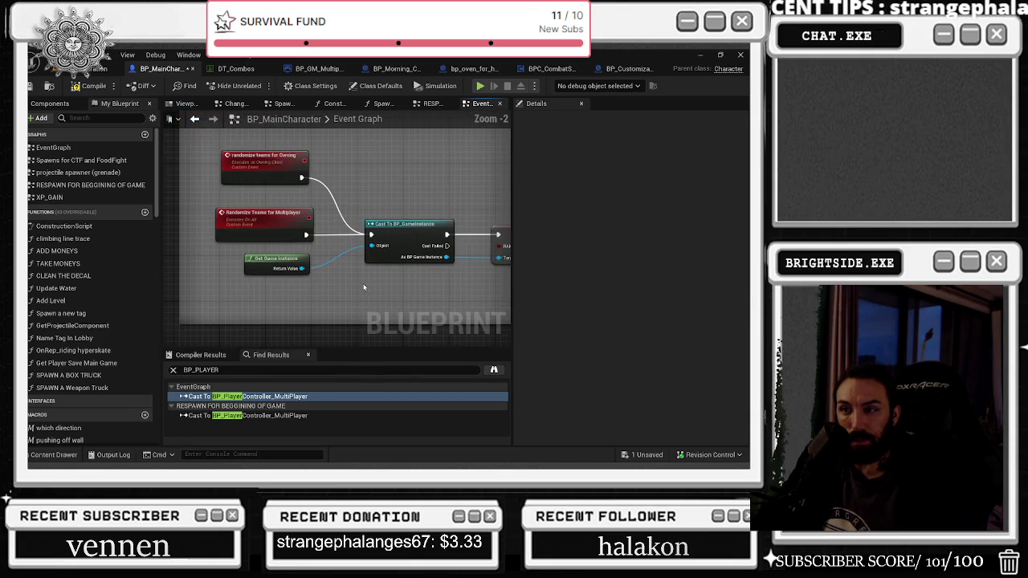
{"action": "mouse_move", "coordinate": [415, 265]}
{"action": "left_mouse_down"}
{"action": "mouse_move", "coordinate": [356, 293]}
{"action": "mouse_move", "coordinate": [201, 289]}
{"action": "mouse_move", "coordinate": [80, 269]}
{"action": "left_mouse_up"}
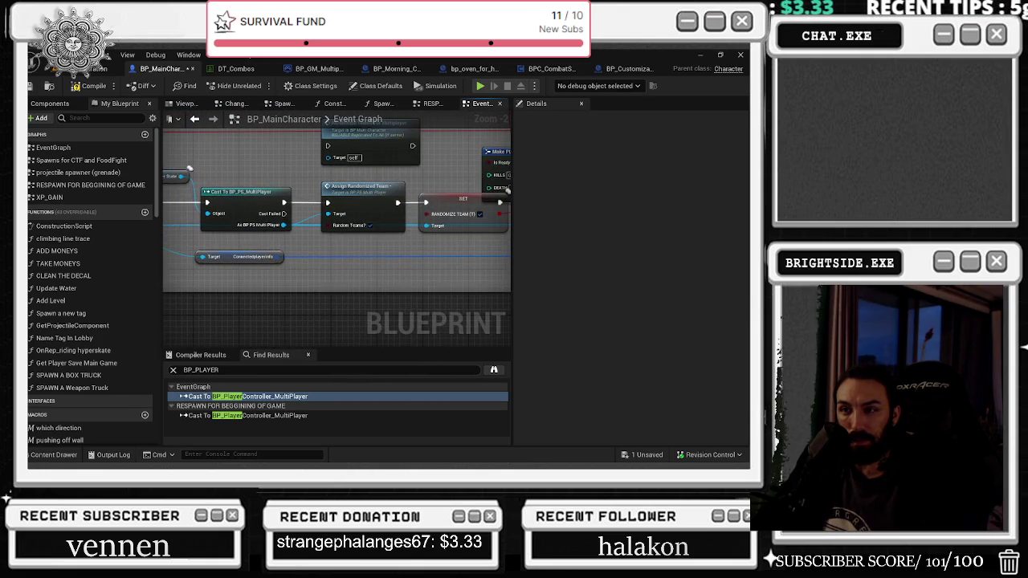
{"action": "left_click_drag", "start_coordinate": [507, 190], "coordinate": [402, 198]}
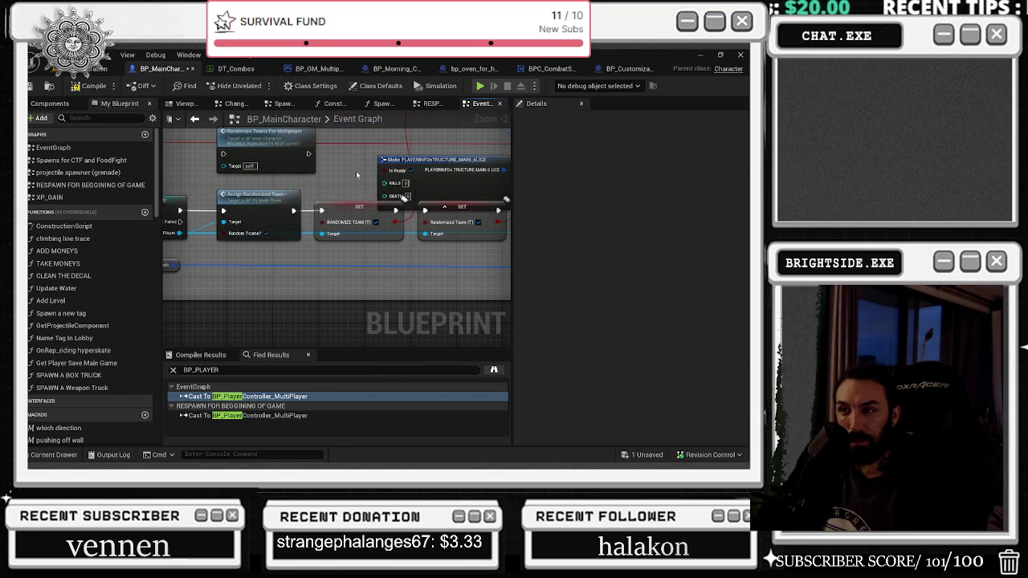
{"action": "mouse_move", "coordinate": [354, 176]}
{"action": "left_mouse_down"}
{"action": "mouse_move", "coordinate": [407, 181]}
{"action": "mouse_move", "coordinate": [488, 213]}
{"action": "left_mouse_up"}
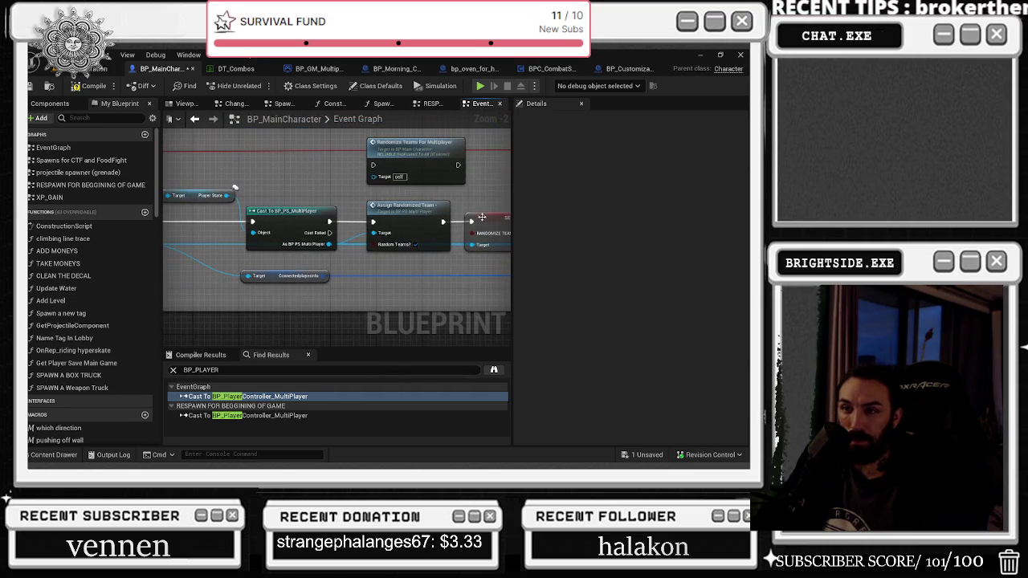
{"action": "left_click", "coordinate": [277, 415]}
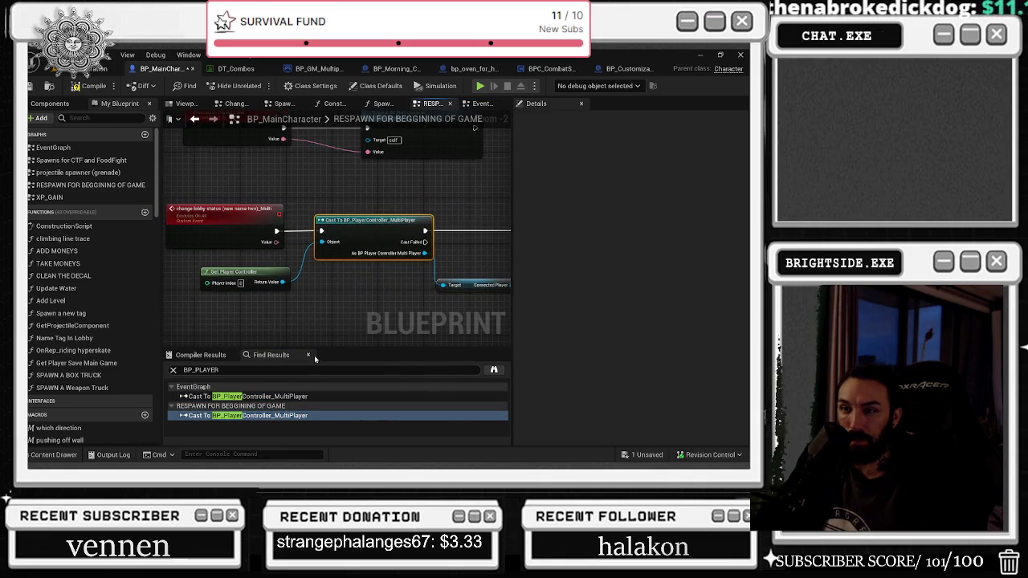
Step: Change the search to BP_PS and jump to the Cast To BP_PS_MultiPlayer node
{"action": "left_click_drag", "start_coordinate": [218, 370], "coordinate": [205, 370]}
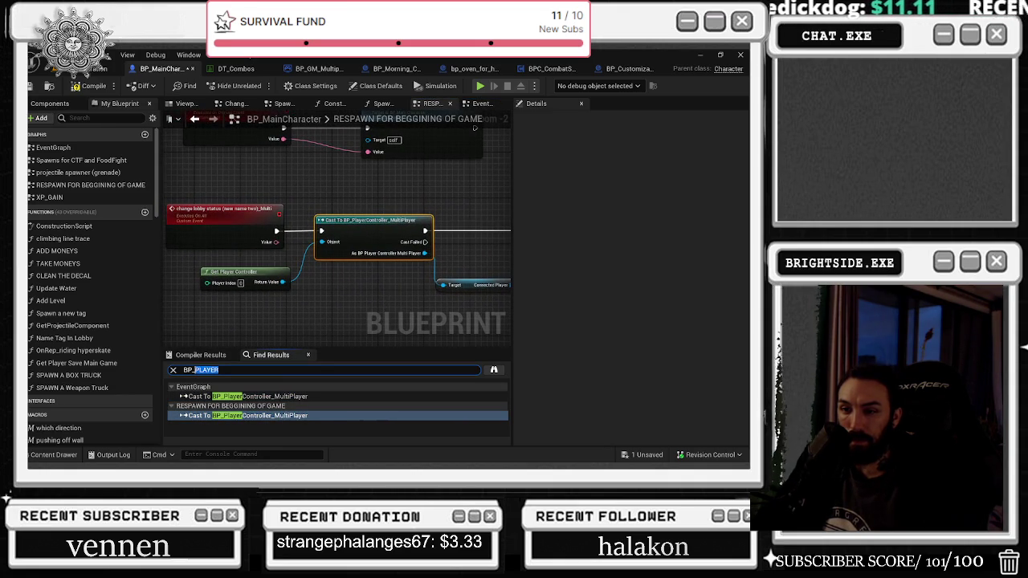
{"action": "type", "text": "PS"}
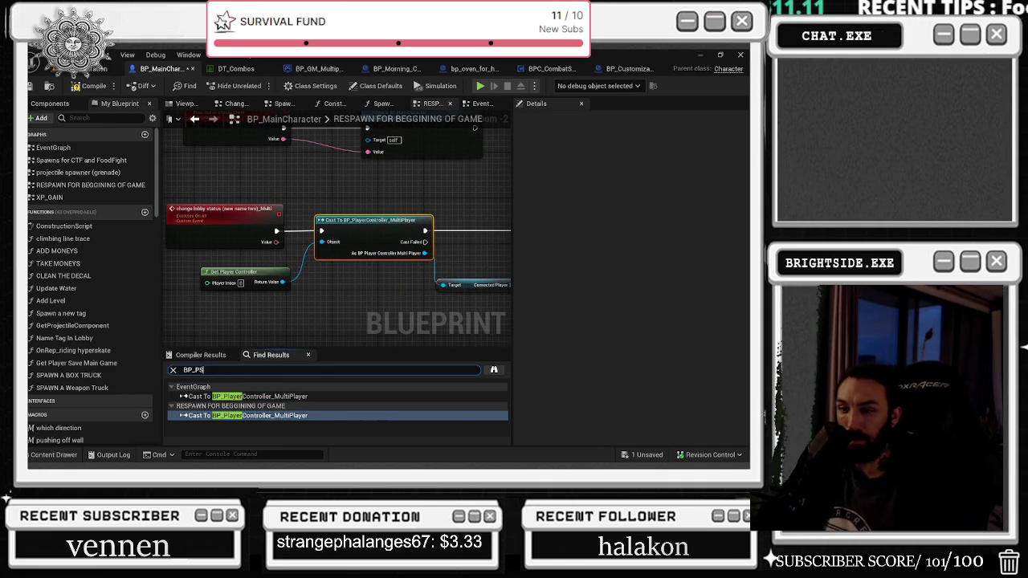
{"action": "key", "text": "Return"}
{"action": "left_click", "coordinate": [233, 396]}
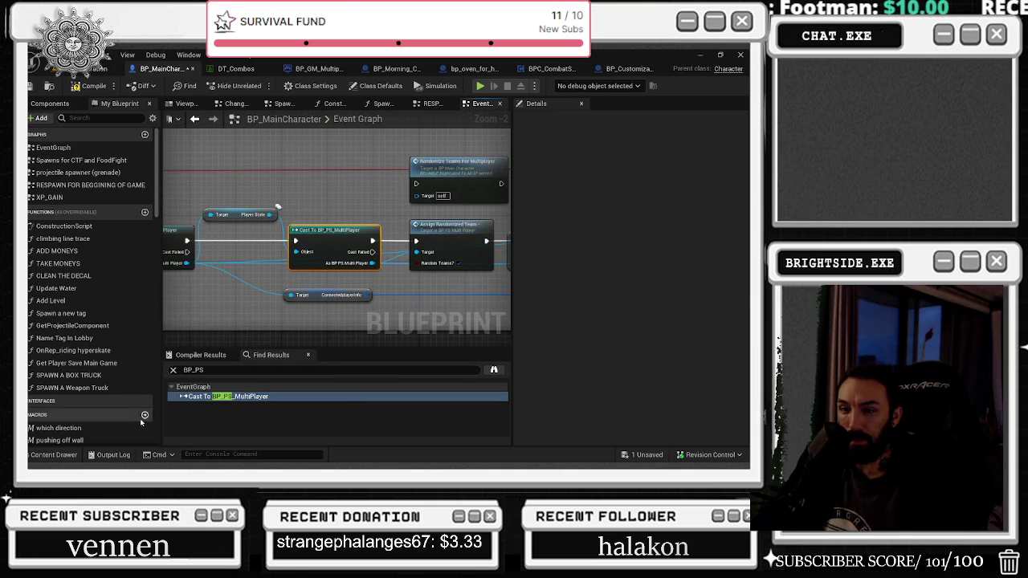
Step: Search the Content Drawer for BP_GS
{"action": "left_click", "coordinate": [53, 455]}
{"action": "type", "text": "BP_GS"}
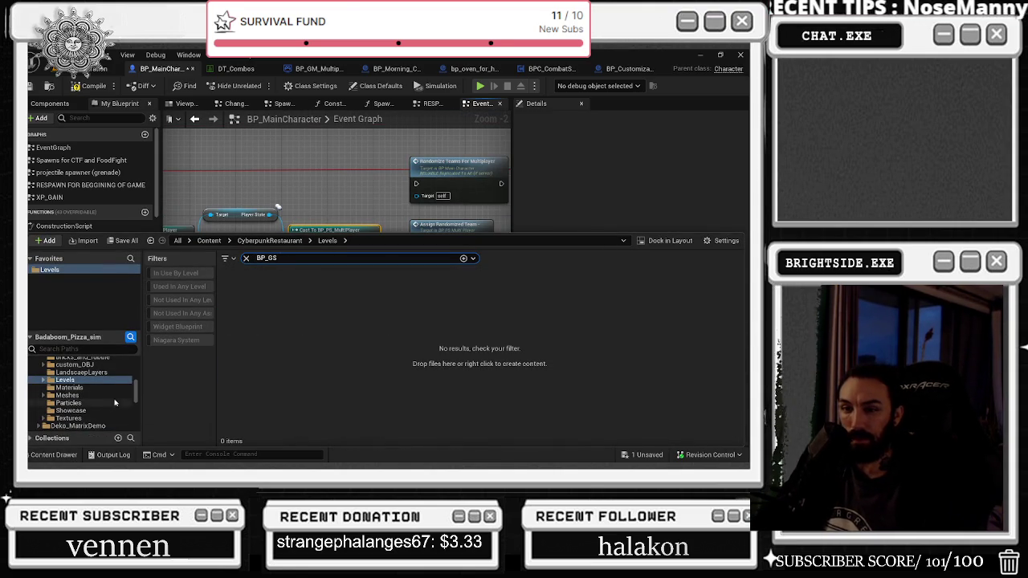
{"action": "scroll", "coordinate": [84, 378], "scroll_direction": "up", "scroll_amount": 10}
Step: Open BP_GS_MultiPlayer from all content, then open and dock BP_PS_MultiPlayer
{"action": "left_click", "coordinate": [84, 364]}
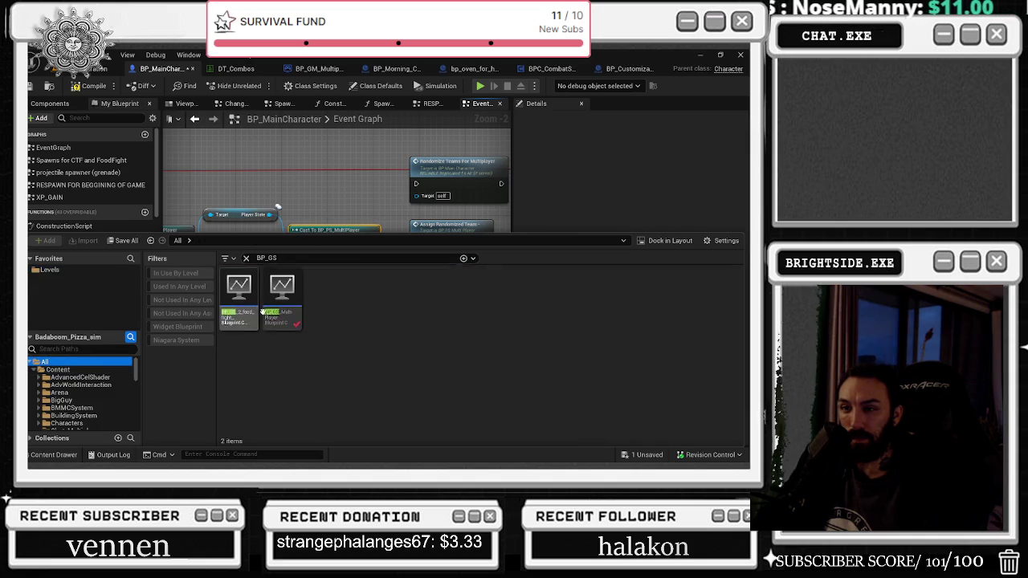
{"action": "double_click", "coordinate": [295, 311]}
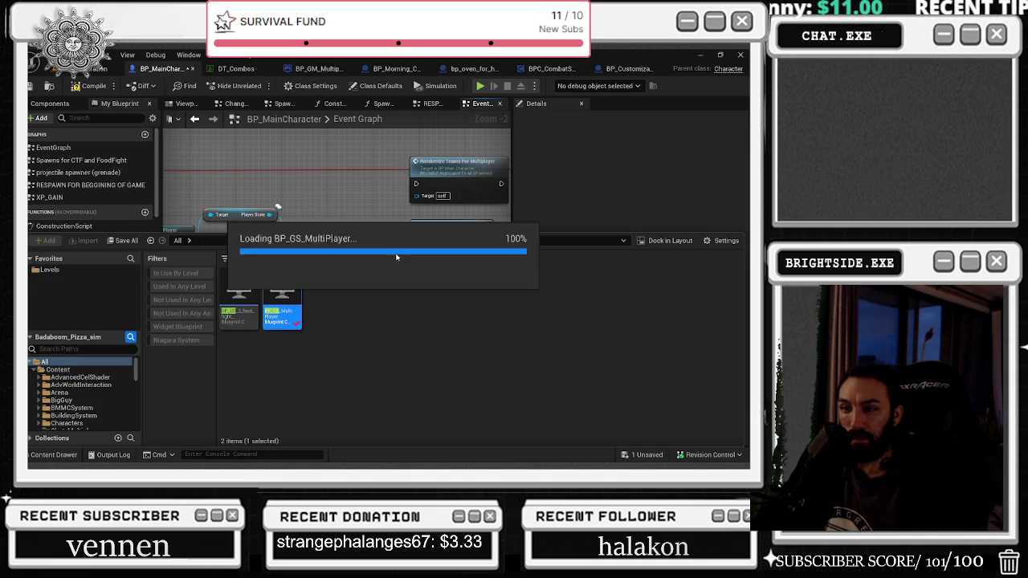
{"action": "left_click", "coordinate": [53, 455]}
{"action": "key", "text": "BackSpace"}
{"action": "key", "text": "BackSpace"}
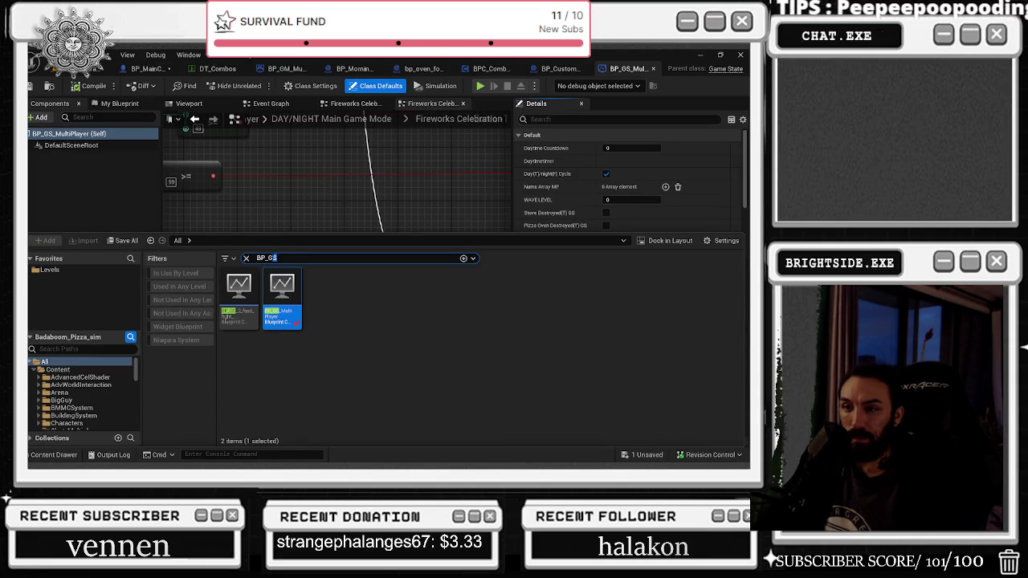
{"action": "type", "text": "PS"}
{"action": "double_click", "coordinate": [233, 313]}
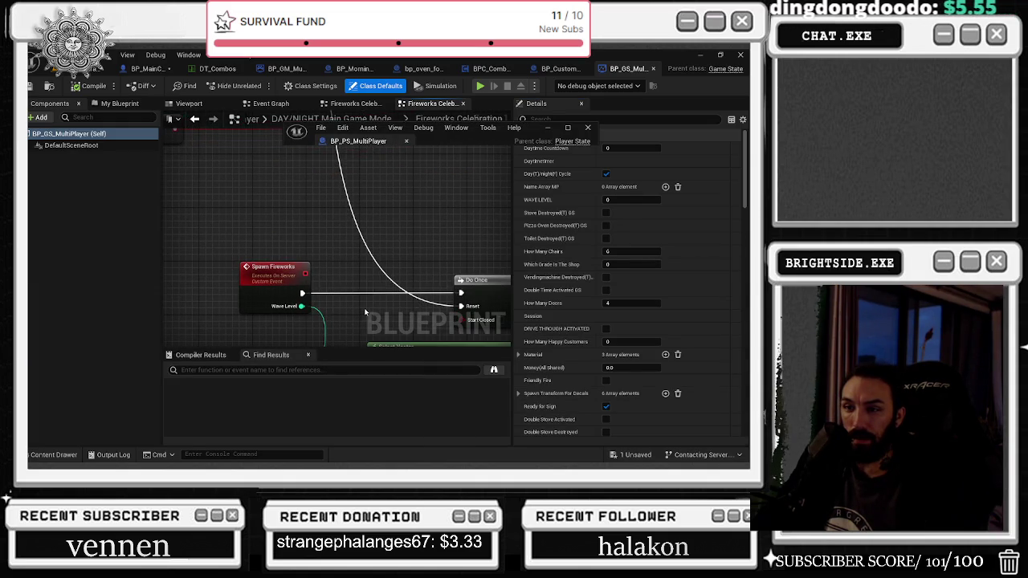
{"action": "left_click_drag", "start_coordinate": [372, 149], "coordinate": [433, 201]}
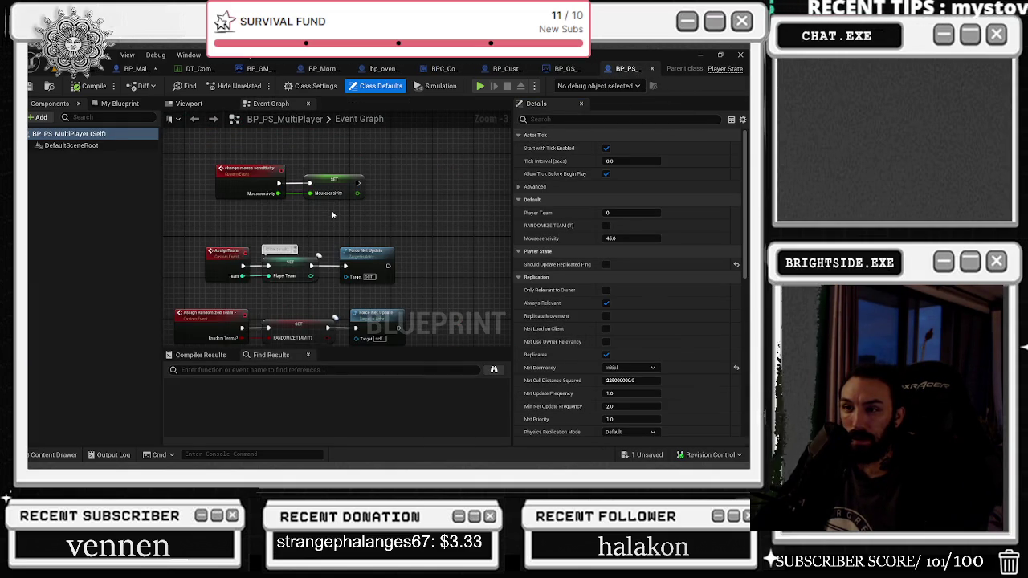
Step: Inspect BP_PS_MultiPlayer's mousesensivity, RANDOMIZE TEAM (T) and PlayerTeam variables, then close it
{"action": "scroll", "coordinate": [332, 215], "scroll_direction": "down", "scroll_amount": 7}
{"action": "scroll", "coordinate": [313, 234], "scroll_direction": "up", "scroll_amount": 7}
{"action": "left_click_drag", "start_coordinate": [316, 241], "coordinate": [249, 281]}
{"action": "scroll", "coordinate": [253, 257], "scroll_direction": "down", "scroll_amount": 3}
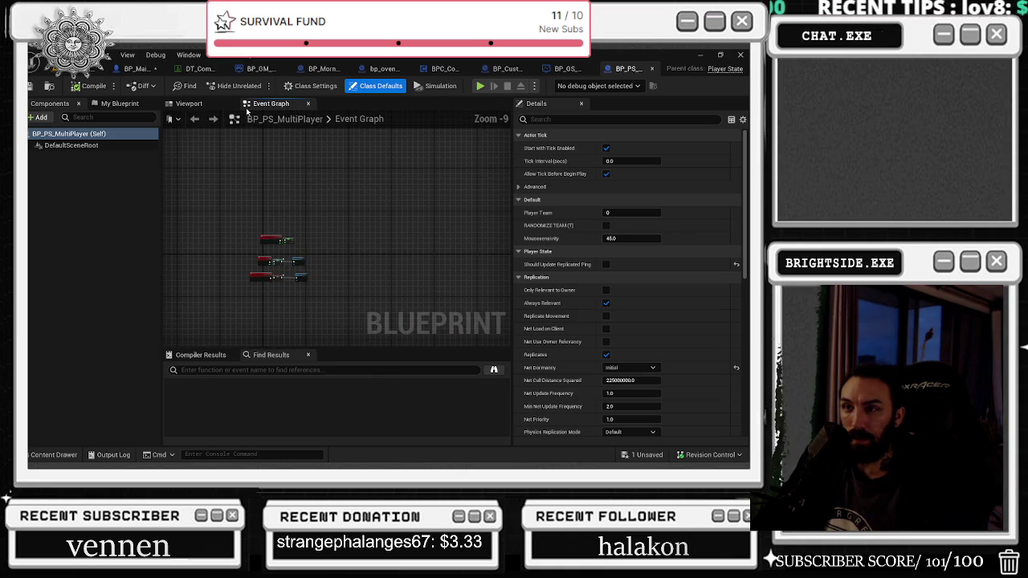
{"action": "left_click", "coordinate": [190, 104]}
{"action": "left_click", "coordinate": [253, 107]}
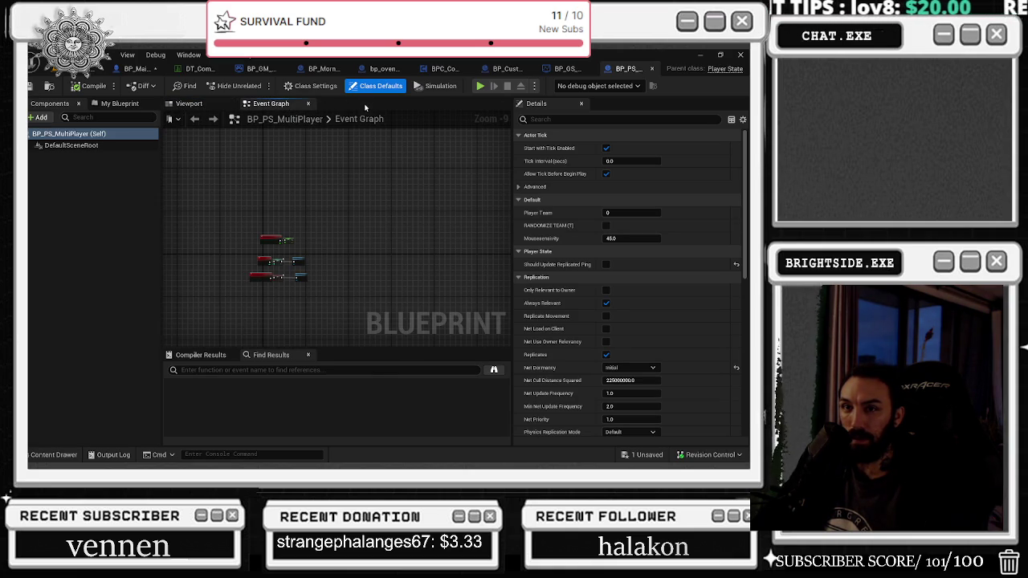
{"action": "left_click", "coordinate": [112, 104]}
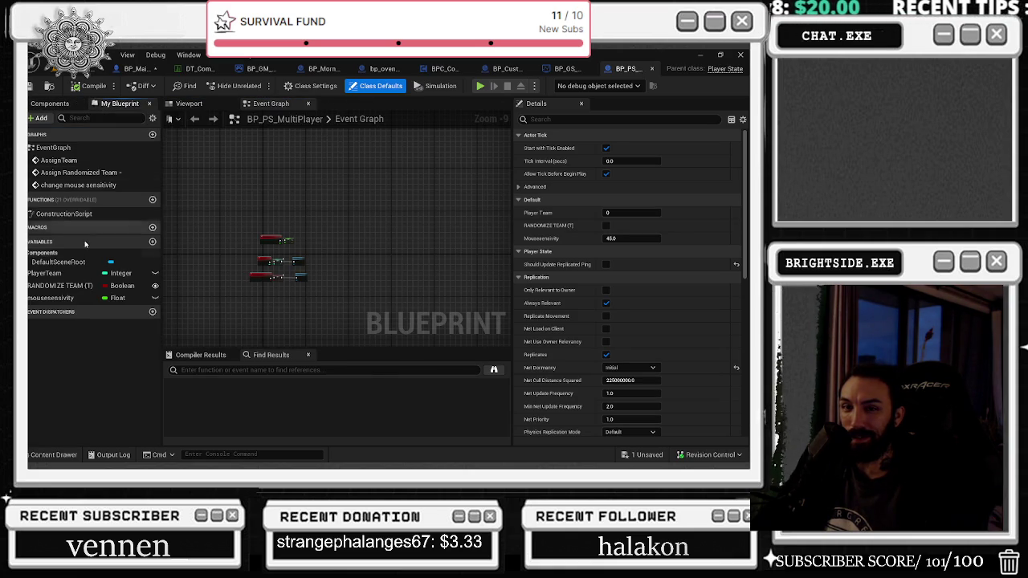
{"action": "left_click", "coordinate": [48, 300]}
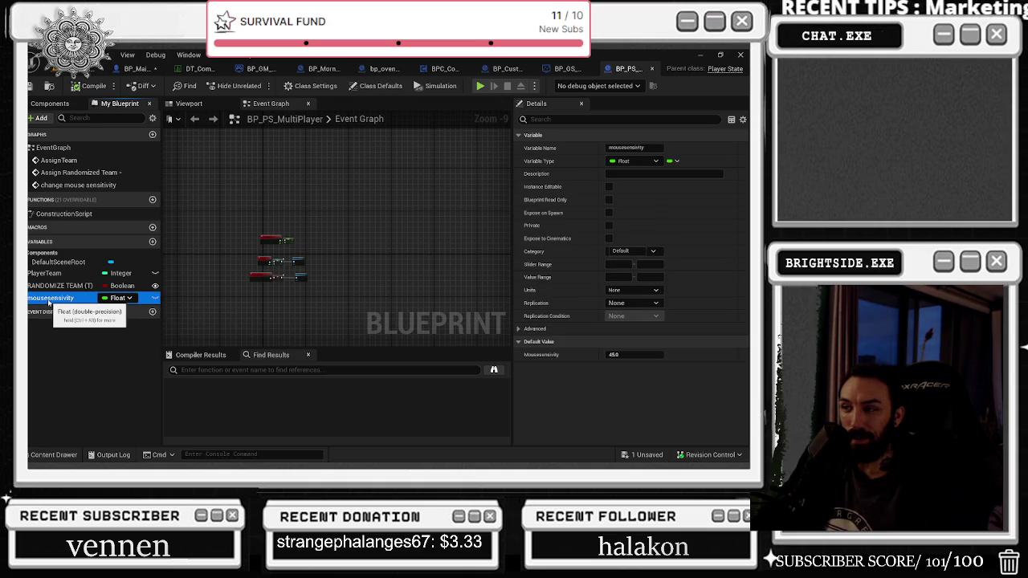
{"action": "left_click", "coordinate": [47, 287]}
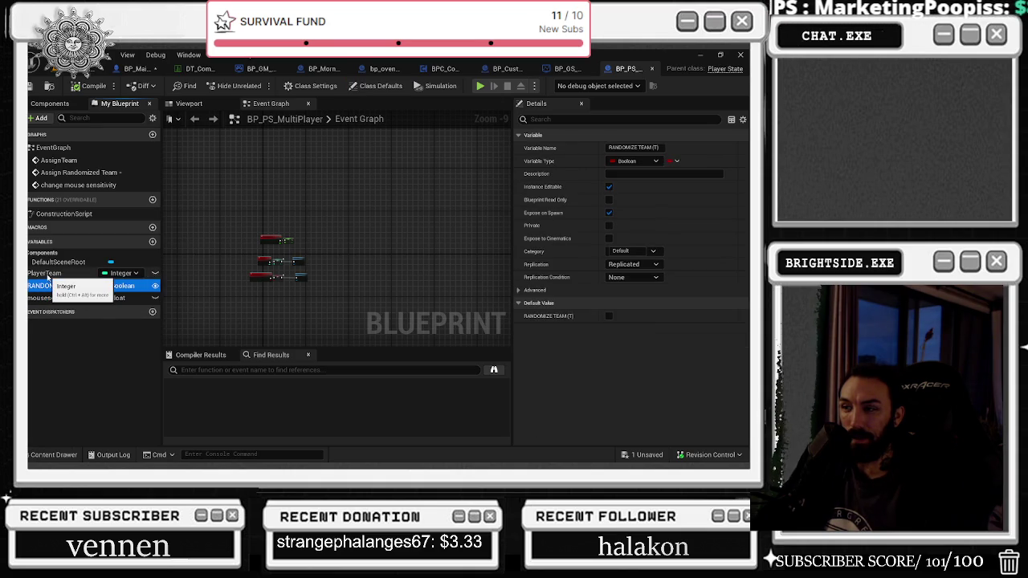
{"action": "left_click", "coordinate": [47, 274]}
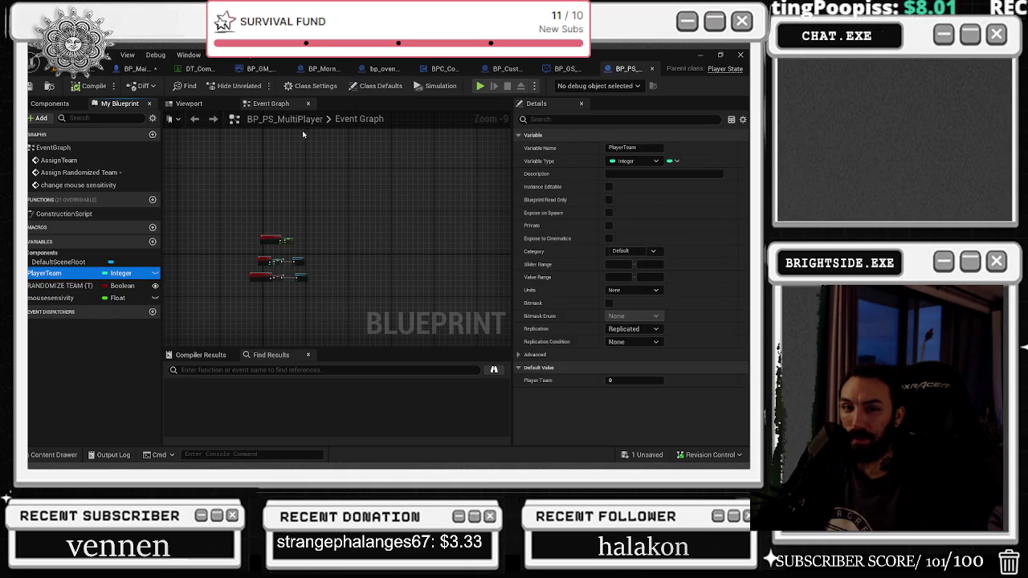
{"action": "left_click", "coordinate": [651, 68]}
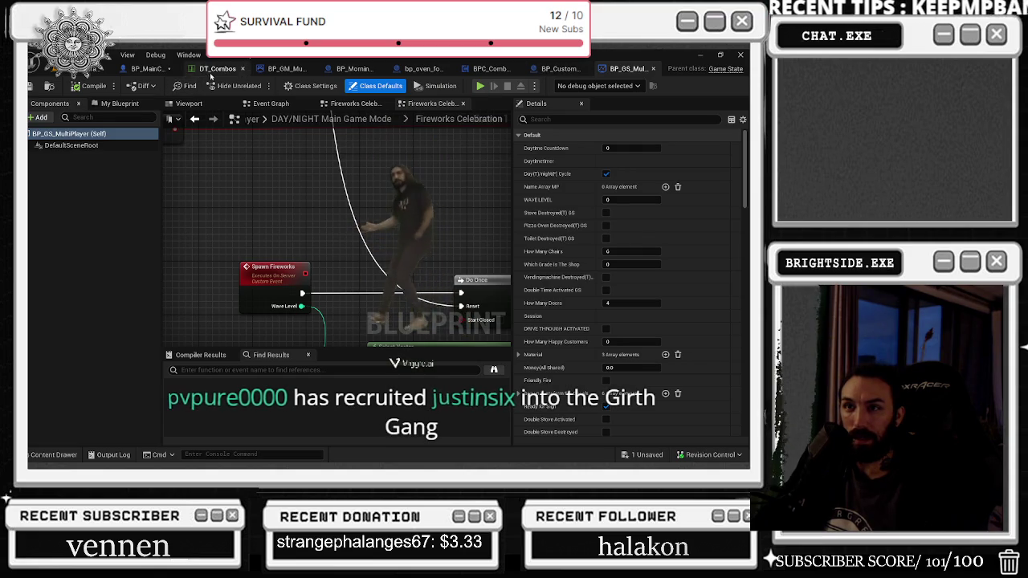
{"action": "left_click", "coordinate": [146, 69]}
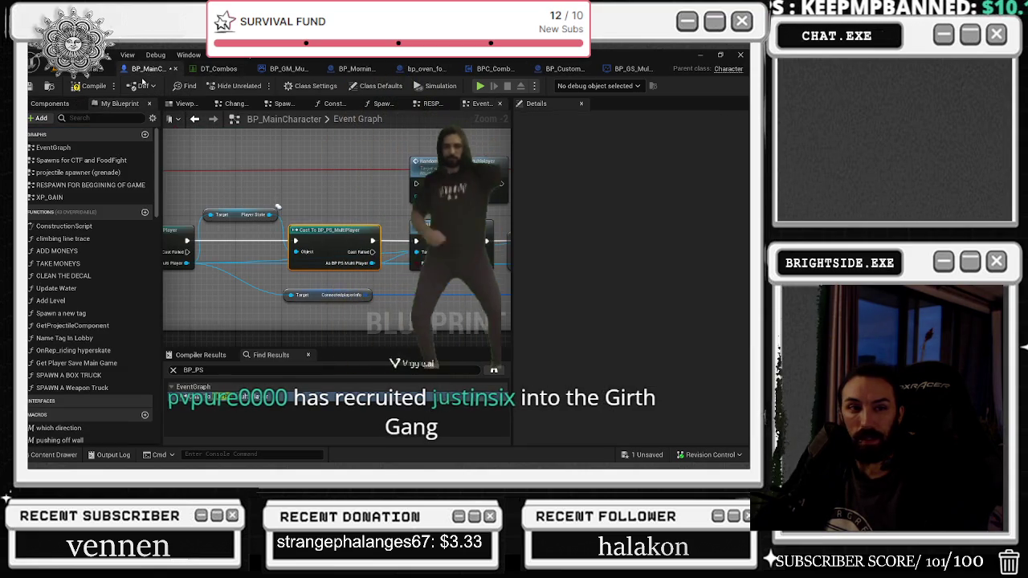
Step: Tidy the Cast To BP_PS_MultiPlayer, ConnectedPlayerInfo and Make PLAYERINFO node positions
{"action": "left_click_drag", "start_coordinate": [342, 236], "coordinate": [336, 239]}
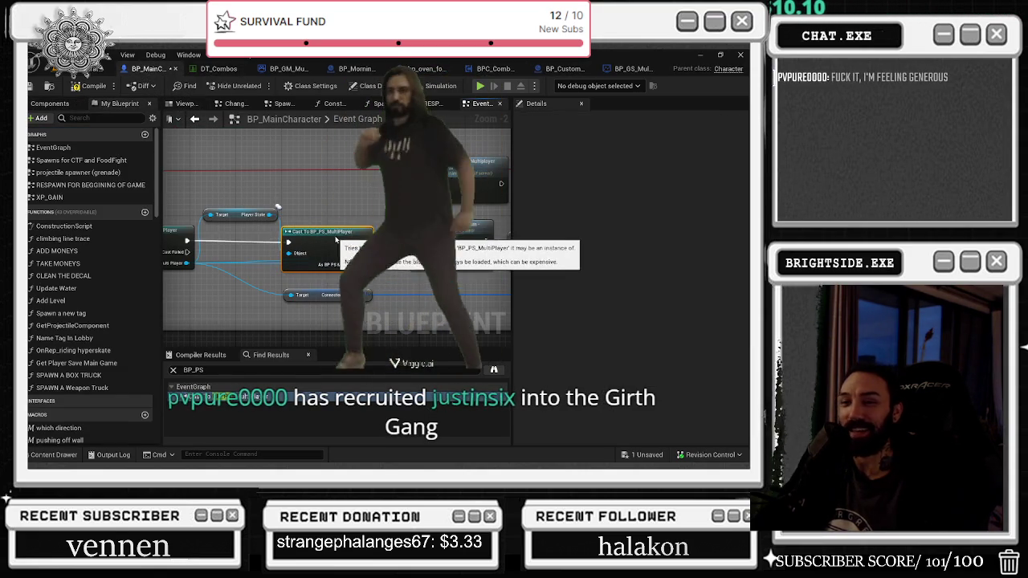
{"action": "left_click_drag", "start_coordinate": [315, 300], "coordinate": [239, 302]}
{"action": "left_click_drag", "start_coordinate": [315, 236], "coordinate": [322, 237]}
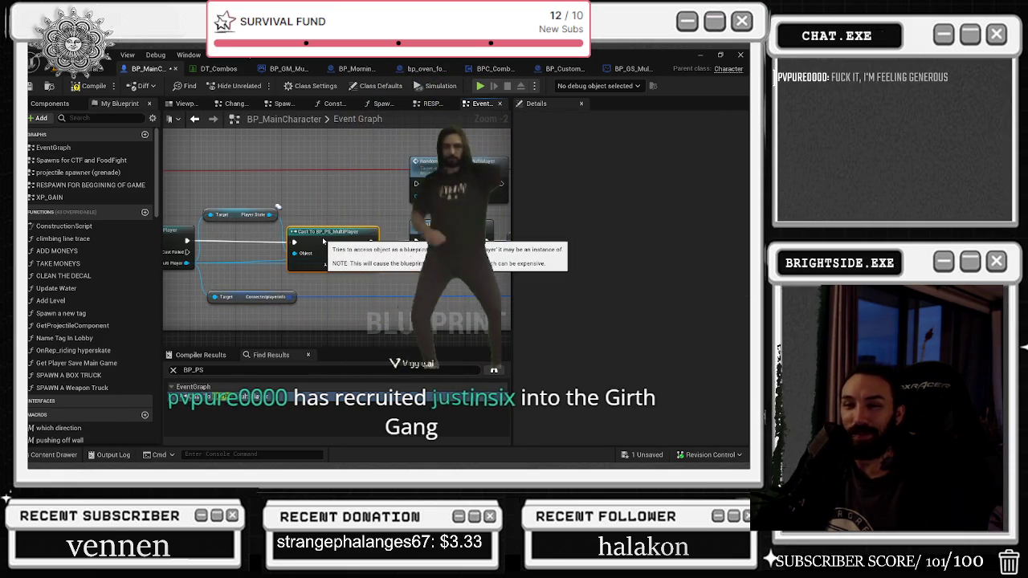
{"action": "key", "text": "ctrl+z"}
{"action": "mouse_move", "coordinate": [324, 239]}
{"action": "left_mouse_down"}
{"action": "mouse_move", "coordinate": [288, 247]}
{"action": "mouse_move", "coordinate": [279, 235]}
{"action": "left_mouse_up"}
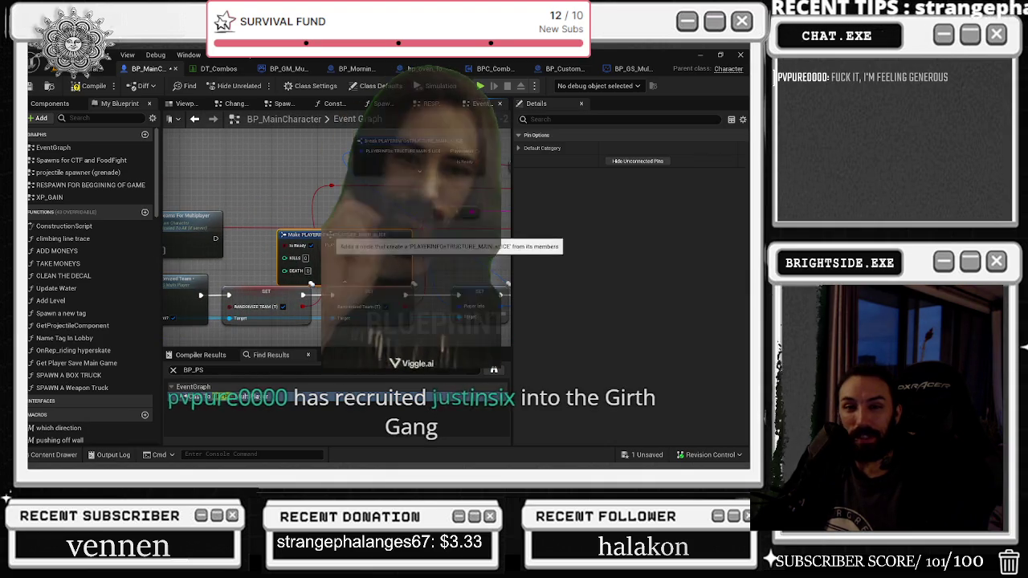
{"action": "left_click_drag", "start_coordinate": [352, 240], "coordinate": [352, 235]}
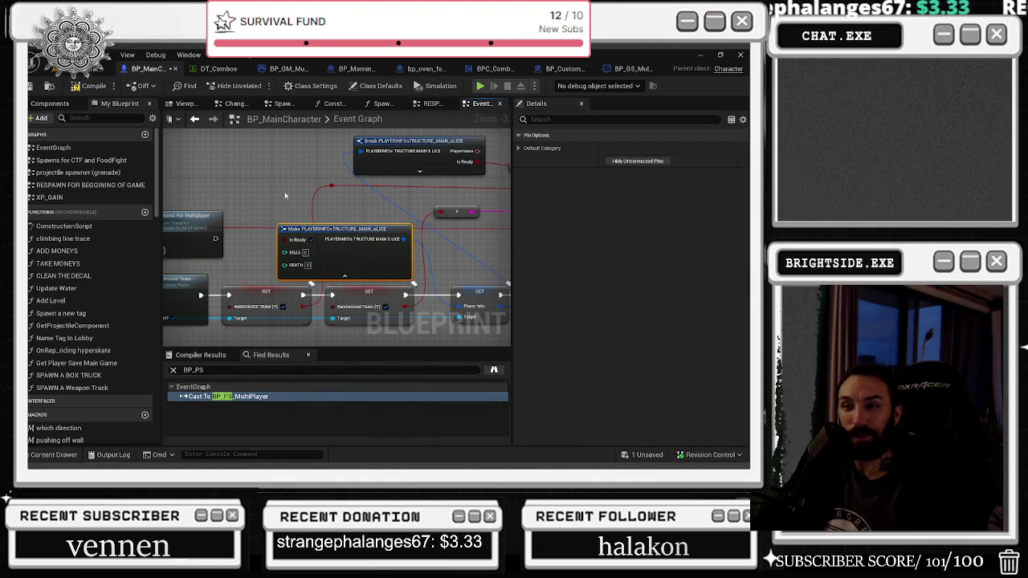
Step: Pan over to the two Append nodes and nudge the second one slightly right and down
{"action": "left_click_drag", "start_coordinate": [280, 195], "coordinate": [347, 200]}
{"action": "left_click_drag", "start_coordinate": [295, 197], "coordinate": [215, 209]}
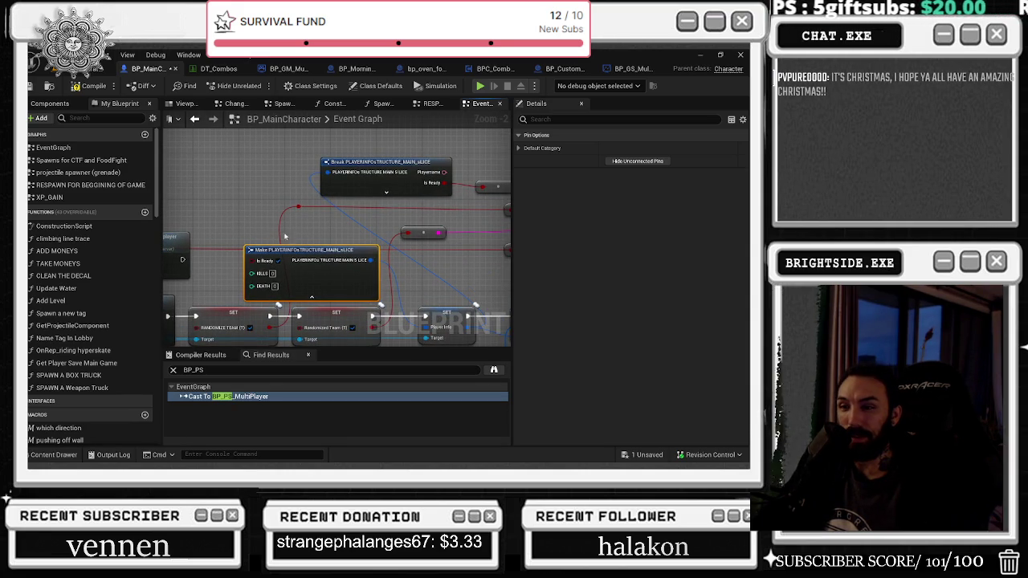
{"action": "left_click_drag", "start_coordinate": [297, 239], "coordinate": [351, 253]}
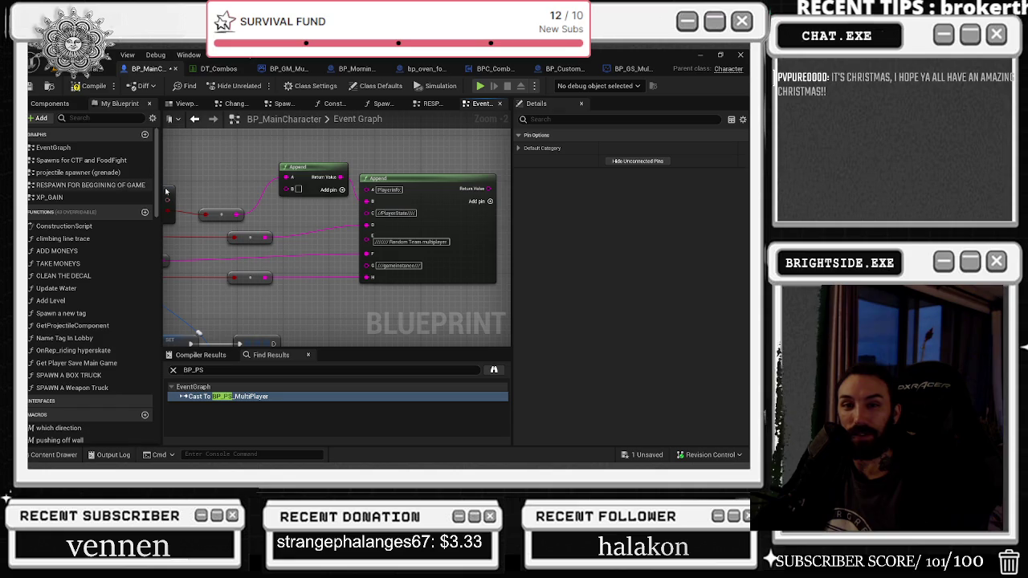
{"action": "left_click_drag", "start_coordinate": [412, 197], "coordinate": [421, 204]}
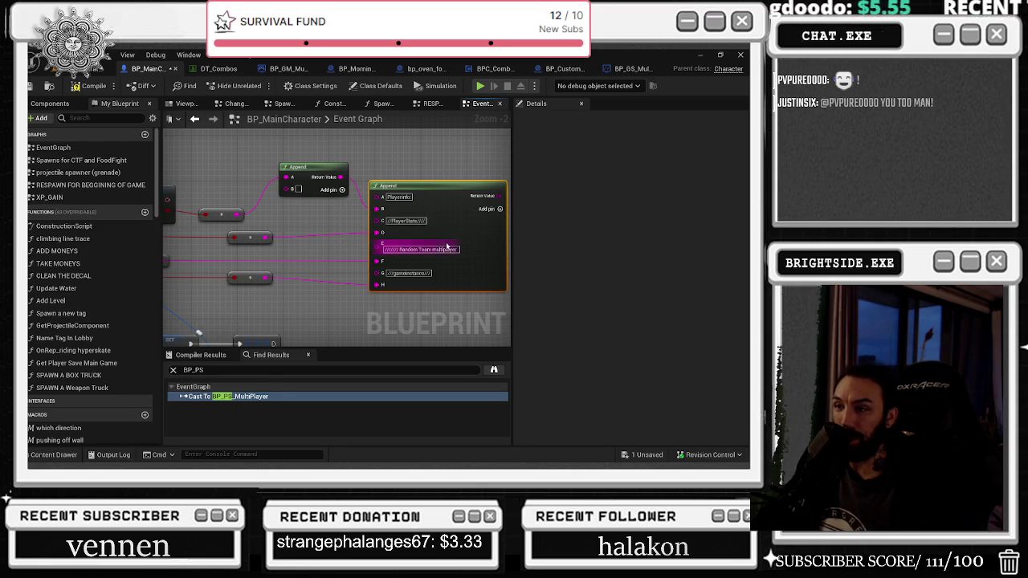
{"action": "scroll", "coordinate": [494, 161], "scroll_direction": "down", "scroll_amount": 4}
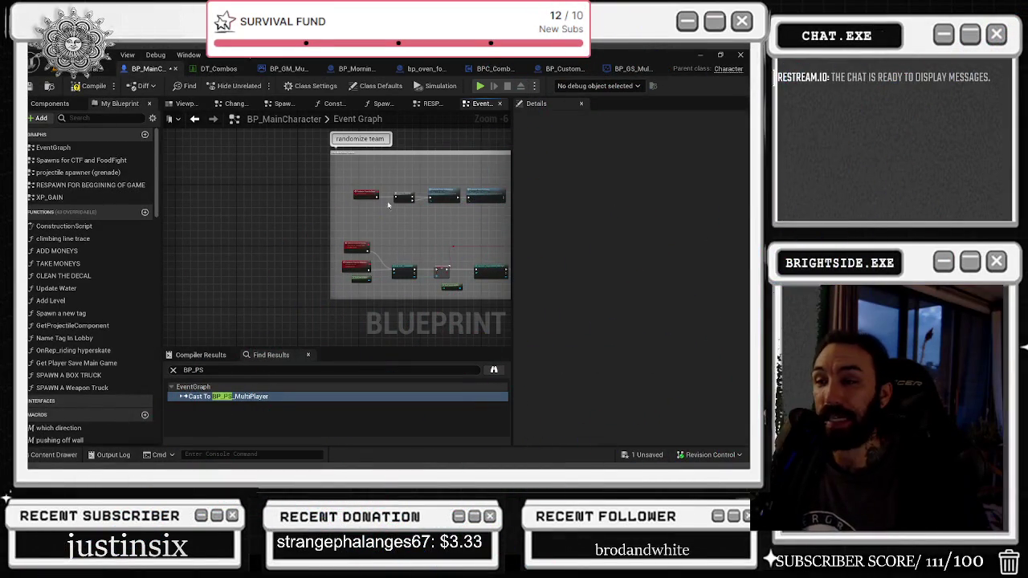
Step: Search the Content Drawer for CONTR and open BP_PlayerController_MultiPlayer
{"action": "left_click_drag", "start_coordinate": [393, 213], "coordinate": [331, 225]}
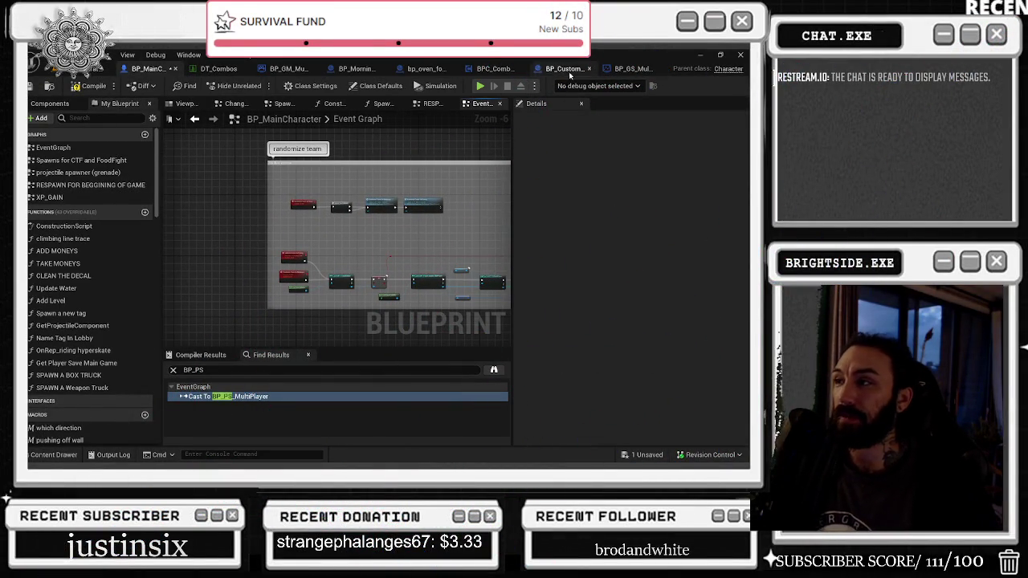
{"action": "left_click", "coordinate": [55, 455]}
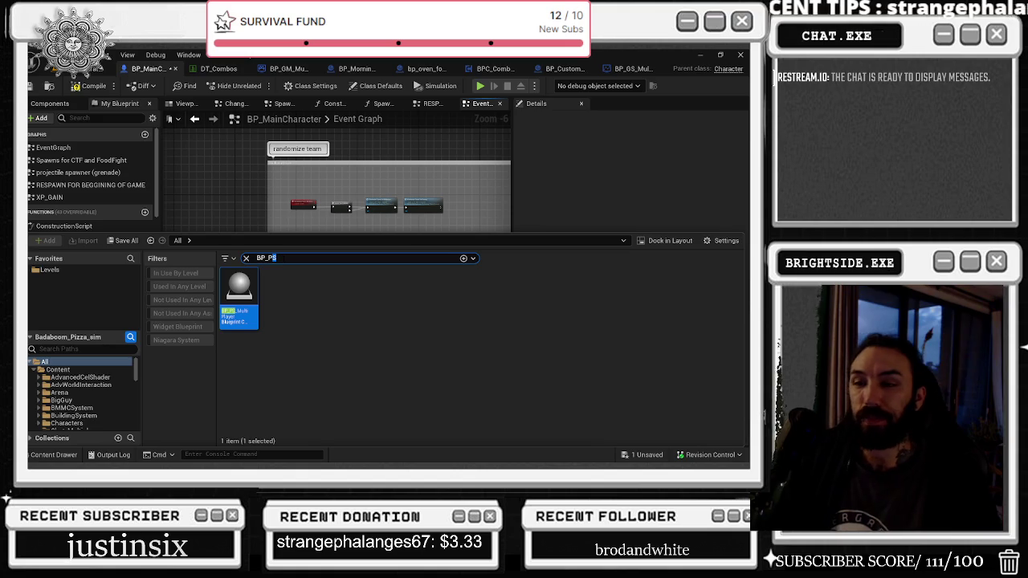
{"action": "key", "text": "BackSpace"}
{"action": "key", "text": "BackSpace"}
{"action": "key", "text": "BackSpace"}
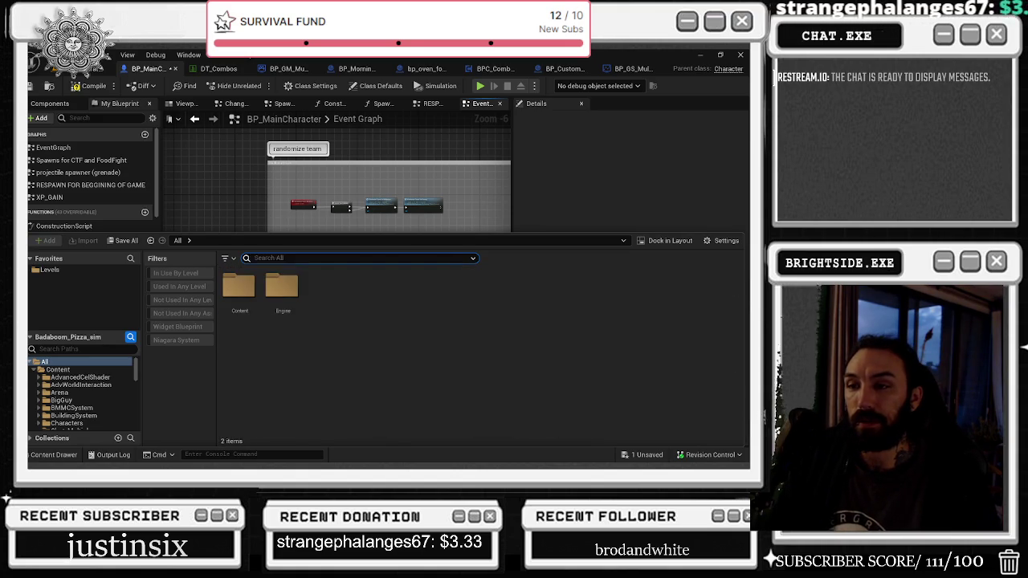
{"action": "type", "text": "PLAYERCONTR"}
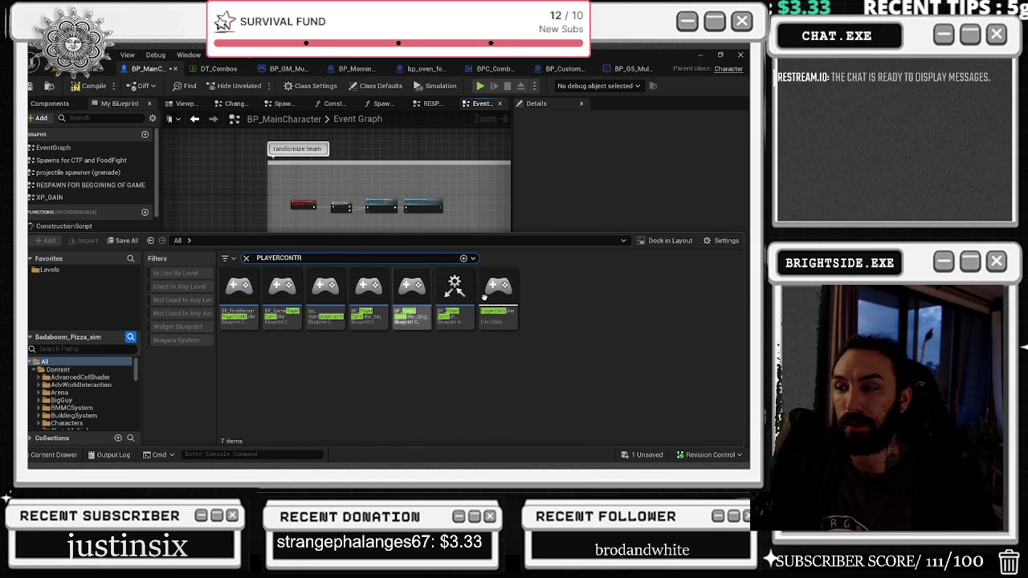
{"action": "mouse_move", "coordinate": [417, 296]}
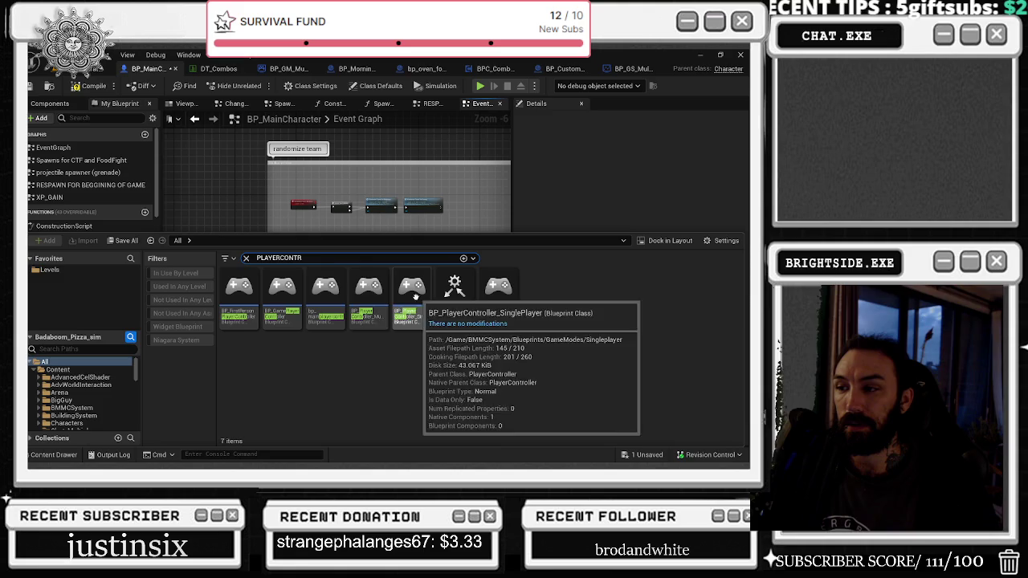
{"action": "double_click", "coordinate": [366, 287]}
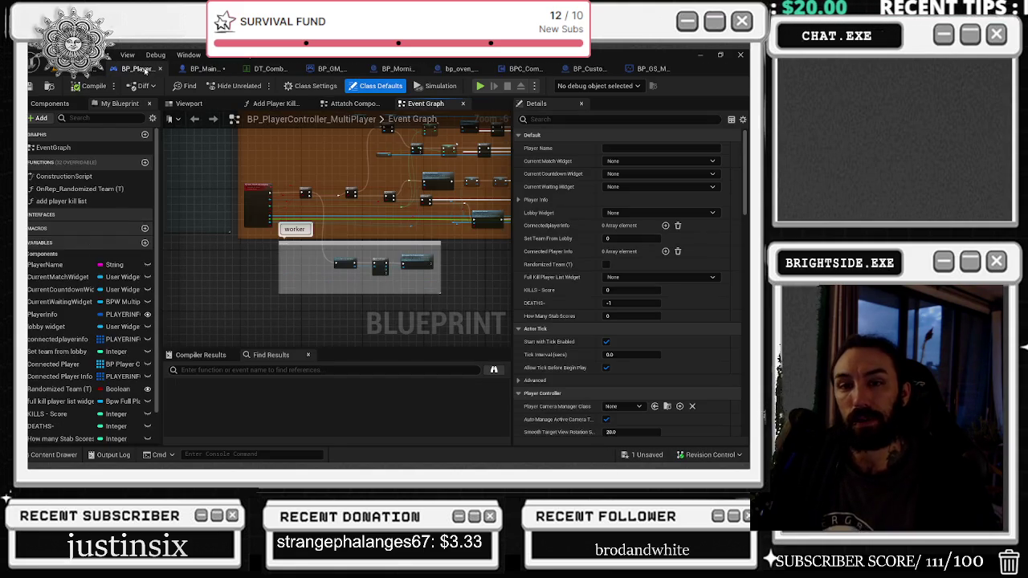
Step: Zoom around the player controller's Event Graph to the 'adding a score' comment, then bring up the Twitch window
{"action": "scroll", "coordinate": [267, 186], "scroll_direction": "up", "scroll_amount": 4}
{"action": "scroll", "coordinate": [320, 237], "scroll_direction": "down", "scroll_amount": 6}
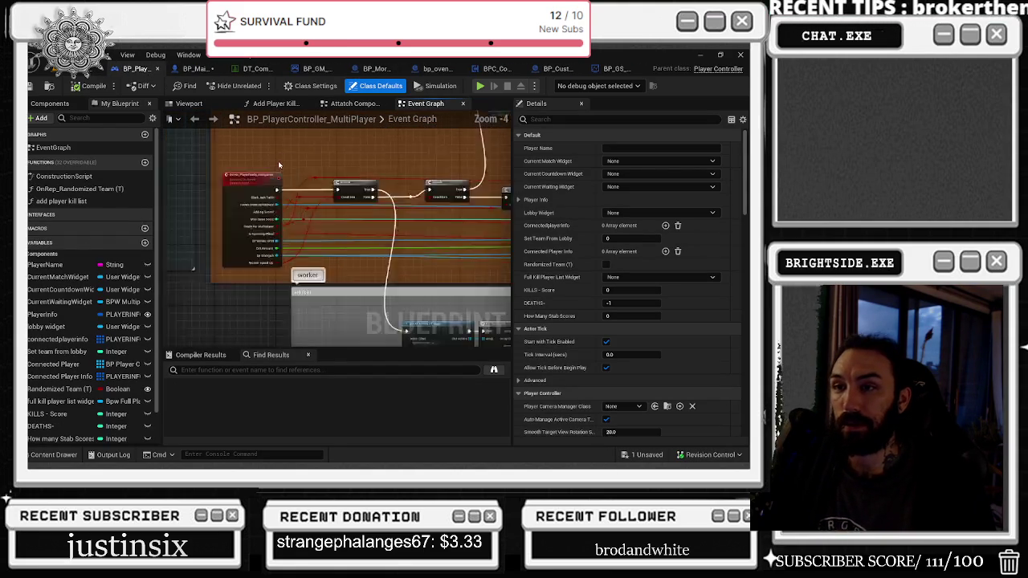
{"action": "scroll", "coordinate": [323, 209], "scroll_direction": "up", "scroll_amount": 6}
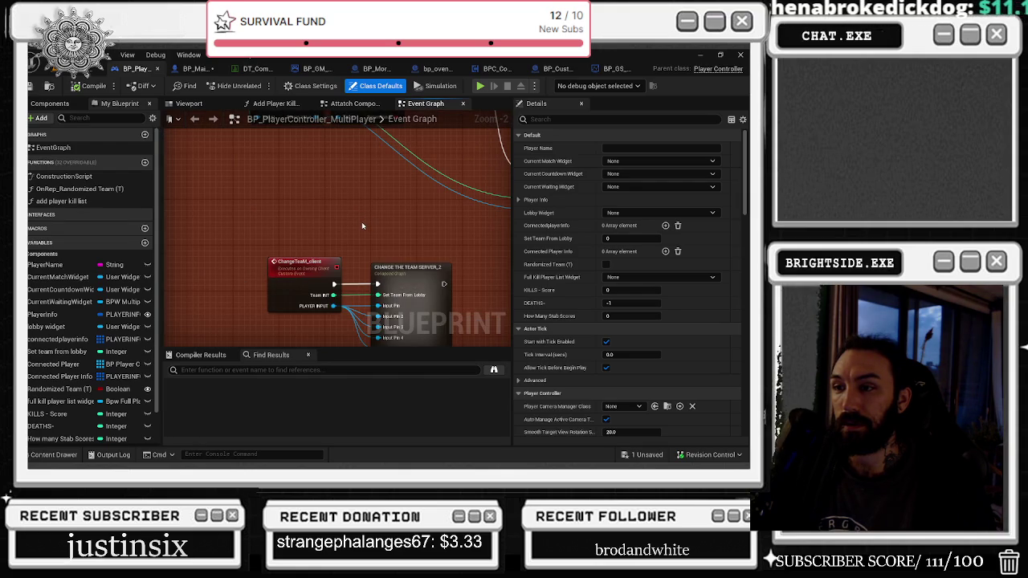
{"action": "scroll", "coordinate": [361, 221], "scroll_direction": "down", "scroll_amount": 7}
{"action": "left_click_drag", "start_coordinate": [326, 331], "coordinate": [320, 211]}
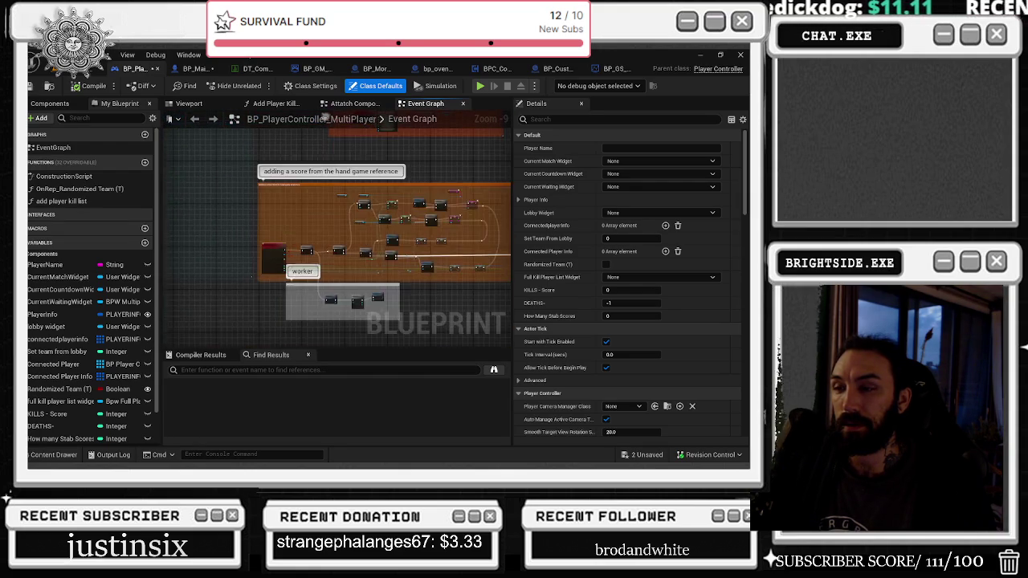
{"action": "scroll", "coordinate": [319, 210], "scroll_direction": "up", "scroll_amount": 5}
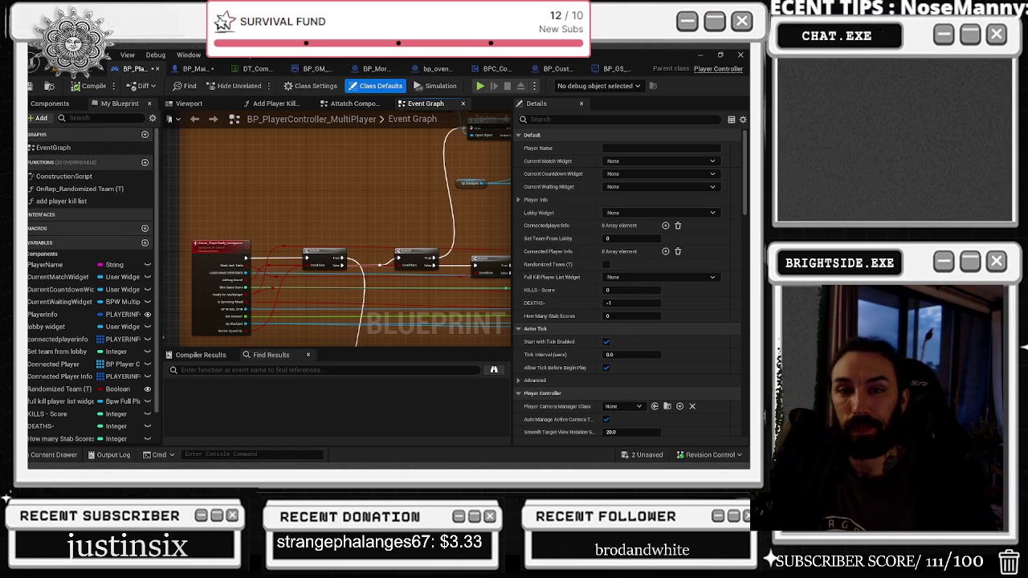
{"action": "left_click", "coordinate": [603, 130]}
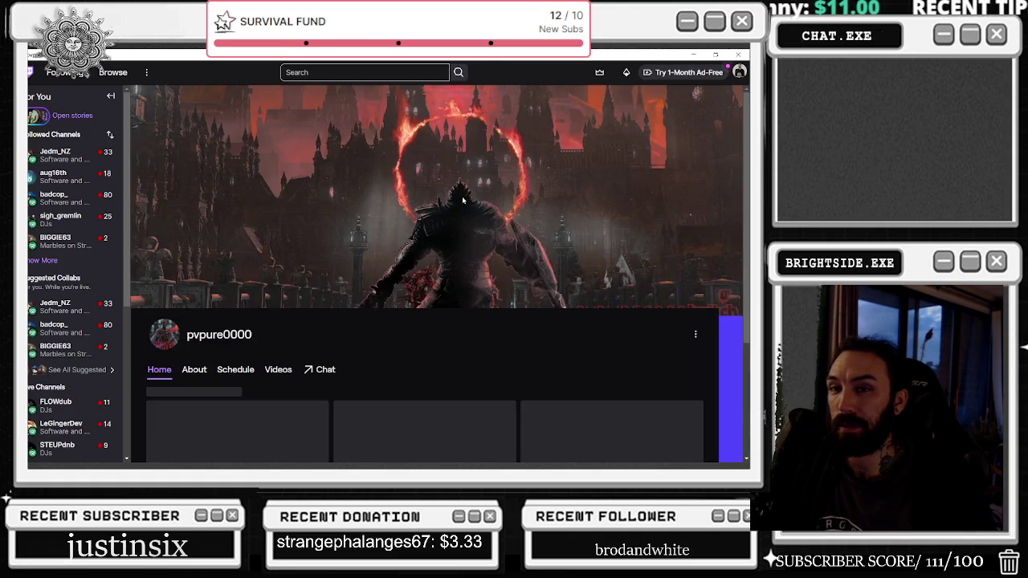
Step: Show the channel's Videos filtered to Past Broadcasts
{"action": "scroll", "coordinate": [441, 240], "scroll_direction": "down", "scroll_amount": 2}
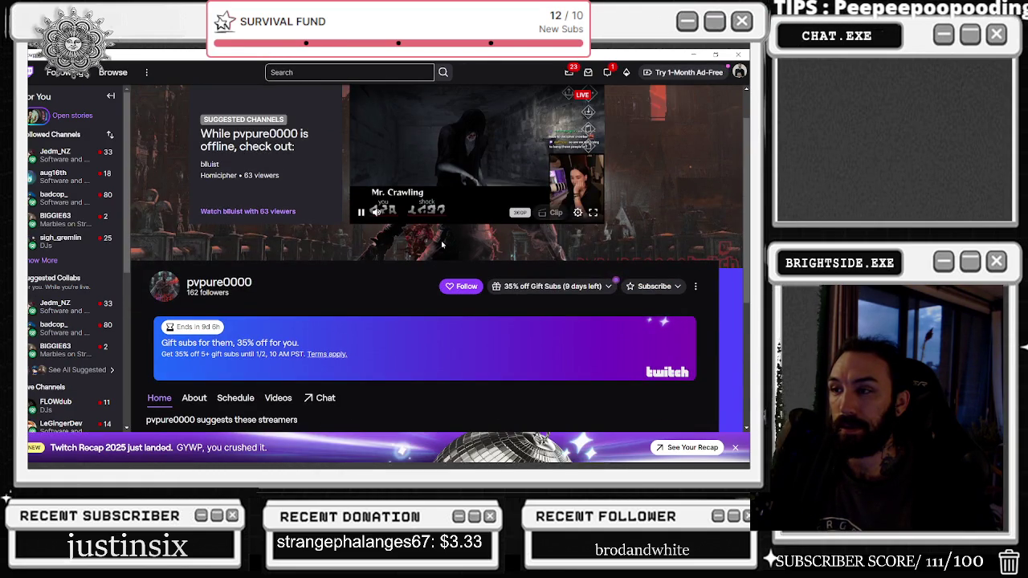
{"action": "scroll", "coordinate": [197, 352], "scroll_direction": "down", "scroll_amount": 1}
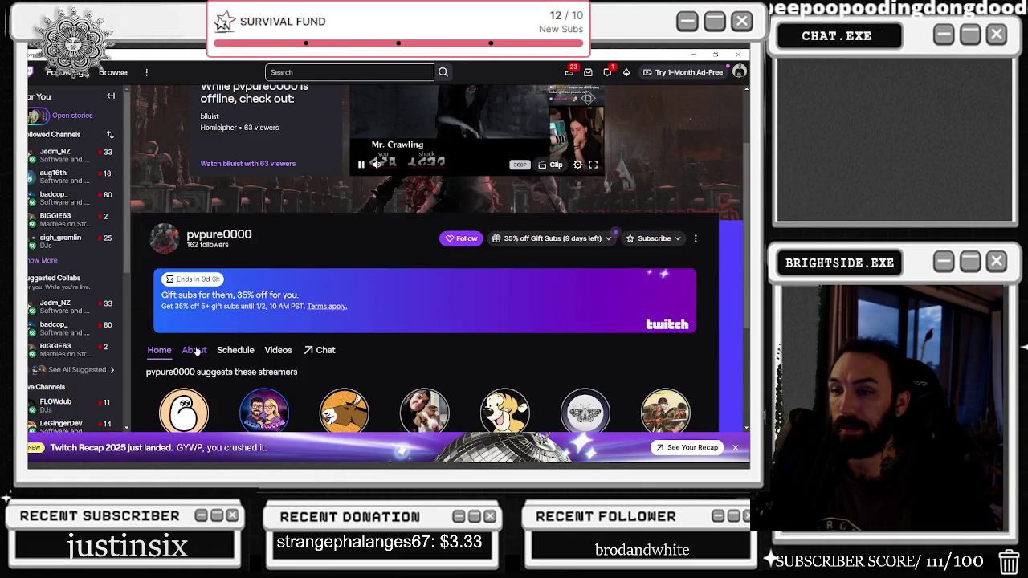
{"action": "left_click", "coordinate": [278, 351]}
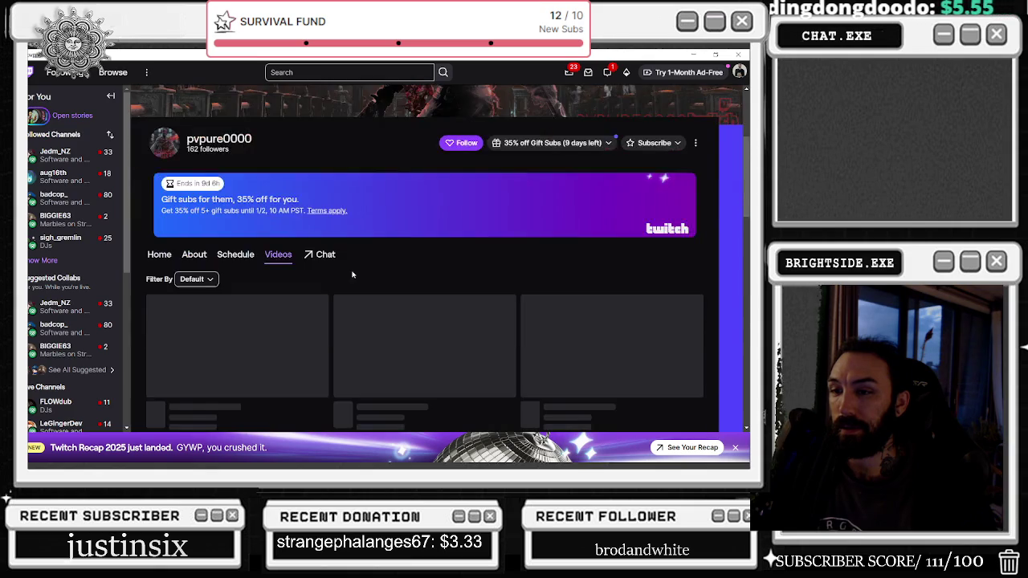
{"action": "scroll", "coordinate": [252, 260], "scroll_direction": "down", "scroll_amount": 1}
{"action": "left_click", "coordinate": [214, 235]}
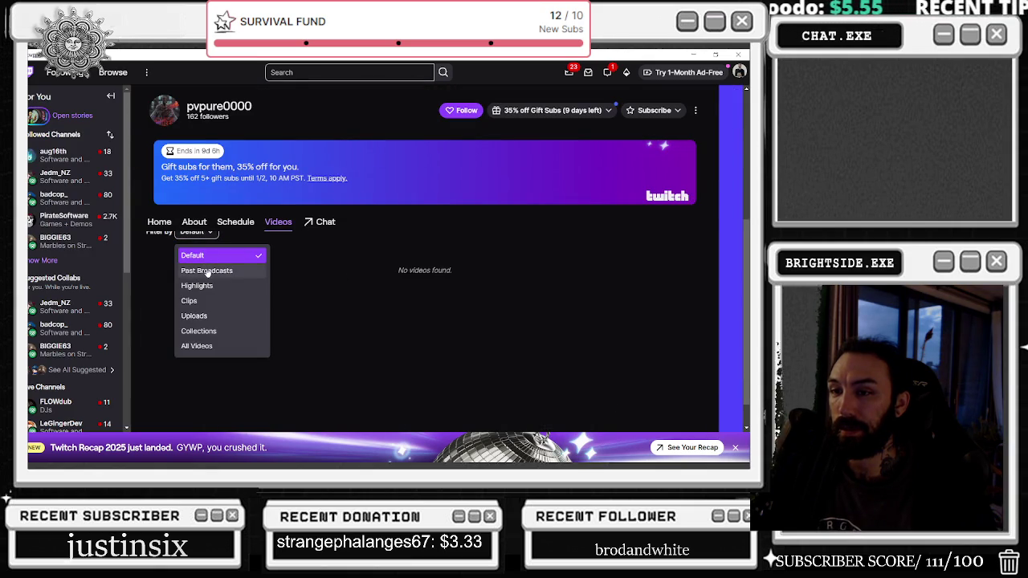
{"action": "left_click", "coordinate": [208, 272]}
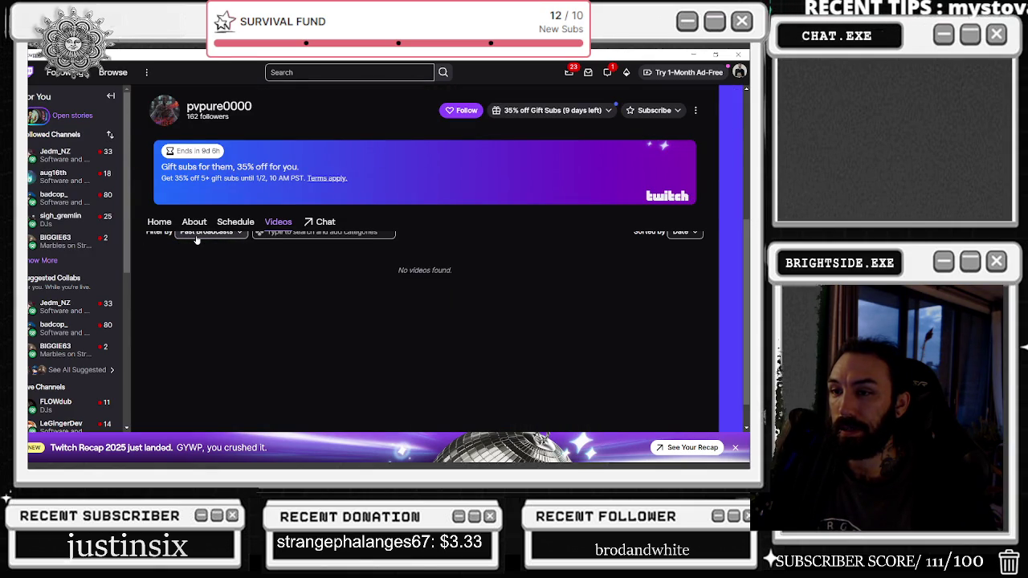
Step: Switch the video filter through Highlights to Clips, showing top clips from all time
{"action": "scroll", "coordinate": [624, 260], "scroll_direction": "up", "scroll_amount": 1}
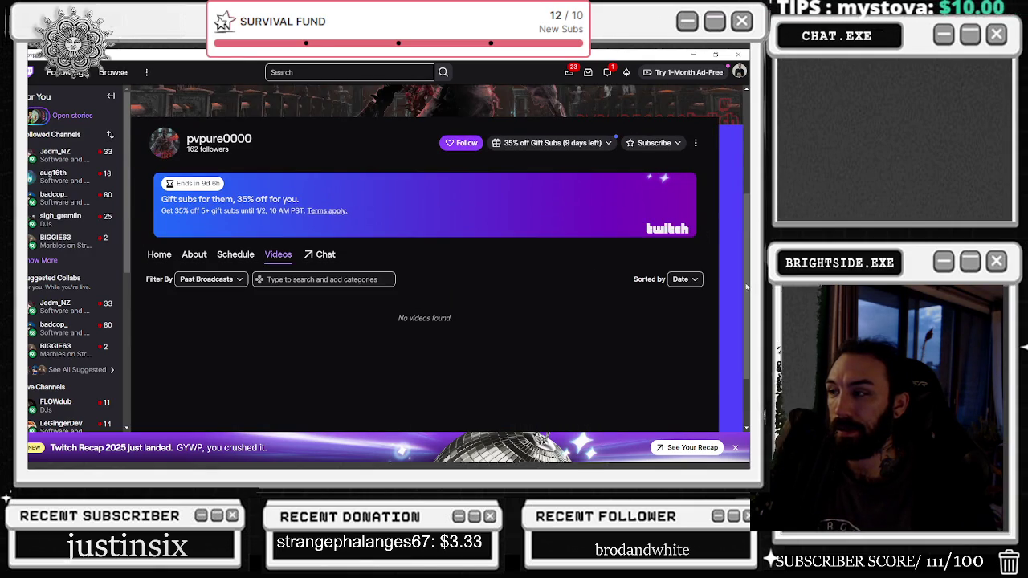
{"action": "left_click", "coordinate": [208, 279]}
{"action": "left_click", "coordinate": [204, 334]}
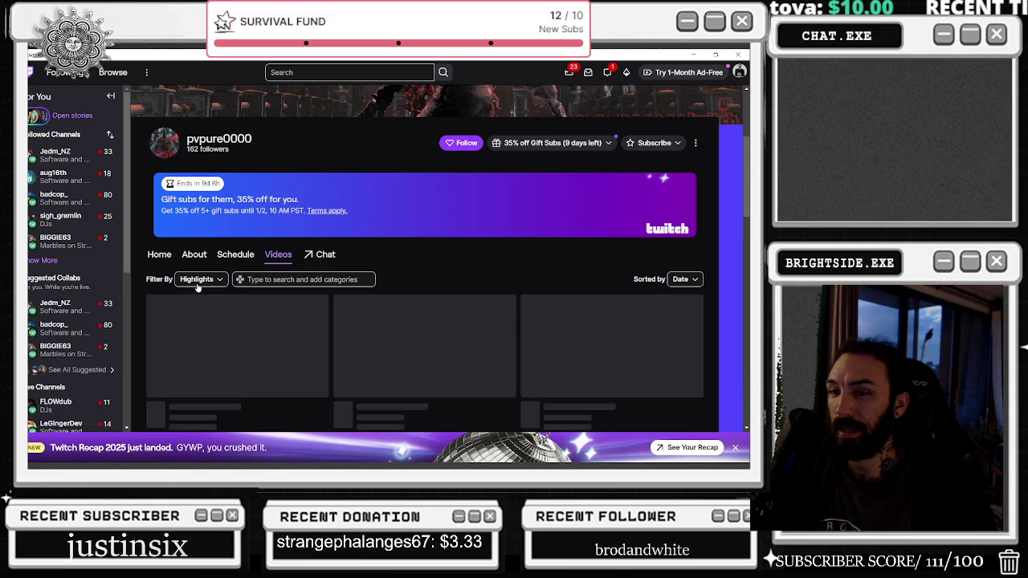
{"action": "left_click", "coordinate": [196, 282]}
{"action": "left_click", "coordinate": [199, 347]}
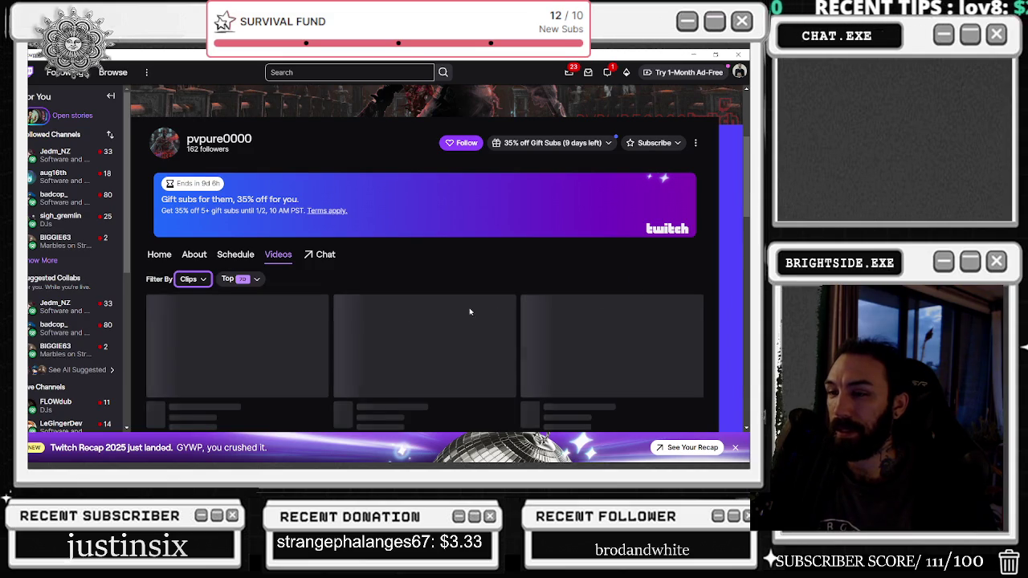
{"action": "left_click", "coordinate": [241, 279]}
{"action": "left_click", "coordinate": [211, 354]}
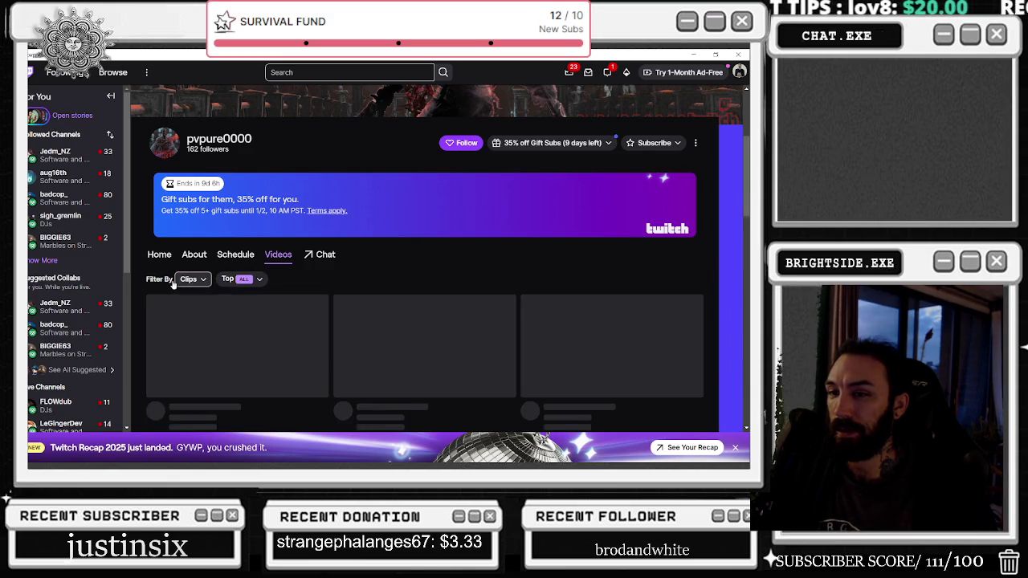
Step: Watch the Outplayed PVP clip through to its end, then close the Twitch window
{"action": "scroll", "coordinate": [369, 256], "scroll_direction": "down", "scroll_amount": 1}
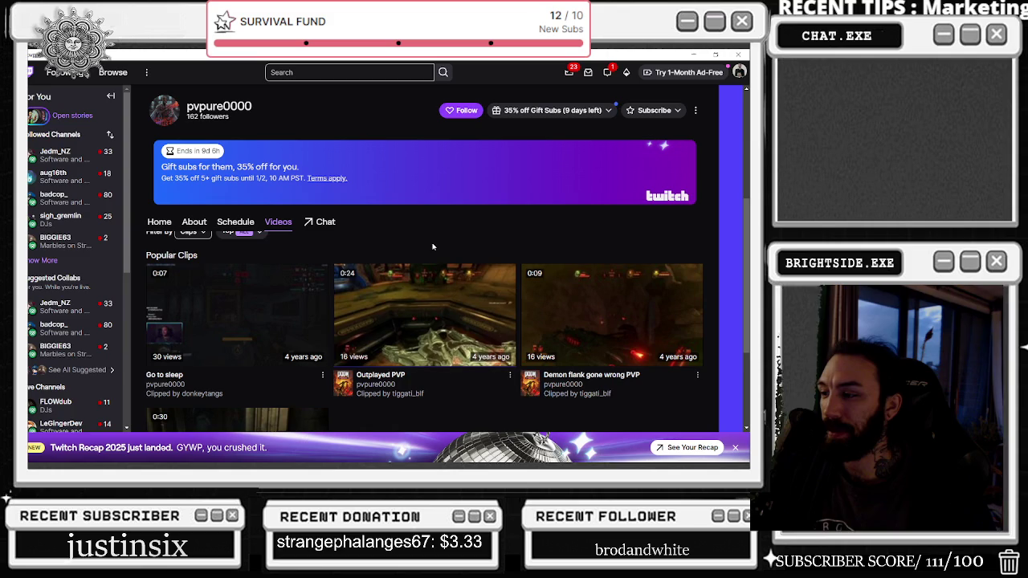
{"action": "scroll", "coordinate": [421, 265], "scroll_direction": "down", "scroll_amount": 3}
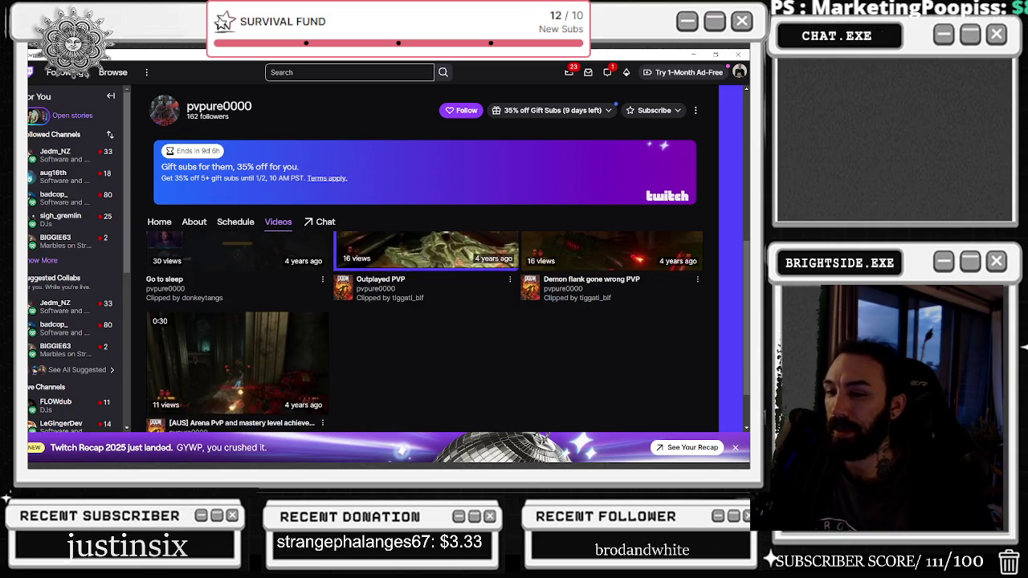
{"action": "left_click", "coordinate": [421, 264]}
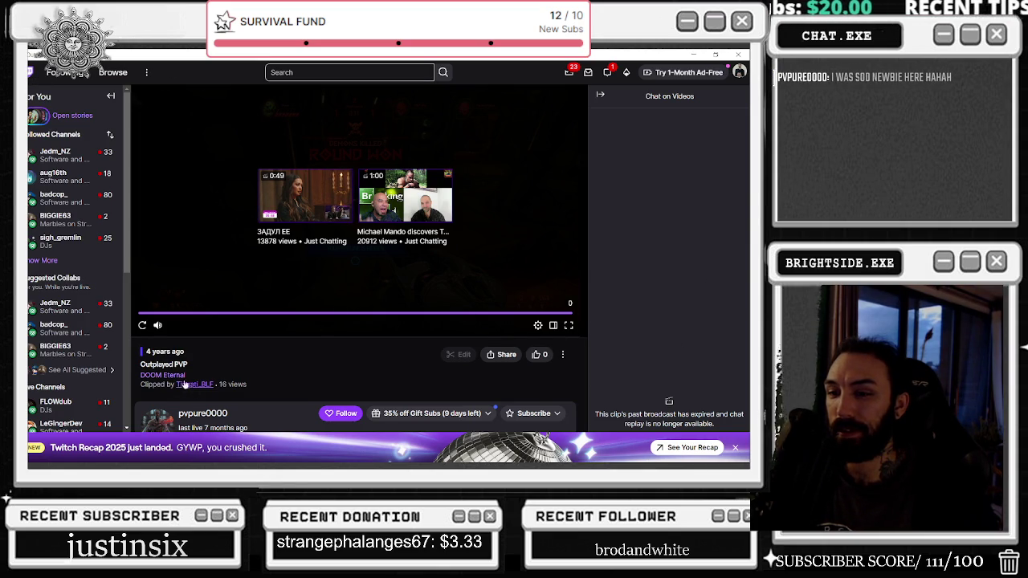
{"action": "left_click", "coordinate": [142, 325]}
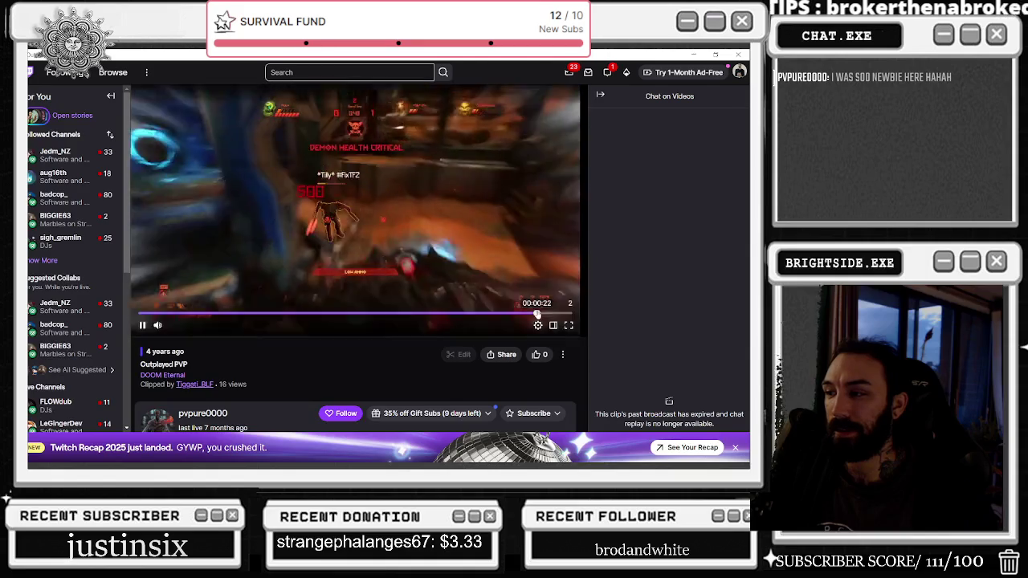
{"action": "left_click", "coordinate": [543, 314]}
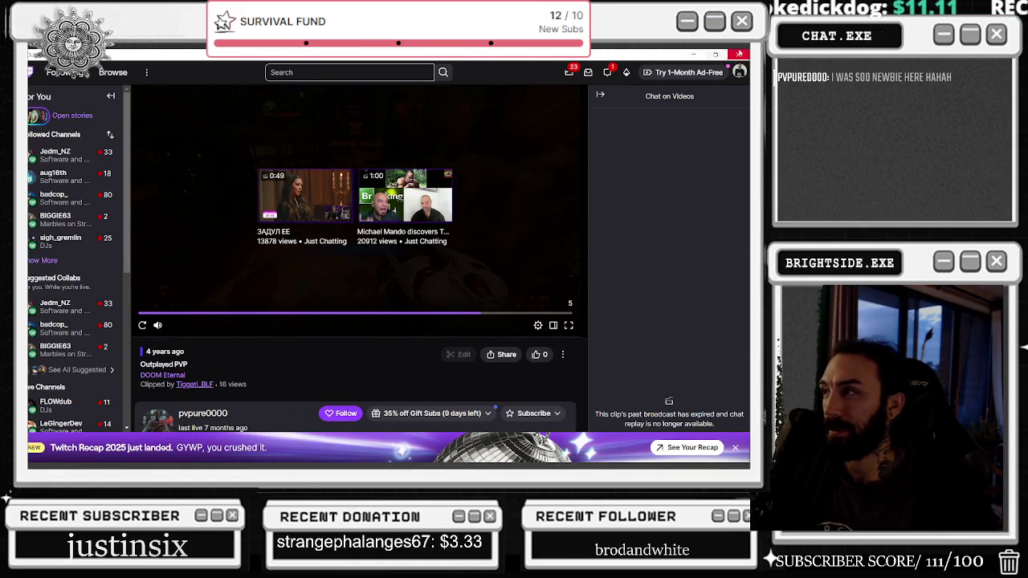
{"action": "left_click", "coordinate": [739, 54]}
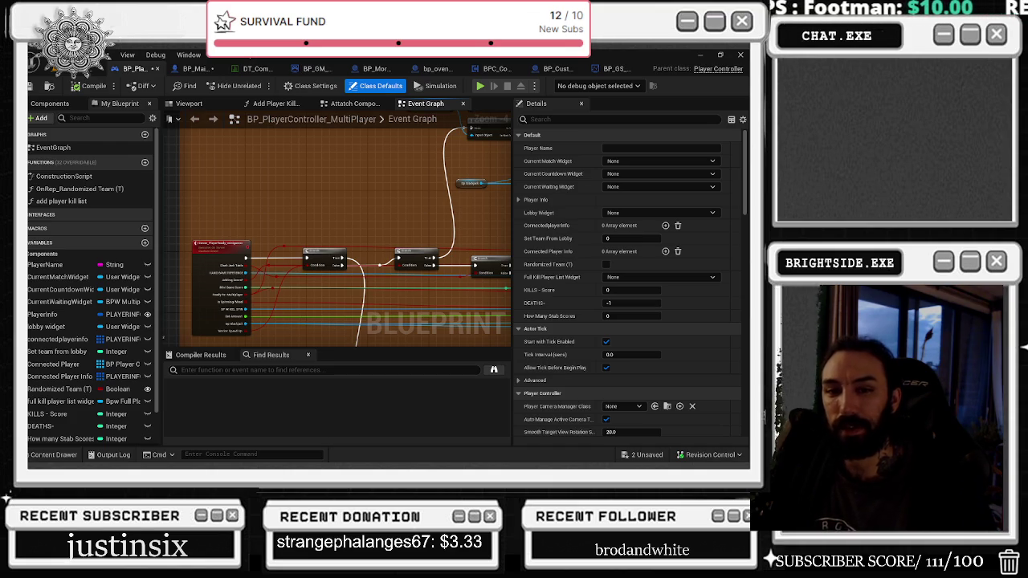
Step: Pan the PlayerController graph around the activate player chain and the nodes below it
{"action": "scroll", "coordinate": [433, 139], "scroll_direction": "down", "scroll_amount": 5}
{"action": "left_click", "coordinate": [322, 240]}
{"action": "left_click_drag", "start_coordinate": [455, 228], "coordinate": [312, 295]}
{"action": "scroll", "coordinate": [242, 283], "scroll_direction": "up", "scroll_amount": 4}
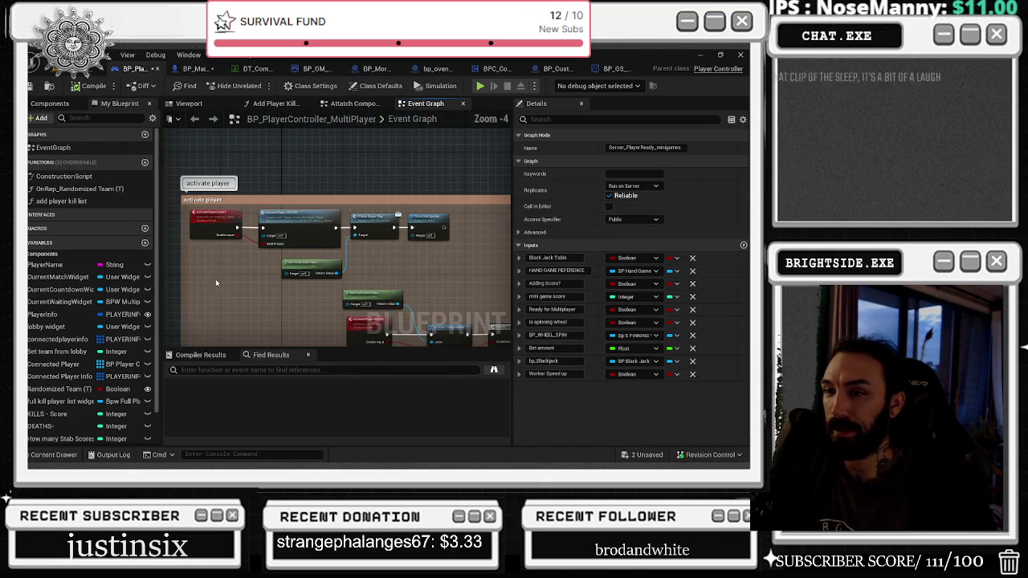
{"action": "left_click_drag", "start_coordinate": [250, 270], "coordinate": [196, 240]}
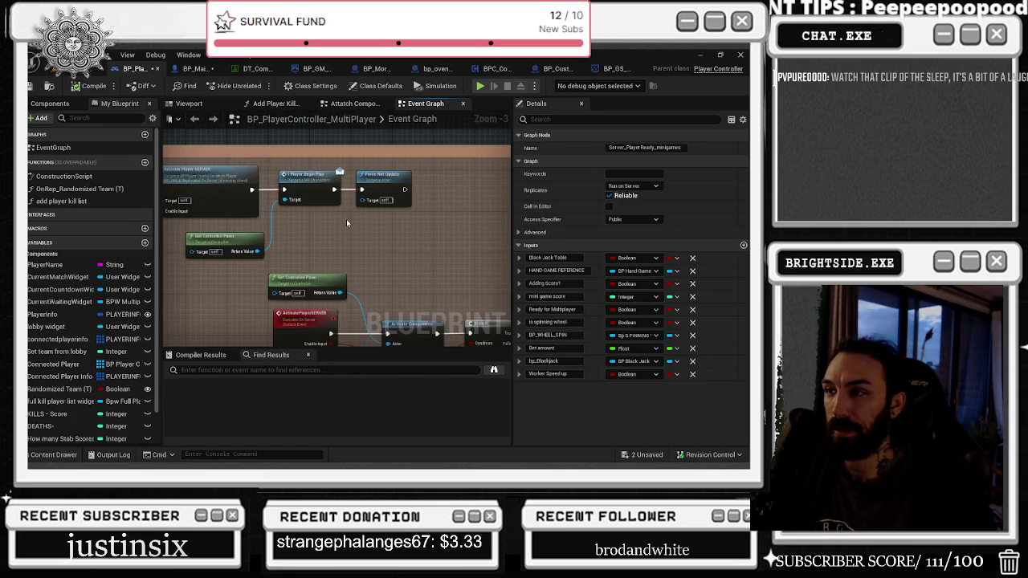
{"action": "left_click_drag", "start_coordinate": [344, 223], "coordinate": [308, 171]}
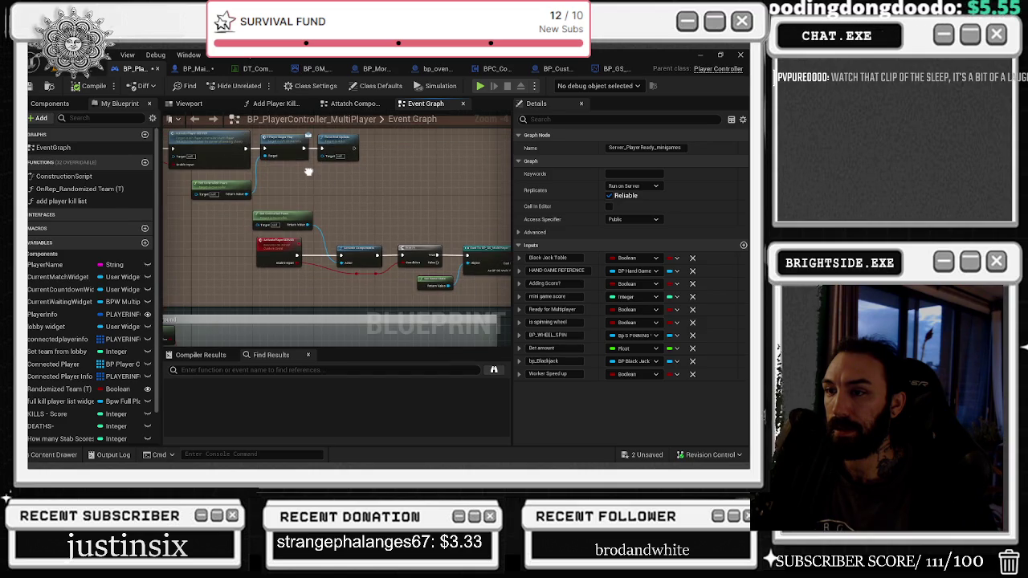
Step: Switch to BP_MainCharacter and zoom out to its pink and grey comment boxes
{"action": "left_click", "coordinate": [200, 68]}
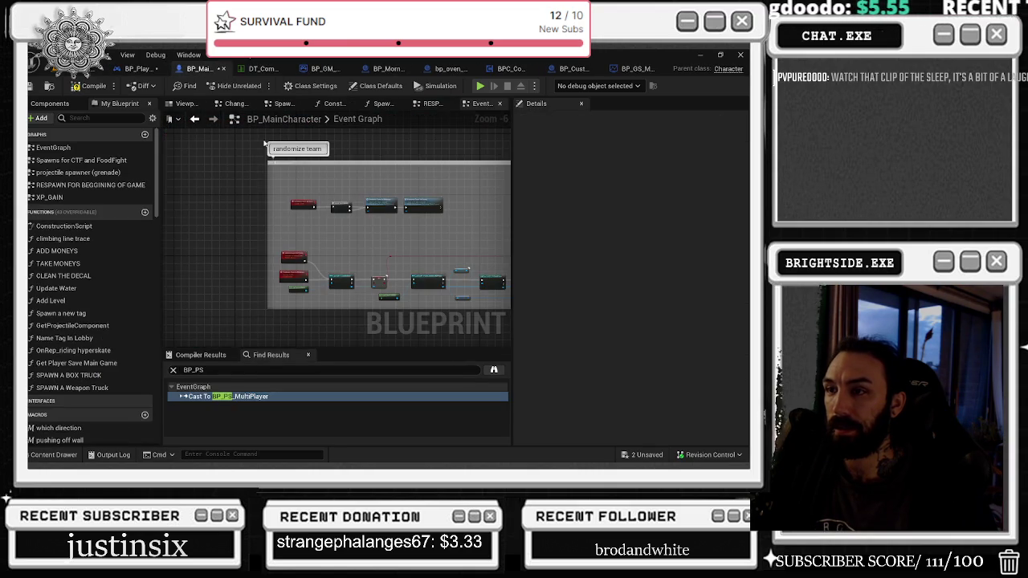
{"action": "scroll", "coordinate": [317, 174], "scroll_direction": "down", "scroll_amount": 5}
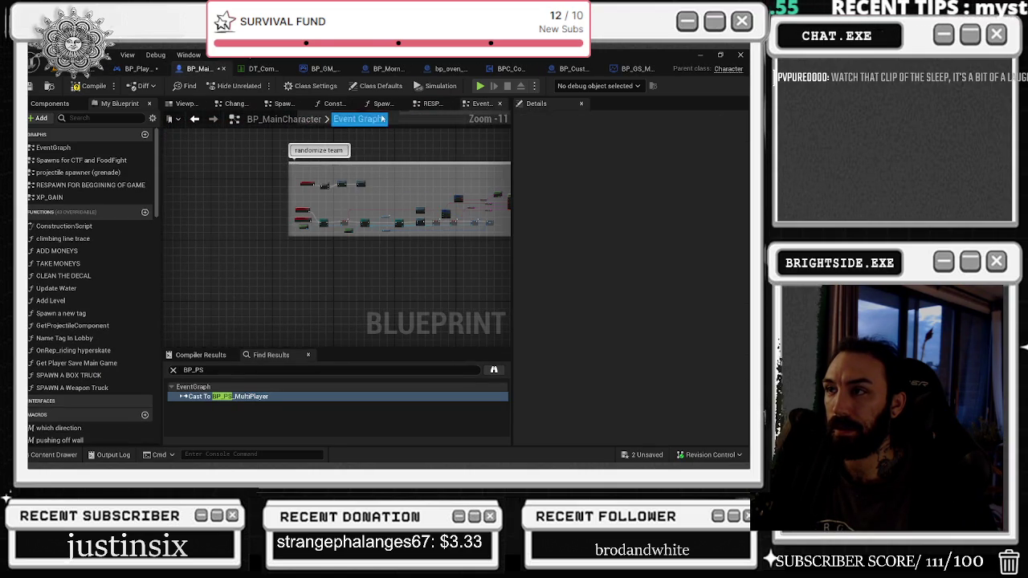
{"action": "left_click_drag", "start_coordinate": [398, 115], "coordinate": [345, 290]}
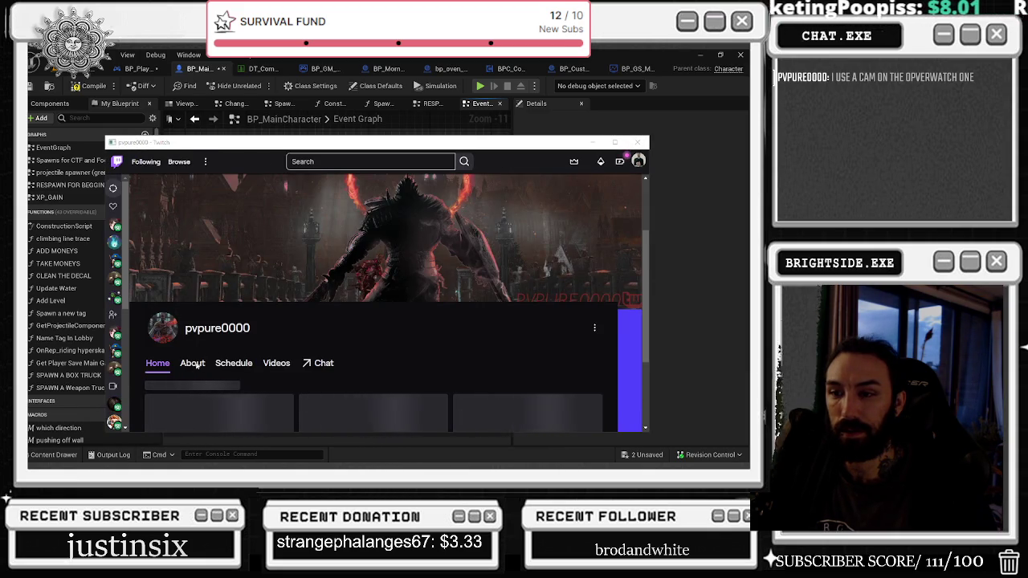
Step: Filter the channel's Videos to Clips, showing top clips from all time
{"action": "scroll", "coordinate": [273, 367], "scroll_direction": "down", "scroll_amount": 3}
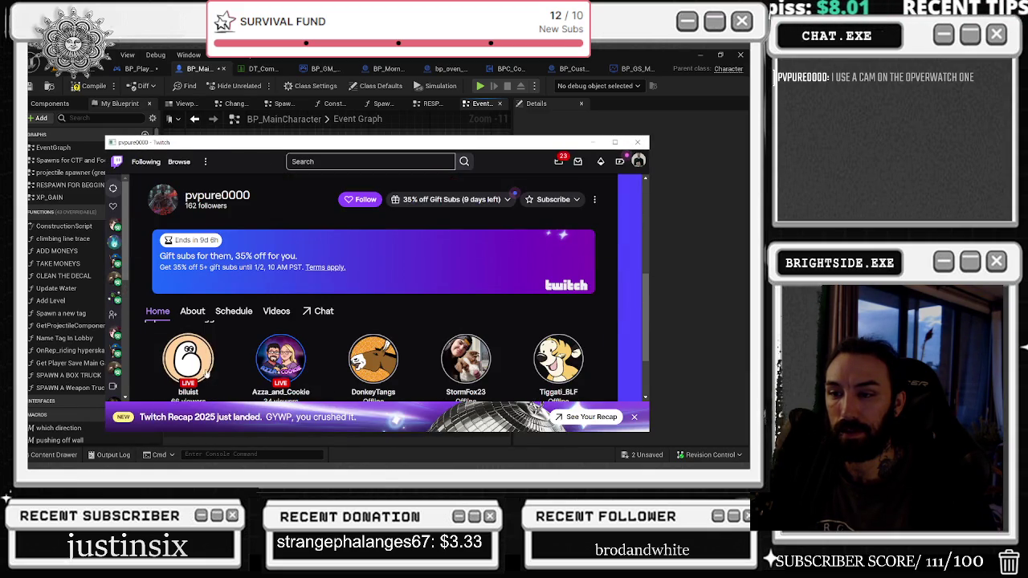
{"action": "left_click", "coordinate": [276, 311]}
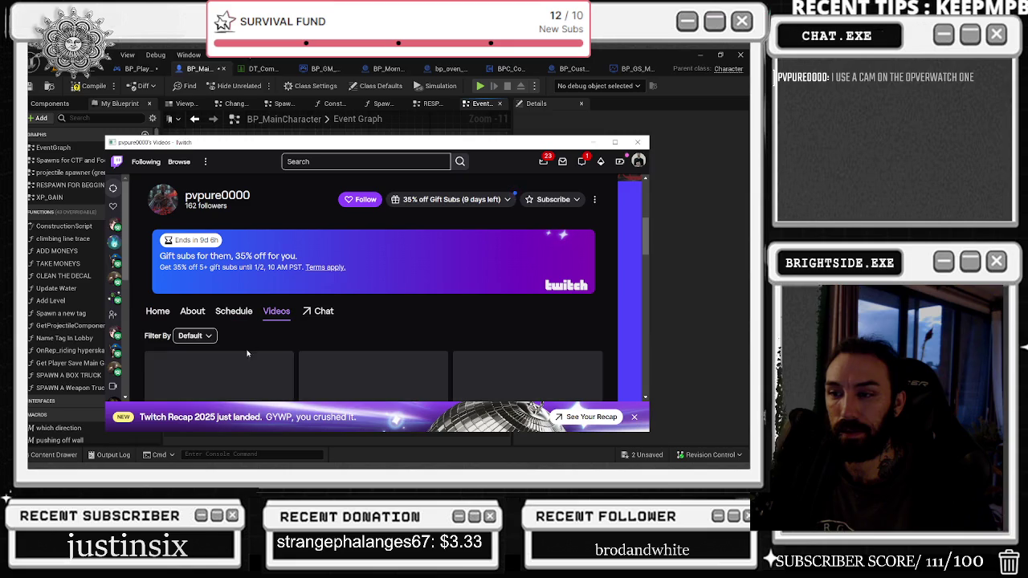
{"action": "left_click", "coordinate": [196, 336]}
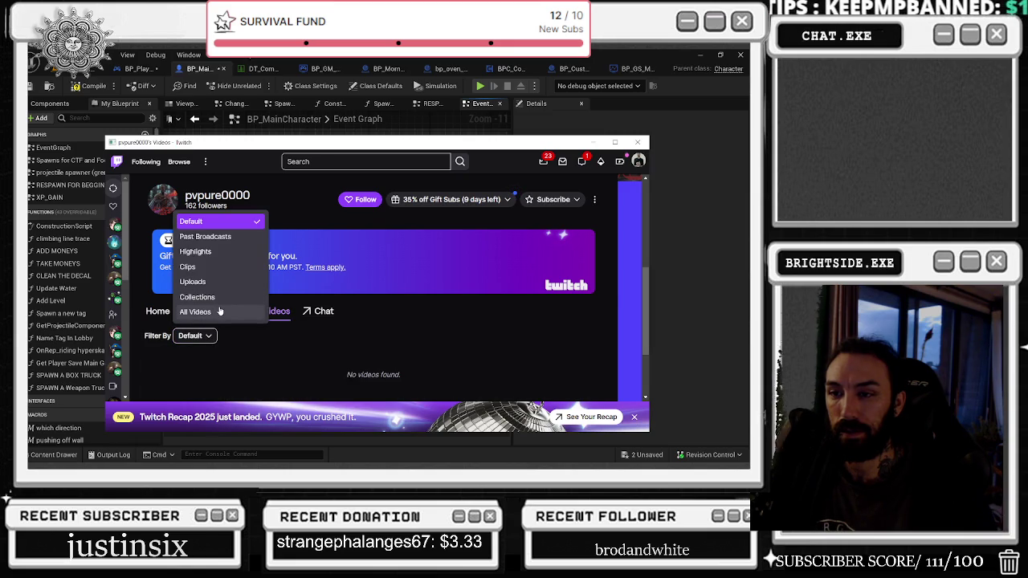
{"action": "left_click", "coordinate": [201, 267]}
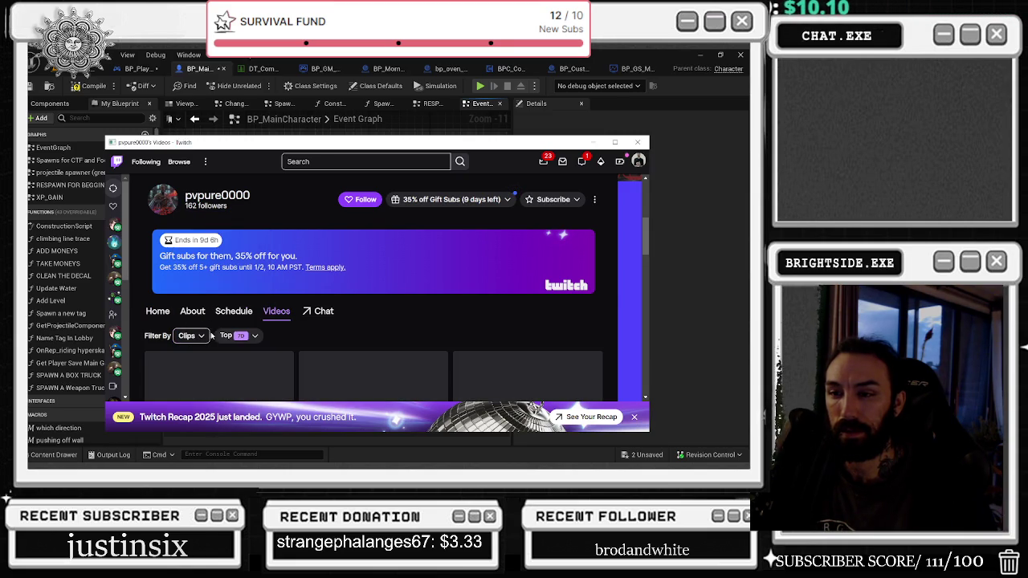
{"action": "left_click", "coordinate": [239, 335]}
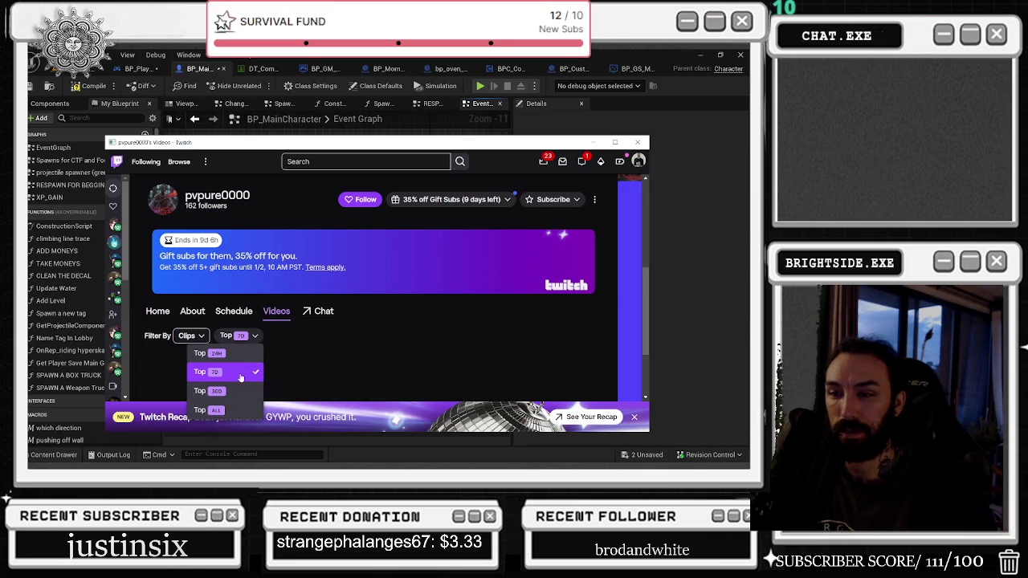
{"action": "left_click", "coordinate": [215, 410]}
{"action": "scroll", "coordinate": [358, 297], "scroll_direction": "down", "scroll_amount": 1}
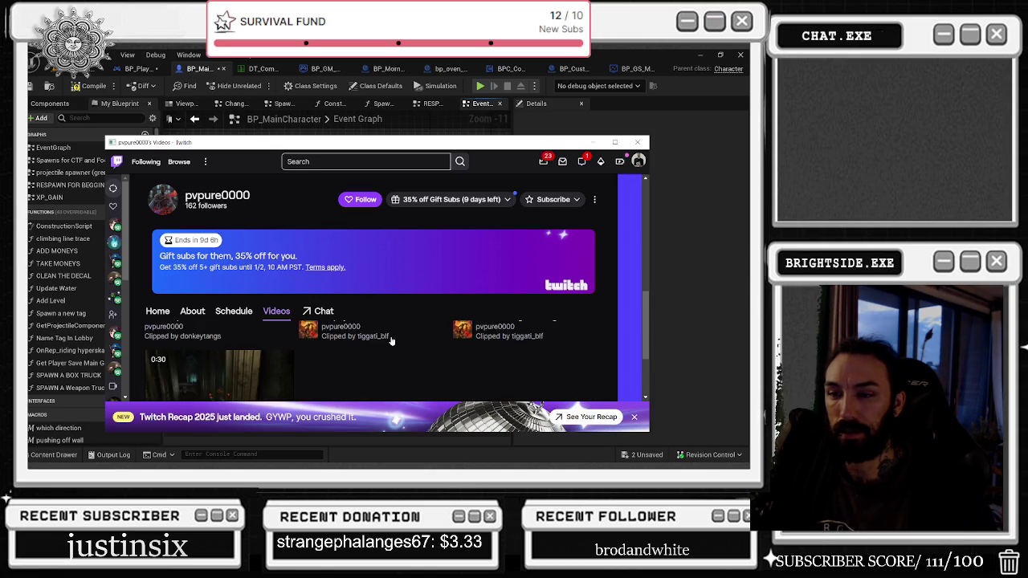
Step: Play the Go to sleep clip full-size, replay it, then return to Unreal
{"action": "left_click", "coordinate": [237, 342]}
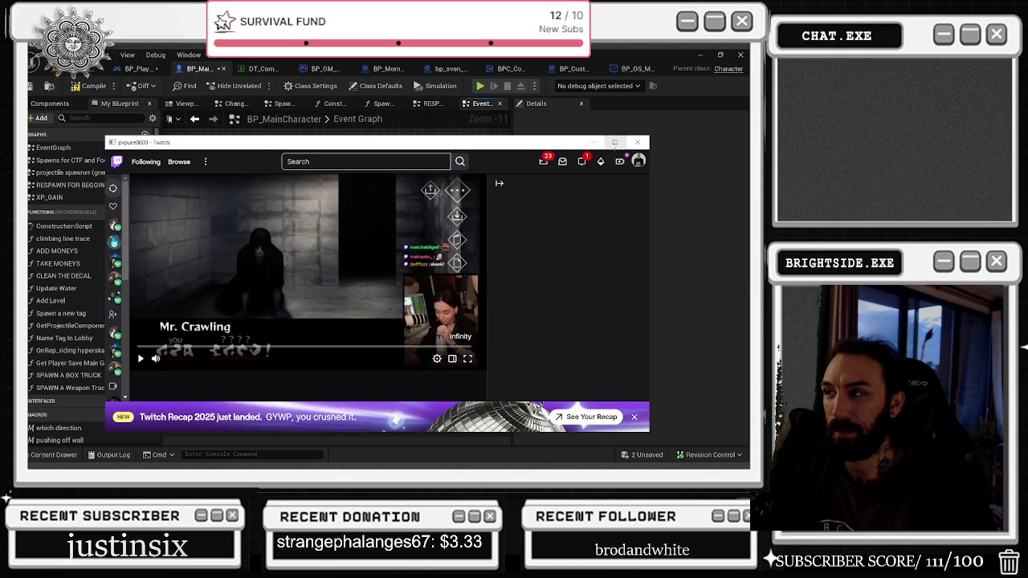
{"action": "left_click", "coordinate": [614, 142]}
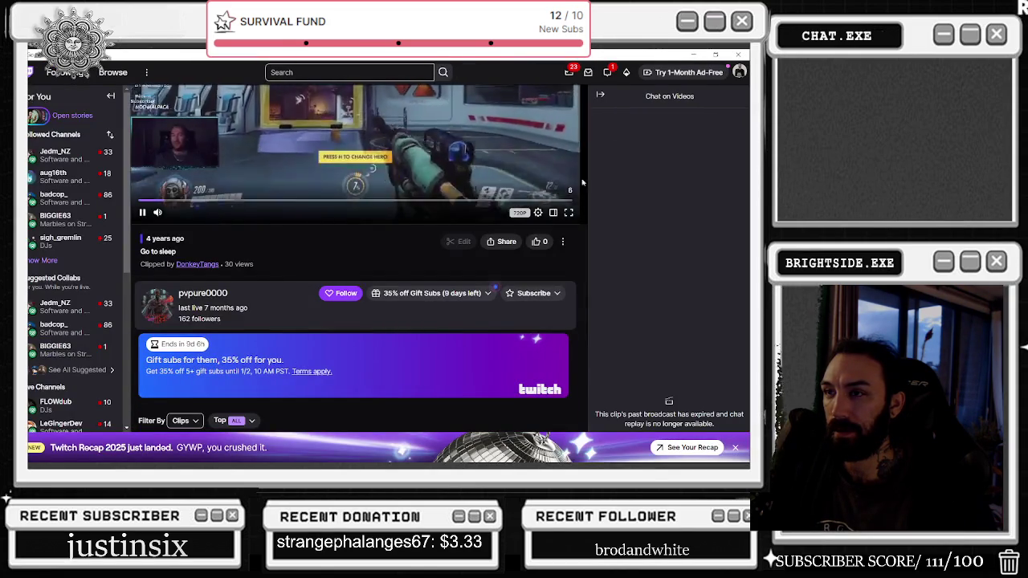
{"action": "left_click", "coordinate": [315, 314]}
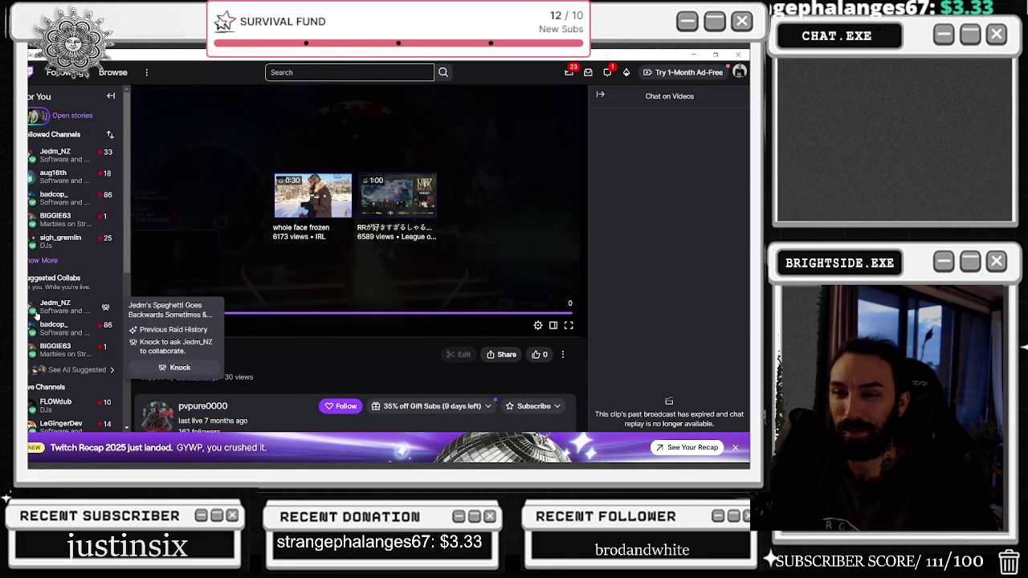
{"action": "mouse_move", "coordinate": [90, 338]}
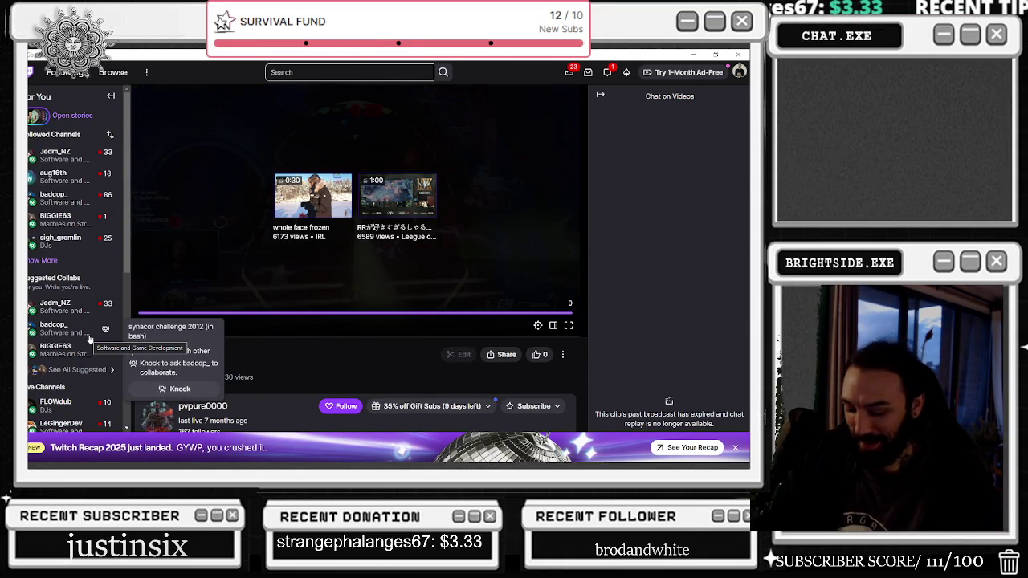
{"action": "key", "text": "XF86AudioPlay"}
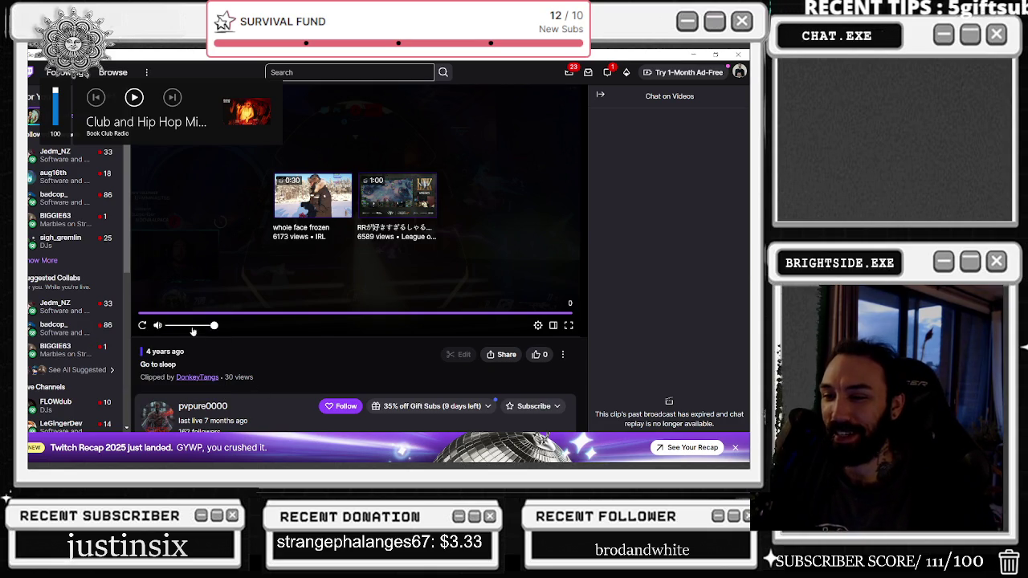
{"action": "left_click", "coordinate": [143, 325]}
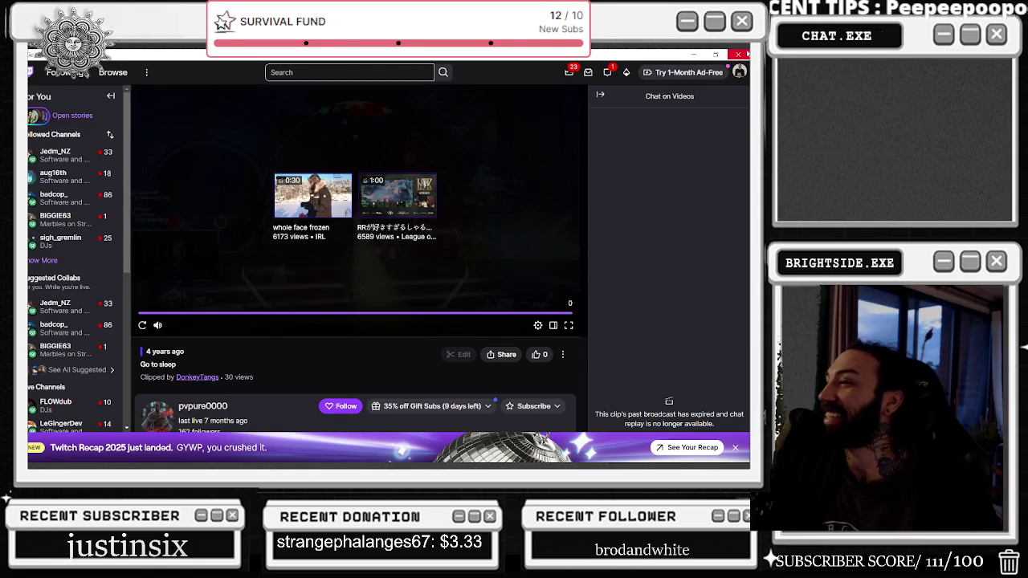
{"action": "key", "text": "alt+Tab"}
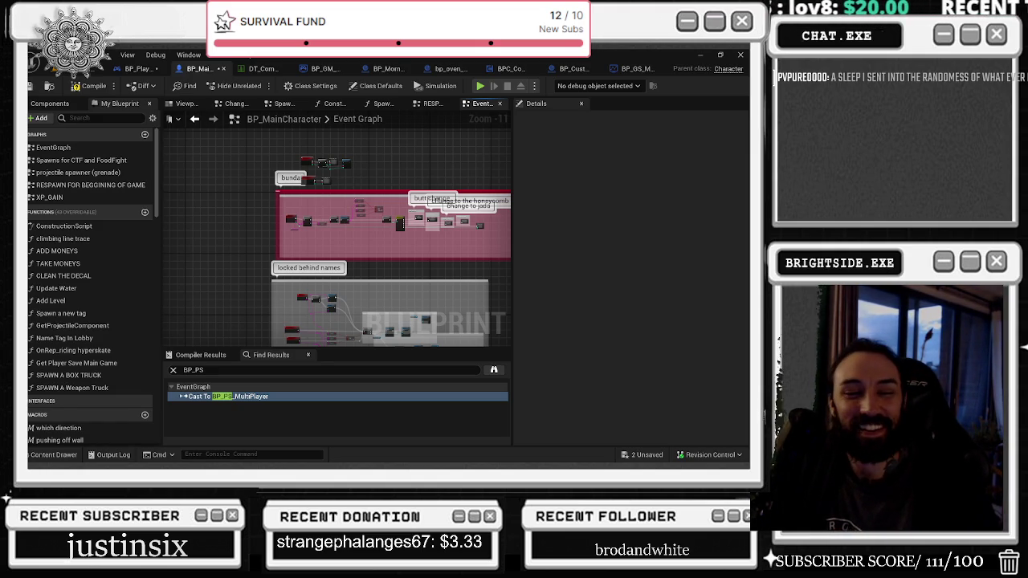
Step: Play the PEEKABOO carRADIO 063 mix on YouTube slightly quieter, then minimize the browser
{"action": "key", "text": "alt+Tab"}
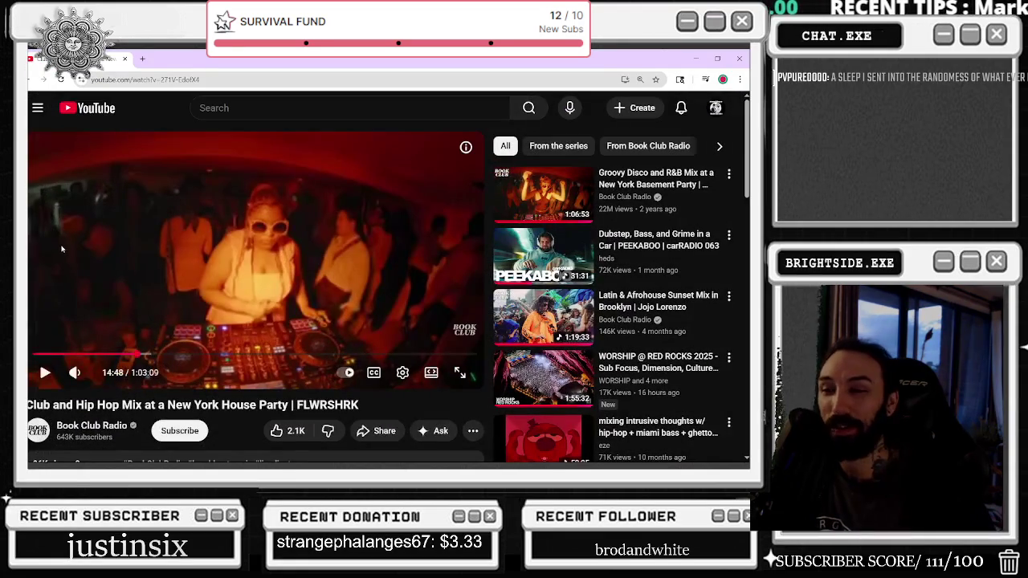
{"action": "left_click", "coordinate": [610, 255]}
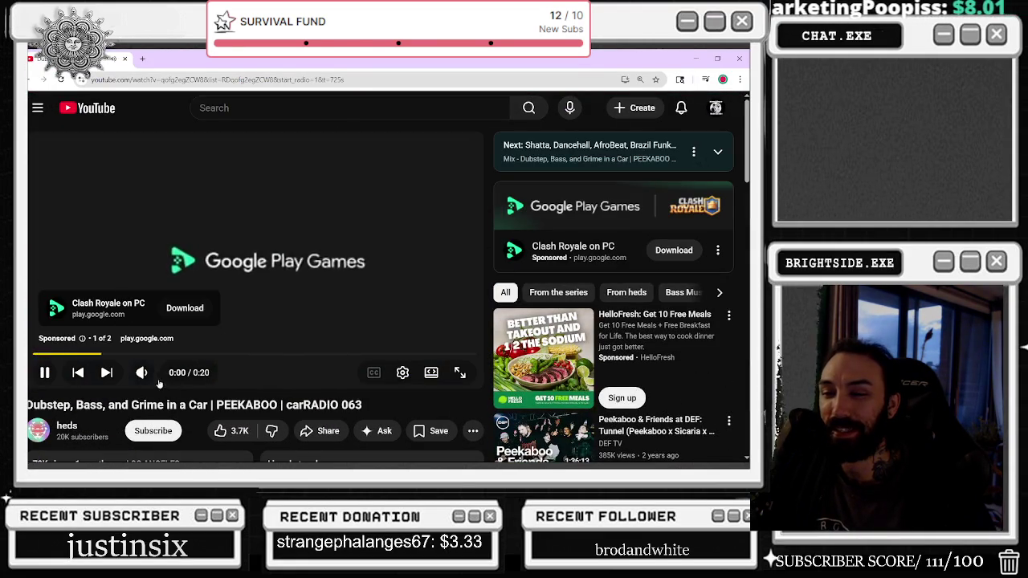
{"action": "left_click", "coordinate": [161, 374]}
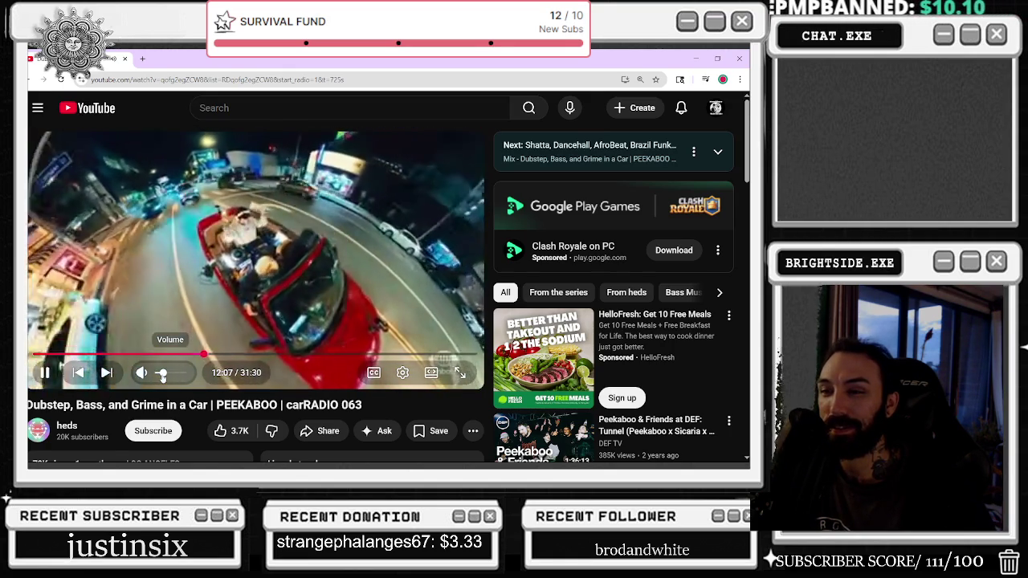
{"action": "left_click", "coordinate": [692, 57]}
{"action": "left_click_drag", "start_coordinate": [254, 256], "coordinate": [213, 248]}
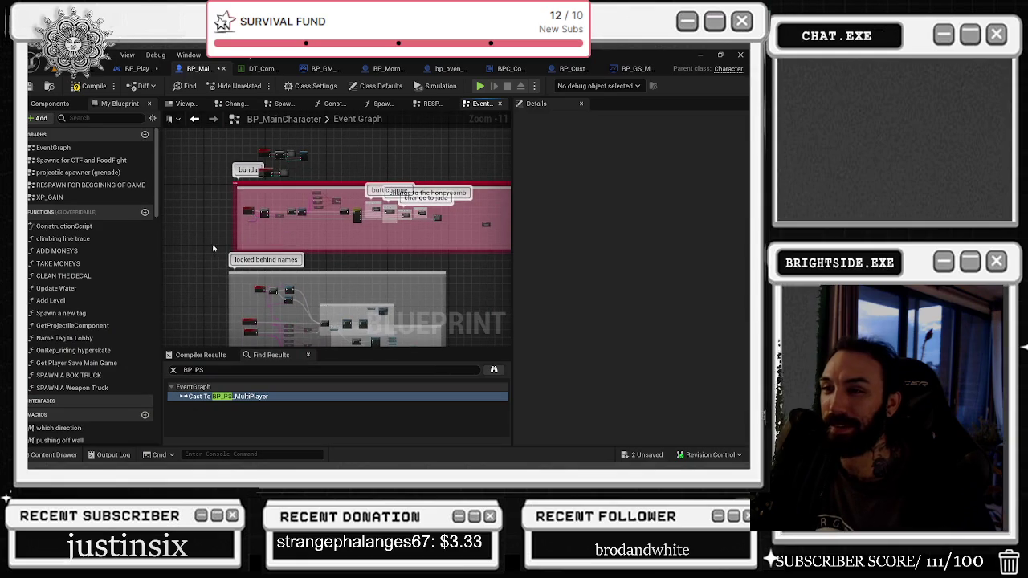
Step: Return to the RESPAWN FOR BEGGINING OF GAME graph and look over its Name for Lobby node
{"action": "scroll", "coordinate": [270, 210], "scroll_direction": "up", "scroll_amount": 3}
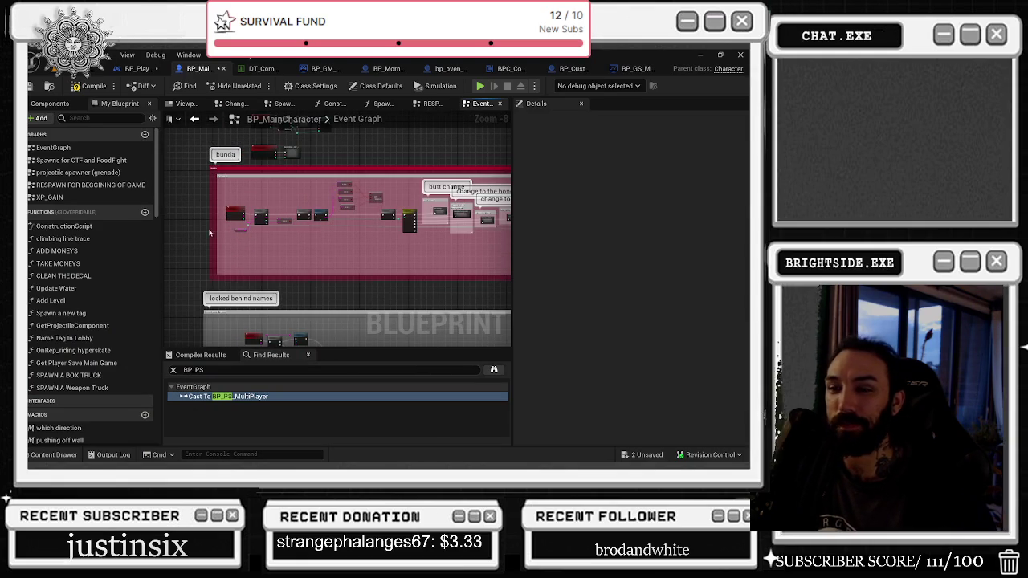
{"action": "left_click", "coordinate": [197, 121]}
{"action": "left_click", "coordinate": [197, 121]}
{"action": "scroll", "coordinate": [279, 221], "scroll_direction": "up", "scroll_amount": 3}
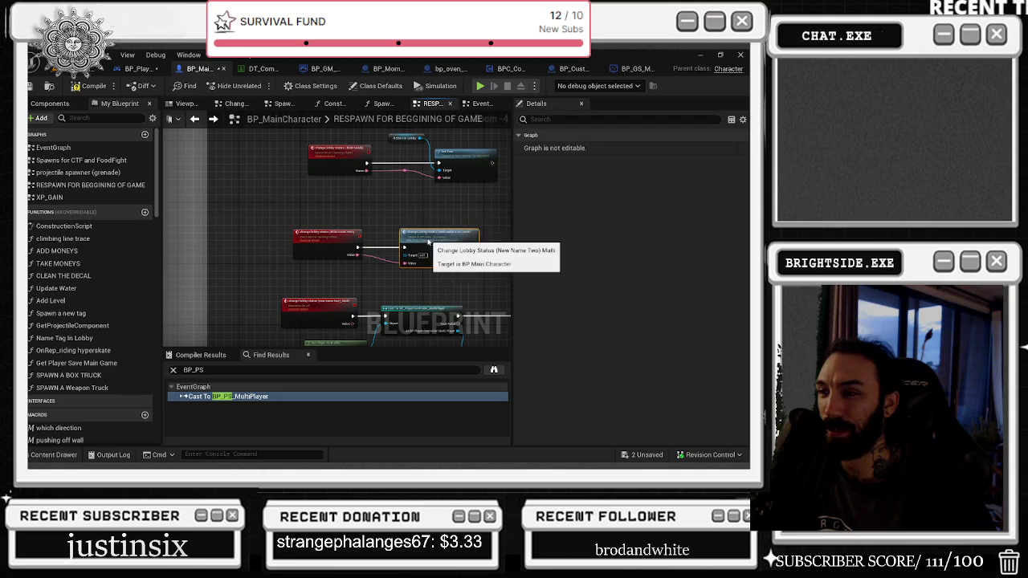
{"action": "left_click", "coordinate": [433, 219]}
{"action": "left_click", "coordinate": [445, 201]}
{"action": "scroll", "coordinate": [304, 285], "scroll_direction": "down", "scroll_amount": 3}
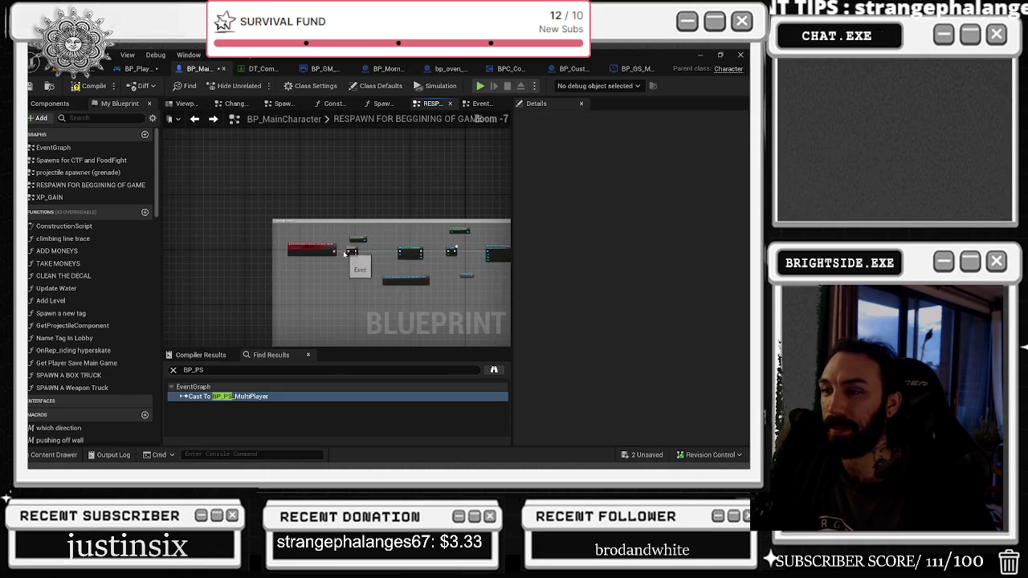
{"action": "scroll", "coordinate": [348, 268], "scroll_direction": "down", "scroll_amount": 2}
{"action": "scroll", "coordinate": [308, 254], "scroll_direction": "up", "scroll_amount": 2}
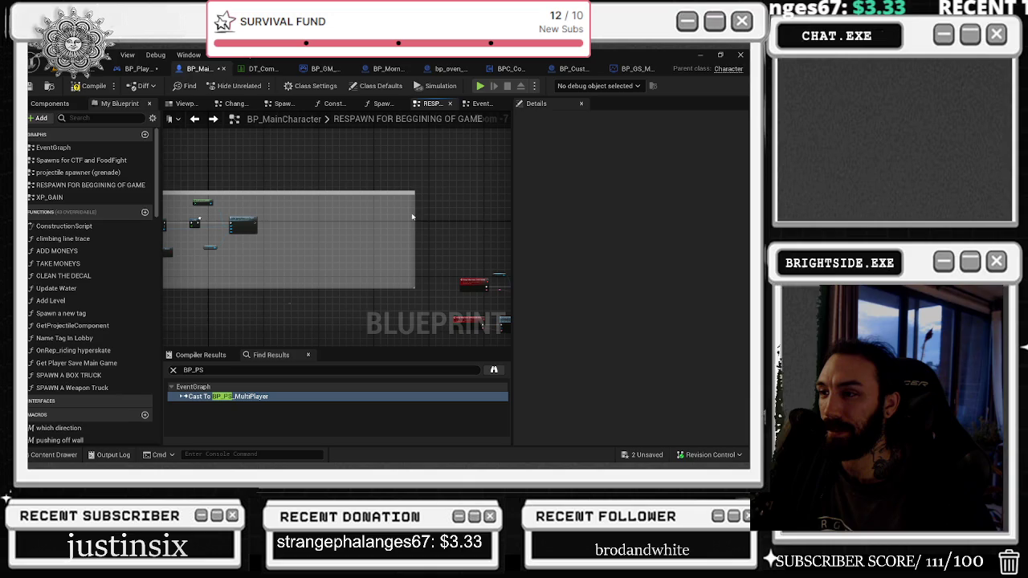
{"action": "scroll", "coordinate": [360, 245], "scroll_direction": "up", "scroll_amount": 3}
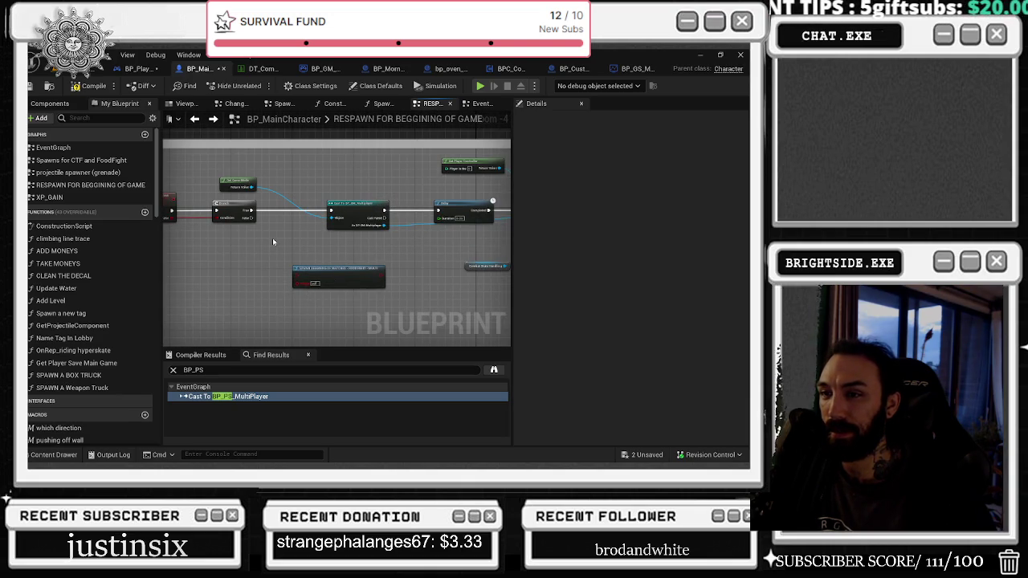
Step: Shift the red respawn event and Branch nodes right, then box-select all graph nodes
{"action": "left_click_drag", "start_coordinate": [274, 243], "coordinate": [395, 238]}
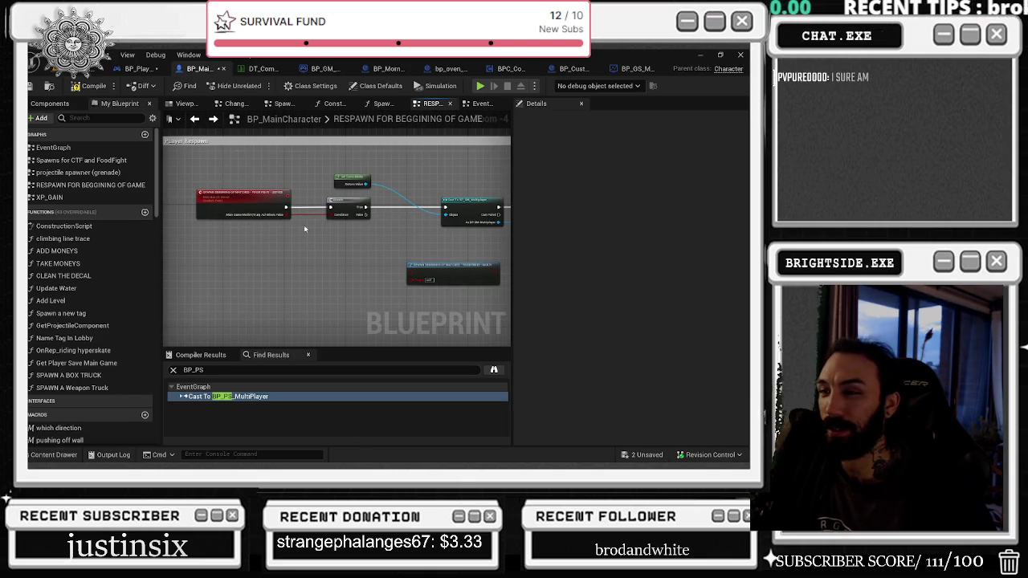
{"action": "mouse_move", "coordinate": [295, 226]}
{"action": "left_mouse_down"}
{"action": "mouse_move", "coordinate": [371, 193]}
{"action": "mouse_move", "coordinate": [358, 208]}
{"action": "mouse_move", "coordinate": [368, 207]}
{"action": "mouse_move", "coordinate": [406, 173]}
{"action": "left_mouse_up"}
{"action": "left_click", "coordinate": [353, 176]}
{"action": "left_click", "coordinate": [288, 191]}
{"action": "left_click_drag", "start_coordinate": [359, 193], "coordinate": [238, 188]}
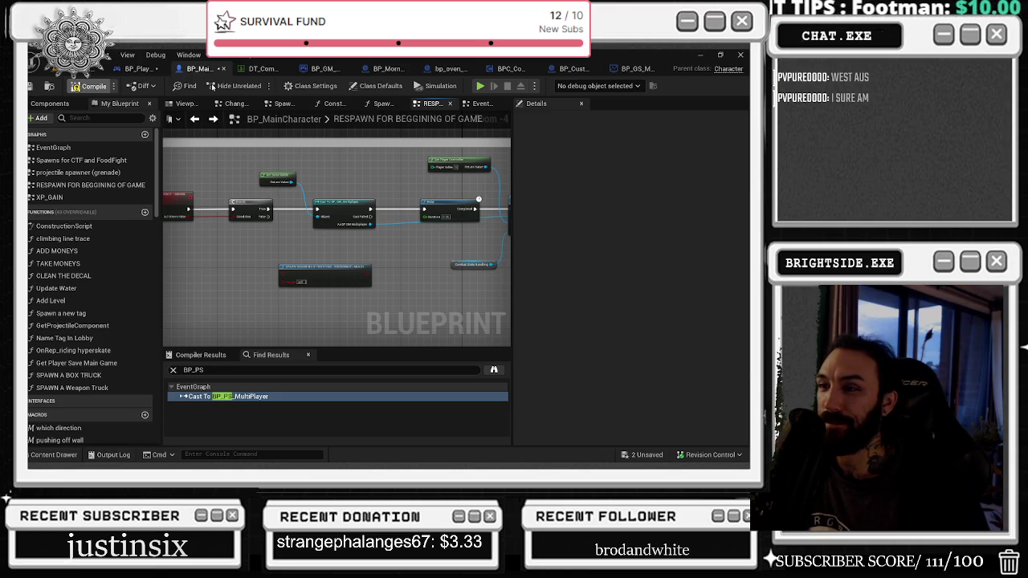
{"action": "scroll", "coordinate": [412, 235], "scroll_direction": "down", "scroll_amount": 5}
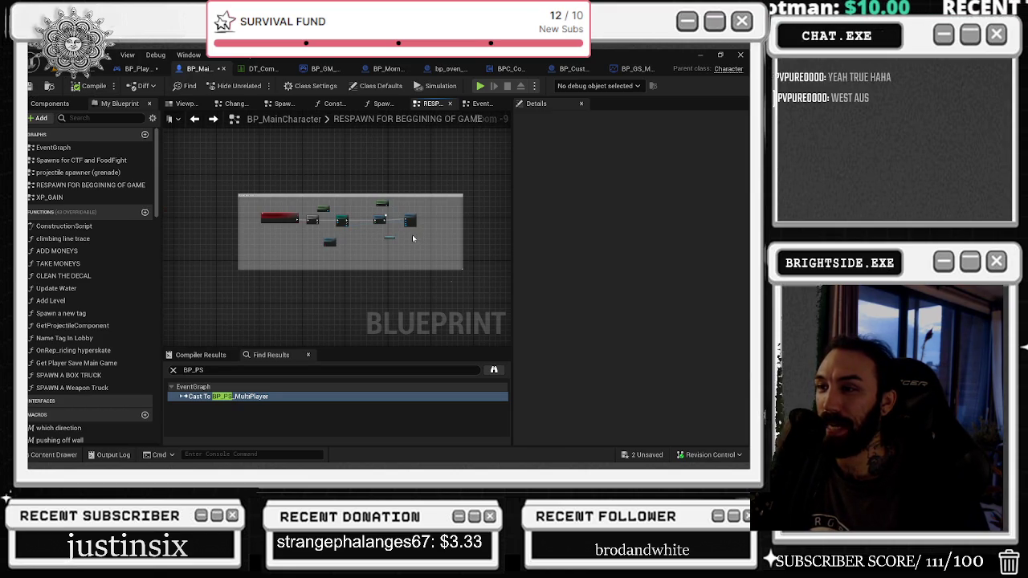
{"action": "left_click_drag", "start_coordinate": [410, 221], "coordinate": [404, 220]}
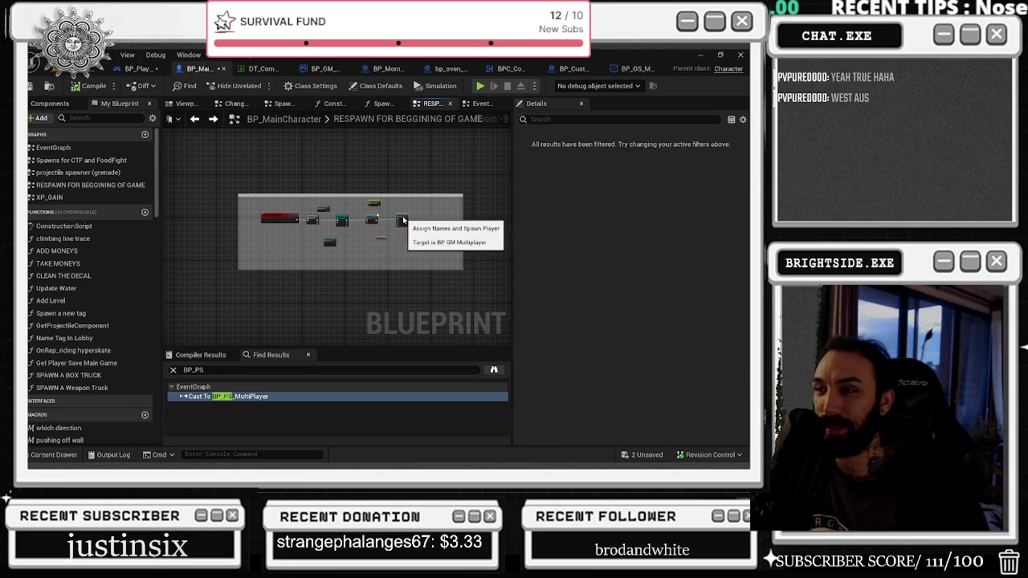
{"action": "scroll", "coordinate": [448, 227], "scroll_direction": "down", "scroll_amount": 3}
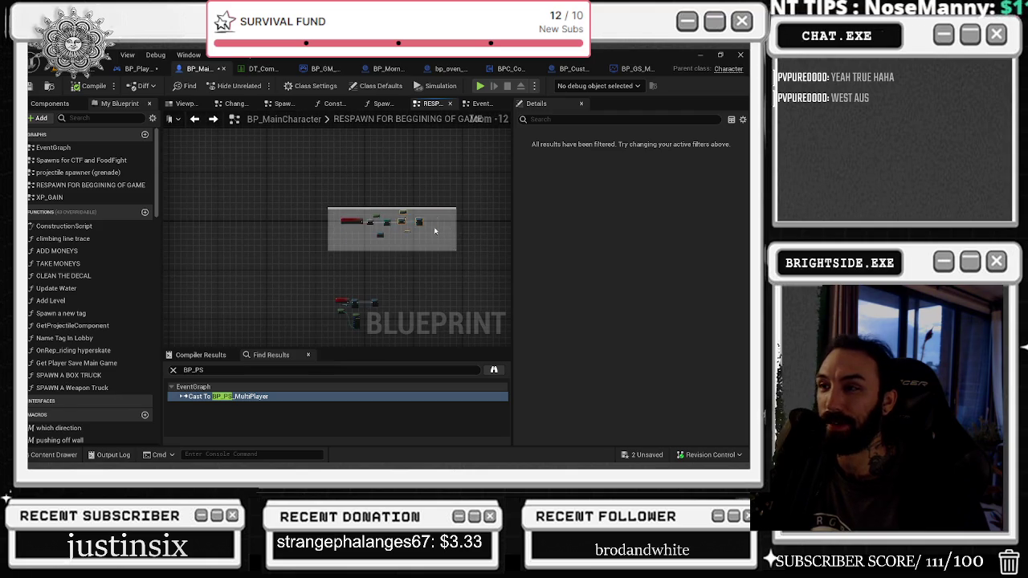
{"action": "scroll", "coordinate": [306, 212], "scroll_direction": "up", "scroll_amount": 8}
{"action": "scroll", "coordinate": [282, 206], "scroll_direction": "up", "scroll_amount": 1}
{"action": "mouse_move", "coordinate": [282, 206]}
{"action": "left_mouse_down"}
{"action": "mouse_move", "coordinate": [225, 173]}
{"action": "mouse_move", "coordinate": [237, 192]}
{"action": "left_mouse_up"}
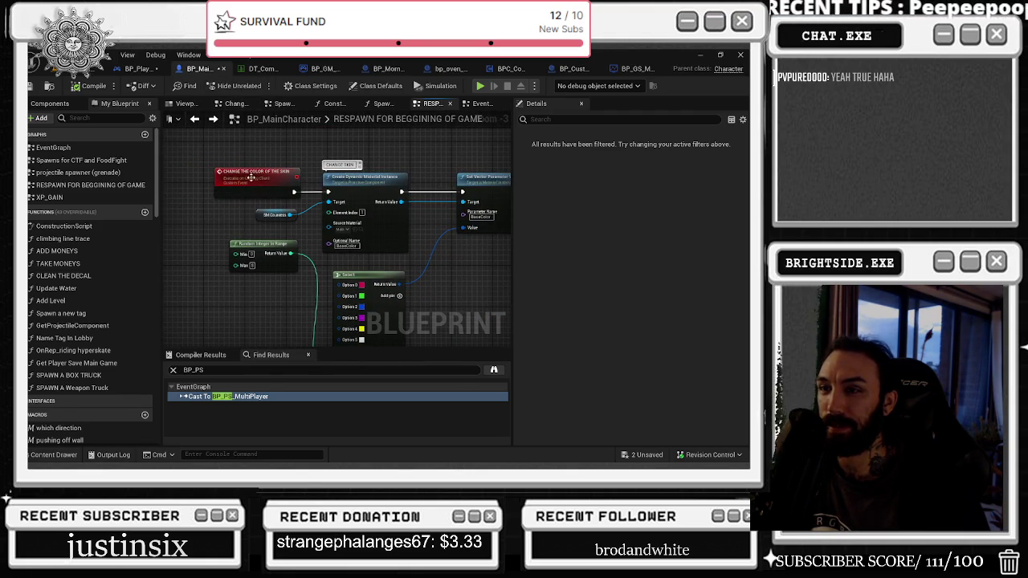
{"action": "scroll", "coordinate": [241, 172], "scroll_direction": "down", "scroll_amount": 1}
{"action": "mouse_move", "coordinate": [215, 163]}
{"action": "left_mouse_down"}
{"action": "mouse_move", "coordinate": [464, 321]}
{"action": "mouse_move", "coordinate": [459, 283]}
{"action": "left_mouse_up"}
{"action": "left_click", "coordinate": [135, 68]}
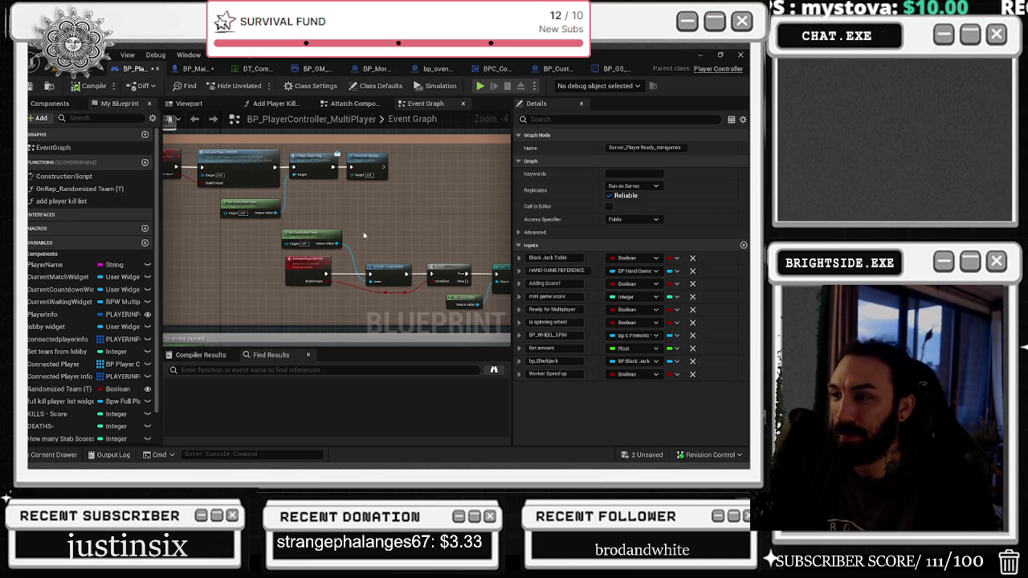
Step: Review BP_MainCharacter's skin colour event and the ActivatePlayerCLIENT event settings
{"action": "left_click_drag", "start_coordinate": [364, 235], "coordinate": [112, 196]}
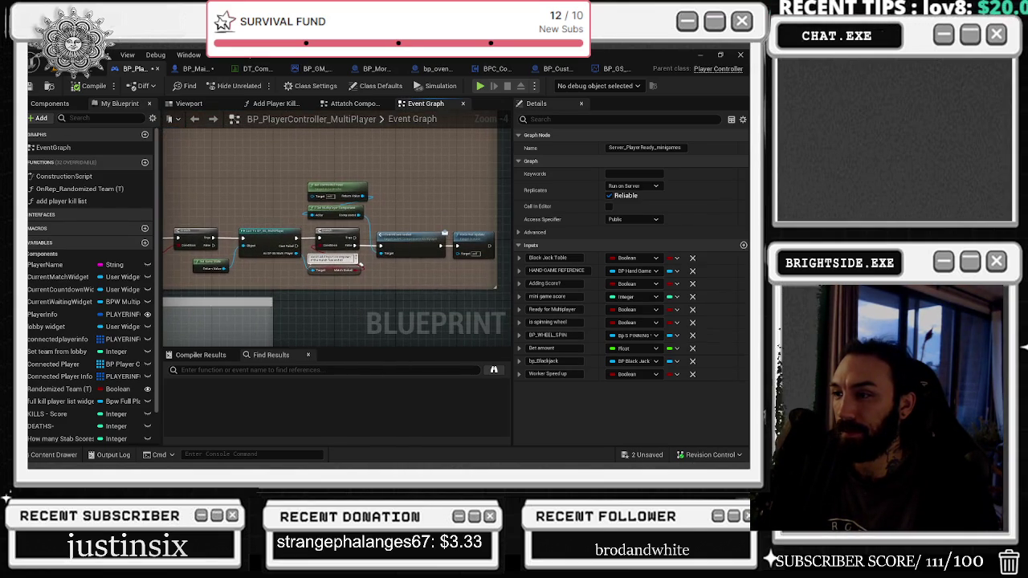
{"action": "mouse_move", "coordinate": [361, 262]}
{"action": "left_mouse_down"}
{"action": "mouse_move", "coordinate": [366, 296]}
{"action": "mouse_move", "coordinate": [459, 294]}
{"action": "left_mouse_up"}
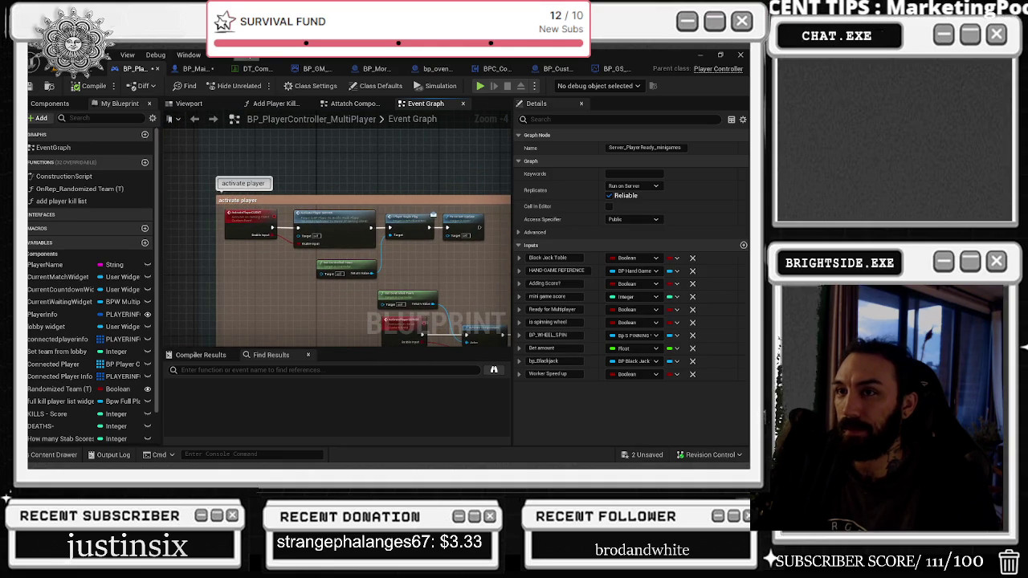
{"action": "left_click", "coordinate": [205, 70]}
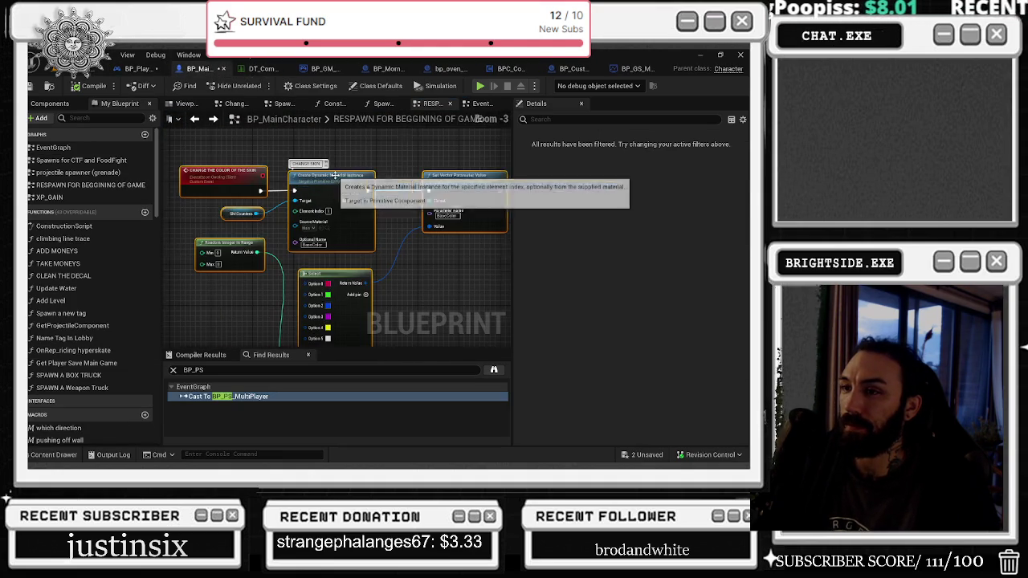
{"action": "scroll", "coordinate": [270, 180], "scroll_direction": "down", "scroll_amount": 1}
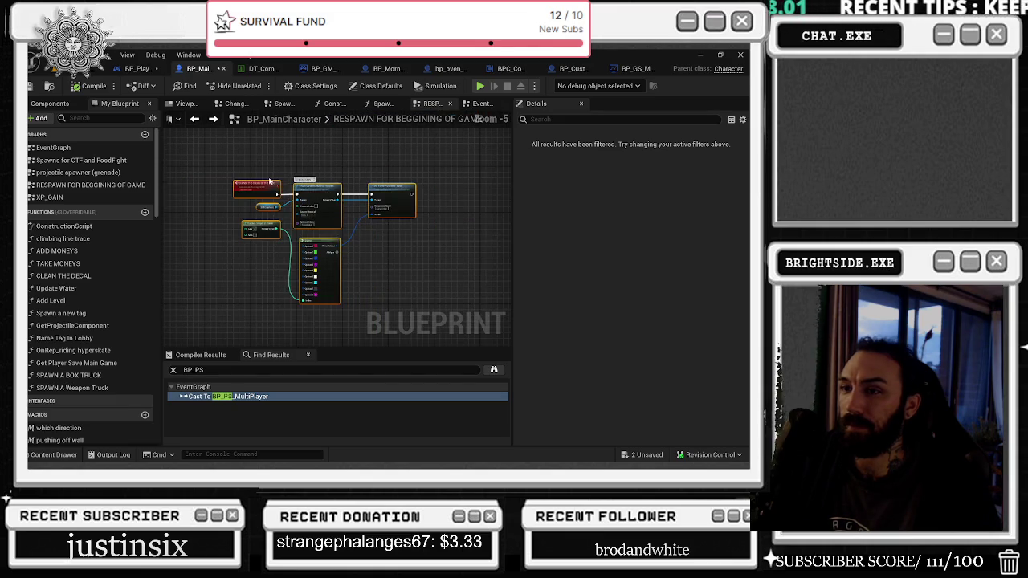
{"action": "scroll", "coordinate": [271, 182], "scroll_direction": "up", "scroll_amount": 1}
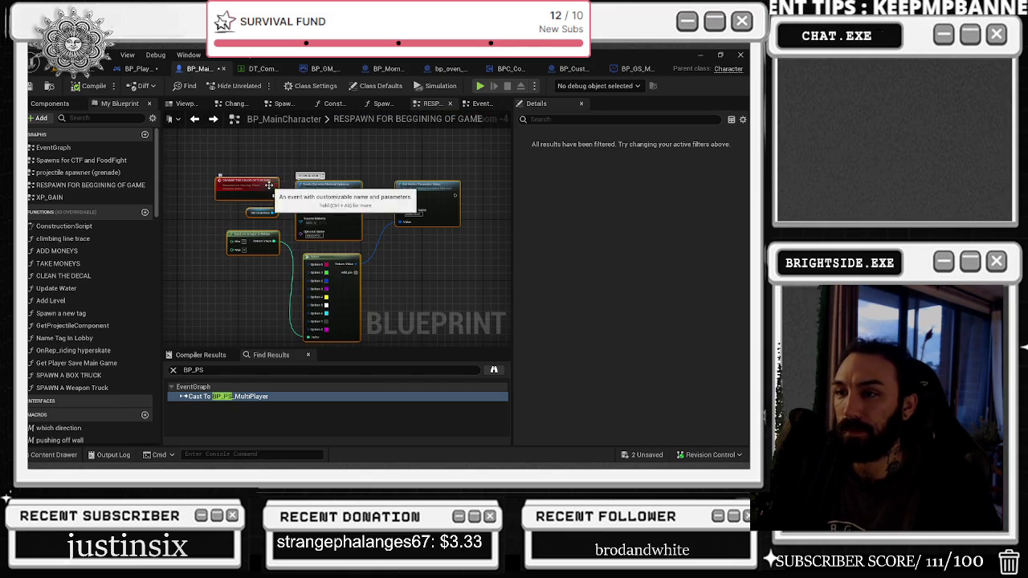
{"action": "left_click_drag", "start_coordinate": [270, 186], "coordinate": [197, 188]}
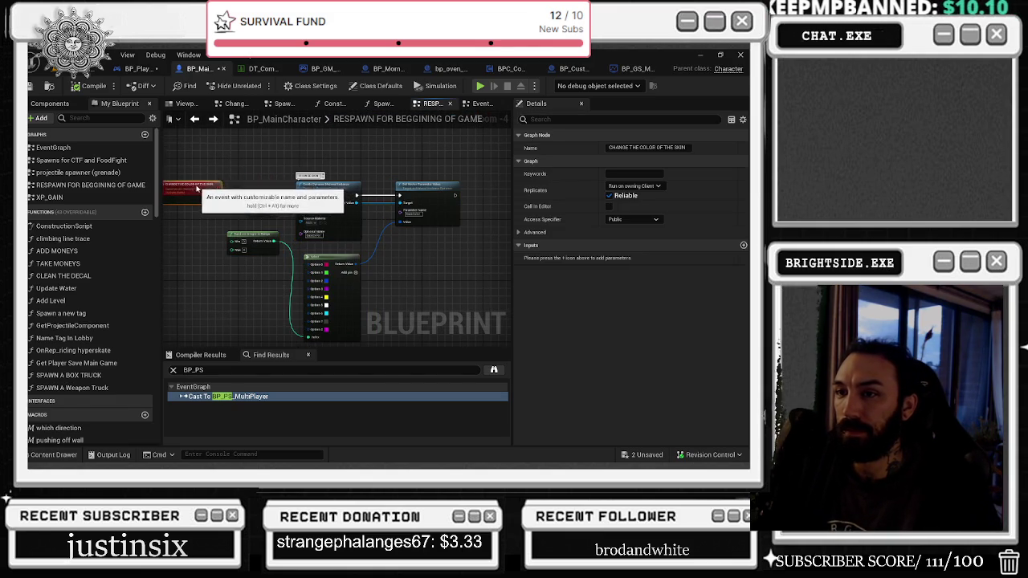
{"action": "left_click", "coordinate": [137, 68]}
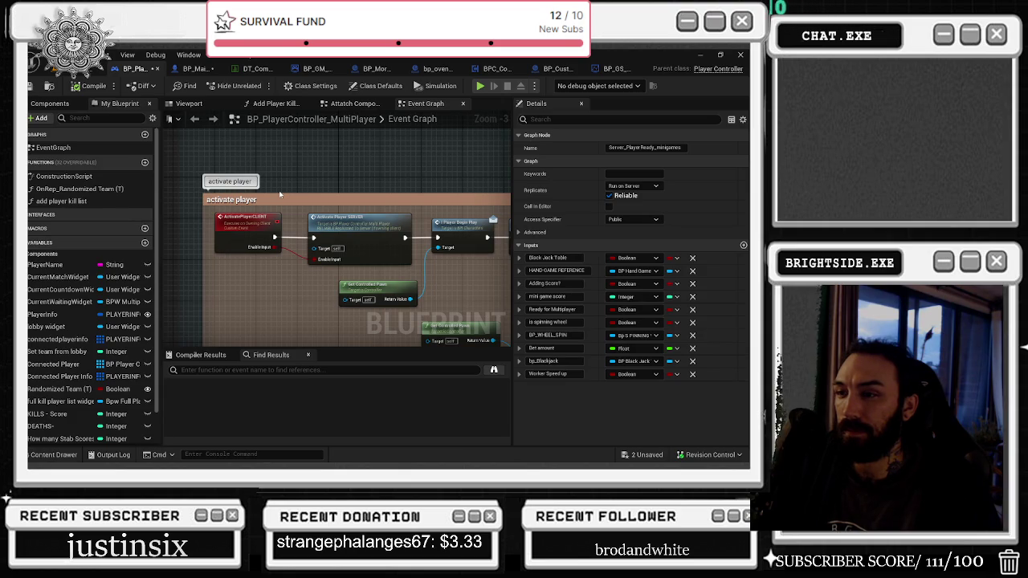
{"action": "left_click", "coordinate": [250, 246]}
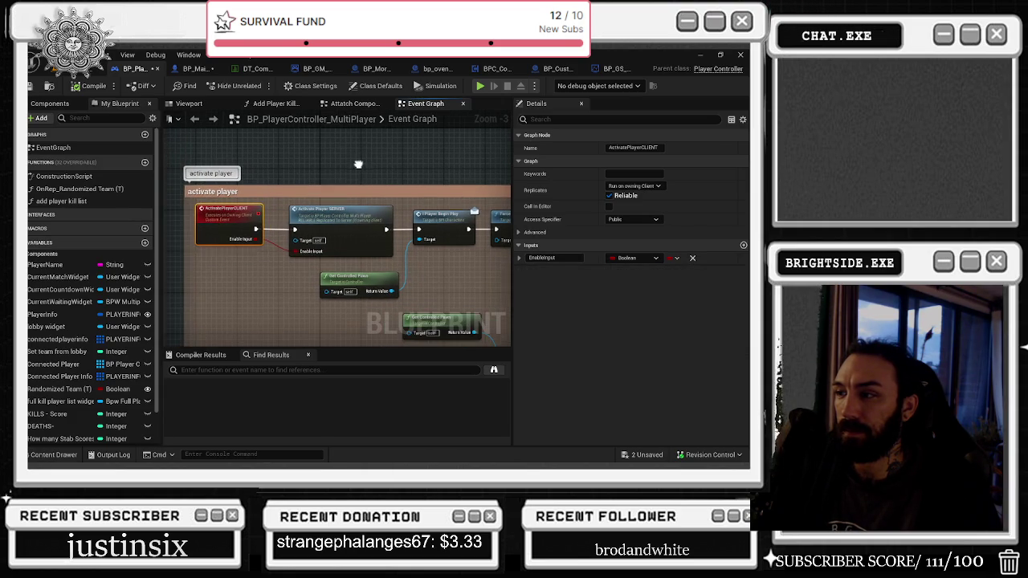
{"action": "left_click", "coordinate": [196, 69]}
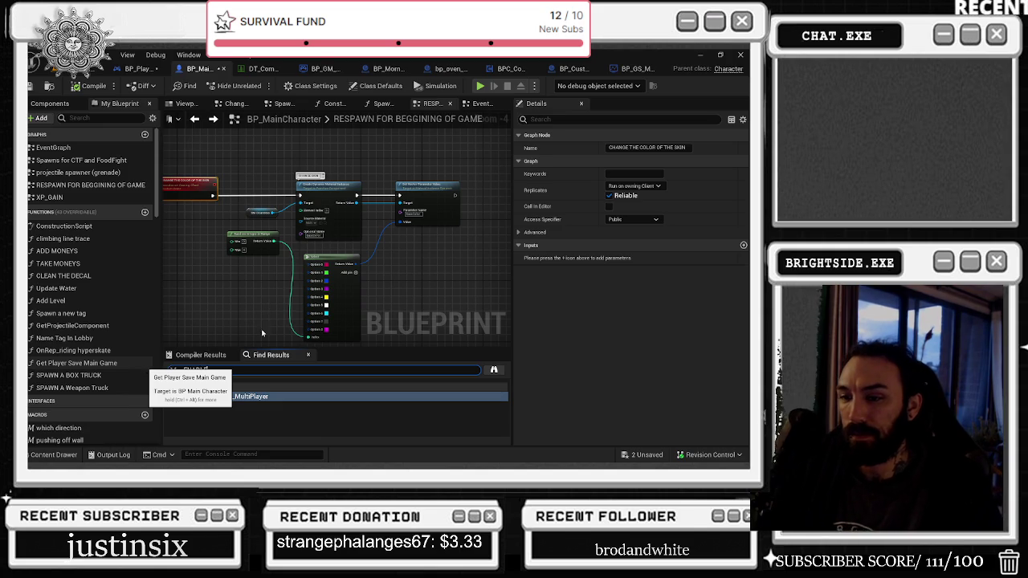
Step: Search the blueprint for ENABLE and close the three extra graph tabs
{"action": "key", "text": "Return"}
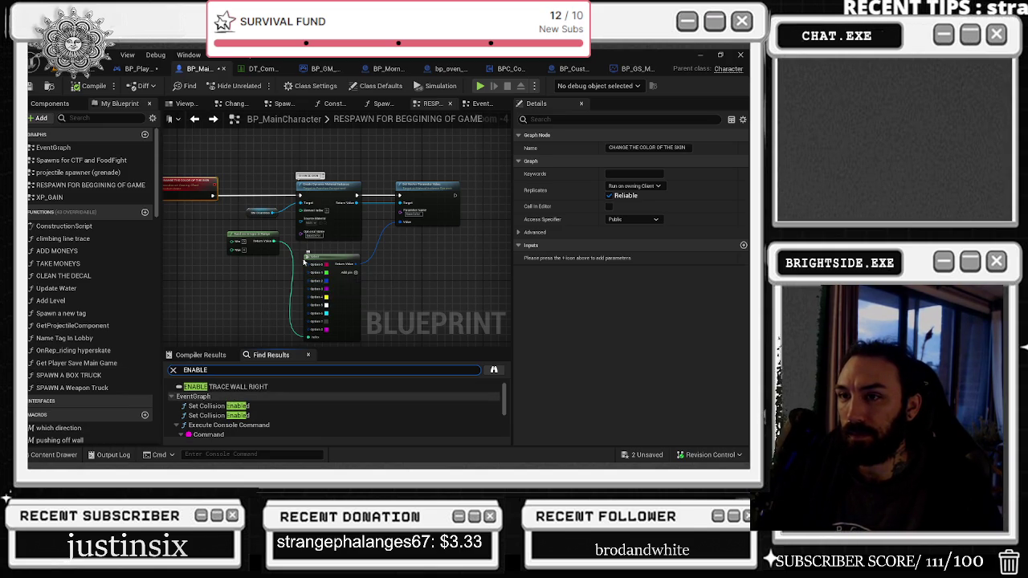
{"action": "left_click_drag", "start_coordinate": [276, 161], "coordinate": [338, 164]}
{"action": "left_click", "coordinate": [401, 107]}
{"action": "left_click", "coordinate": [353, 107]}
{"action": "left_click", "coordinate": [302, 107]}
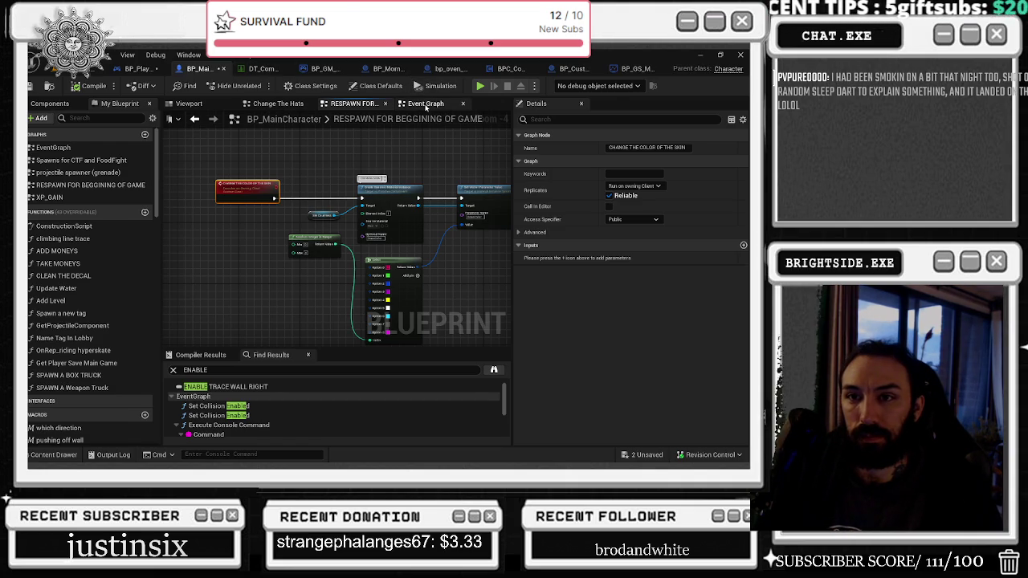
{"action": "left_click", "coordinate": [428, 106]}
Step: Pan through the spawn-flag, INTERACT, money for trash, VOICE and Add Mapping Context sections
{"action": "scroll", "coordinate": [293, 228], "scroll_direction": "down", "scroll_amount": 4}
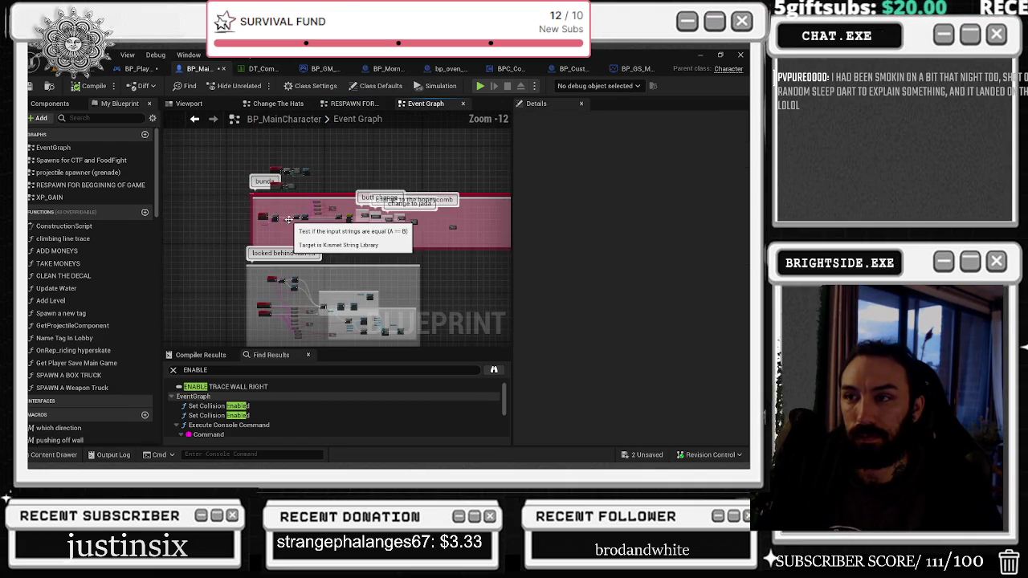
{"action": "mouse_move", "coordinate": [325, 105]}
{"action": "left_mouse_down"}
{"action": "mouse_move", "coordinate": [325, 216]}
{"action": "mouse_move", "coordinate": [305, 307]}
{"action": "left_mouse_up"}
{"action": "mouse_move", "coordinate": [325, 119]}
{"action": "left_mouse_down"}
{"action": "mouse_move", "coordinate": [341, 156]}
{"action": "mouse_move", "coordinate": [406, 229]}
{"action": "mouse_move", "coordinate": [346, 262]}
{"action": "mouse_move", "coordinate": [301, 339]}
{"action": "left_mouse_up"}
{"action": "scroll", "coordinate": [209, 220], "scroll_direction": "up", "scroll_amount": 8}
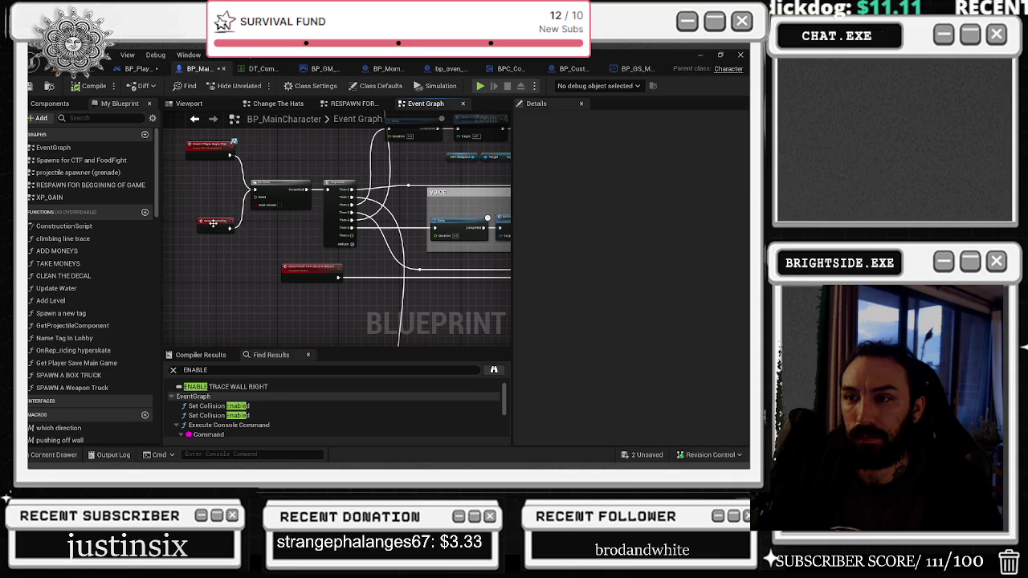
{"action": "scroll", "coordinate": [327, 265], "scroll_direction": "down", "scroll_amount": 8}
{"action": "mouse_move", "coordinate": [325, 269]}
{"action": "left_mouse_down"}
{"action": "mouse_move", "coordinate": [193, 341]}
{"action": "mouse_move", "coordinate": [289, 177]}
{"action": "mouse_move", "coordinate": [256, 220]}
{"action": "left_mouse_up"}
{"action": "scroll", "coordinate": [256, 220], "scroll_direction": "up", "scroll_amount": 1}
{"action": "scroll", "coordinate": [256, 220], "scroll_direction": "up", "scroll_amount": 7}
{"action": "mouse_move", "coordinate": [350, 219]}
{"action": "left_mouse_down"}
{"action": "mouse_move", "coordinate": [283, 242]}
{"action": "mouse_move", "coordinate": [213, 243]}
{"action": "left_mouse_up"}
{"action": "mouse_move", "coordinate": [366, 231]}
{"action": "left_mouse_down"}
{"action": "mouse_move", "coordinate": [274, 172]}
{"action": "mouse_move", "coordinate": [187, 191]}
{"action": "left_mouse_up"}
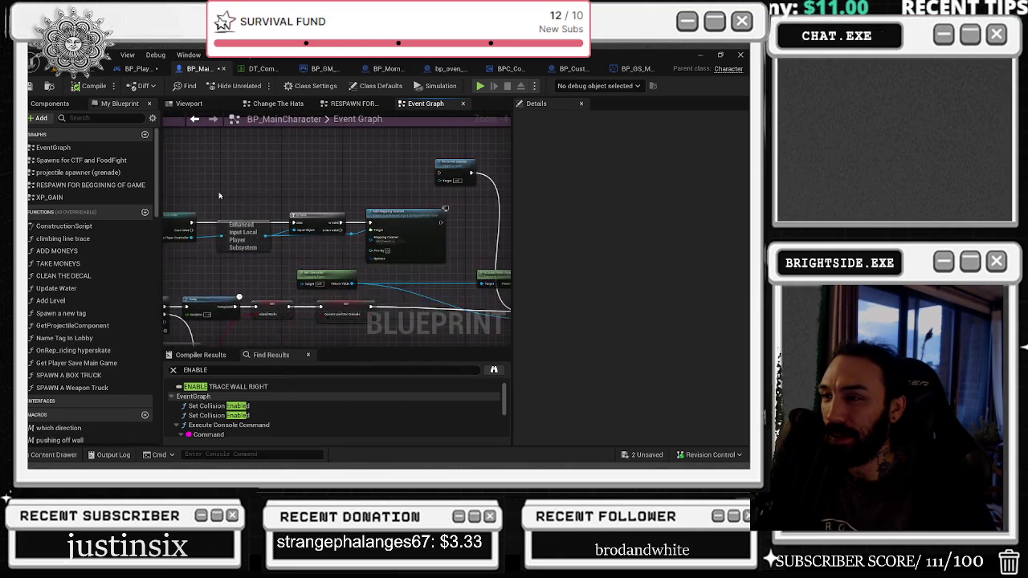
Step: Pan along the Delay, Cast and Enhanced Input chains, then replace the search term with ACVIVA
{"action": "left_click_drag", "start_coordinate": [318, 195], "coordinate": [546, 125]}
{"action": "mouse_move", "coordinate": [467, 227]}
{"action": "left_mouse_down"}
{"action": "mouse_move", "coordinate": [171, 135]}
{"action": "mouse_move", "coordinate": [177, 227]}
{"action": "mouse_move", "coordinate": [228, 312]}
{"action": "left_mouse_up"}
{"action": "mouse_move", "coordinate": [388, 322]}
{"action": "left_mouse_down"}
{"action": "mouse_move", "coordinate": [419, 346]}
{"action": "mouse_move", "coordinate": [429, 247]}
{"action": "mouse_move", "coordinate": [494, 206]}
{"action": "mouse_move", "coordinate": [476, 146]}
{"action": "mouse_move", "coordinate": [506, 247]}
{"action": "mouse_move", "coordinate": [305, 219]}
{"action": "left_mouse_up"}
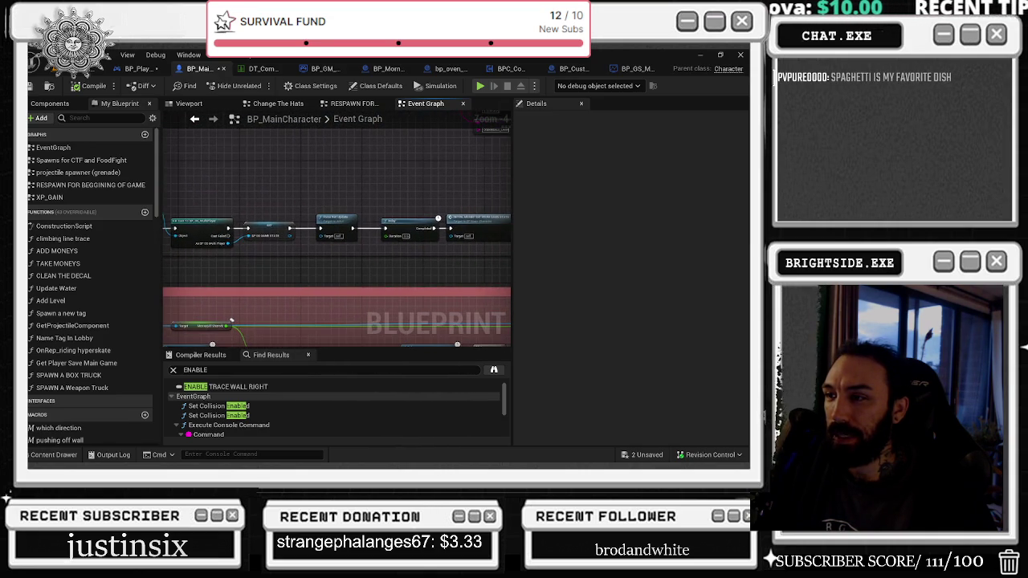
{"action": "mouse_move", "coordinate": [506, 241]}
{"action": "left_mouse_down"}
{"action": "mouse_move", "coordinate": [482, 209]}
{"action": "mouse_move", "coordinate": [515, 163]}
{"action": "left_mouse_up"}
{"action": "mouse_move", "coordinate": [440, 229]}
{"action": "left_mouse_down"}
{"action": "mouse_move", "coordinate": [233, 220]}
{"action": "mouse_move", "coordinate": [327, 211]}
{"action": "left_mouse_up"}
{"action": "mouse_move", "coordinate": [181, 205]}
{"action": "left_mouse_down"}
{"action": "mouse_move", "coordinate": [241, 197]}
{"action": "mouse_move", "coordinate": [191, 189]}
{"action": "left_mouse_up"}
{"action": "left_click_drag", "start_coordinate": [288, 172], "coordinate": [240, 183]}
{"action": "left_click_drag", "start_coordinate": [248, 232], "coordinate": [511, 258]}
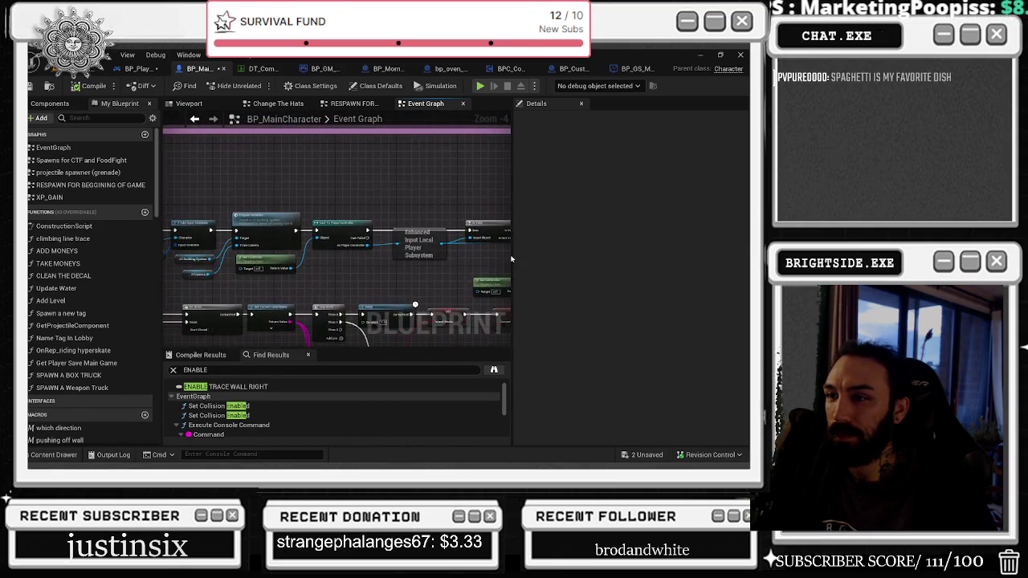
{"action": "double_click", "coordinate": [189, 370]}
{"action": "type", "text": "ACV"}
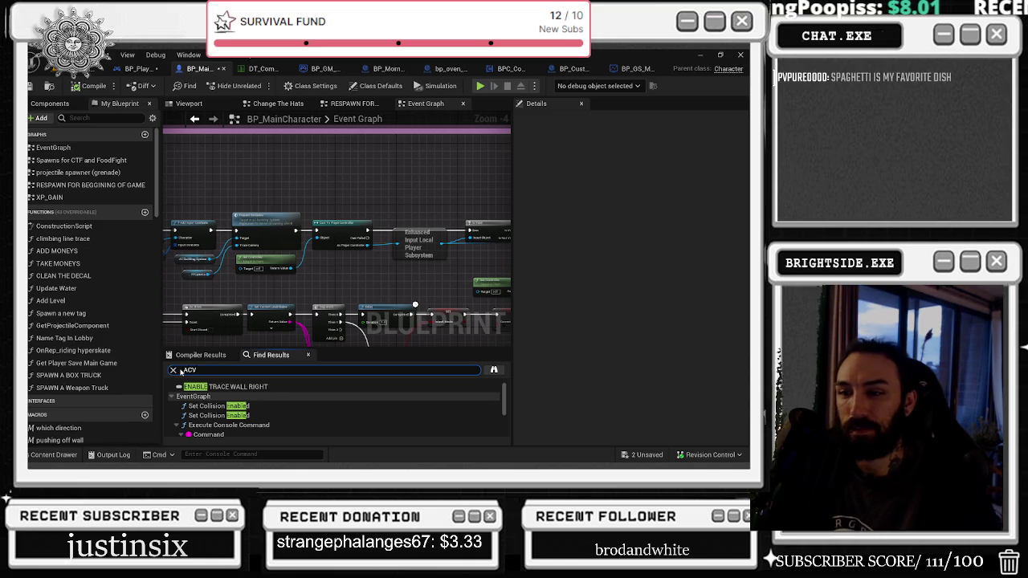
{"action": "type", "text": "IVA"}
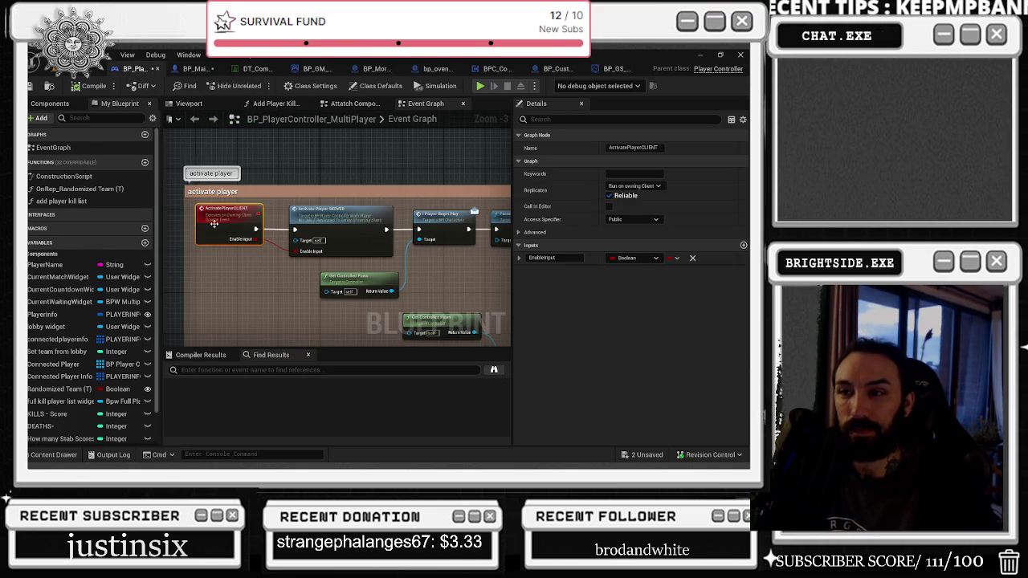
Step: Add a Print String after Force Net Update reading WHEN DOES THISD HAPPEN
{"action": "scroll", "coordinate": [211, 220], "scroll_direction": "up", "scroll_amount": 1}
{"action": "scroll", "coordinate": [273, 282], "scroll_direction": "down", "scroll_amount": 1}
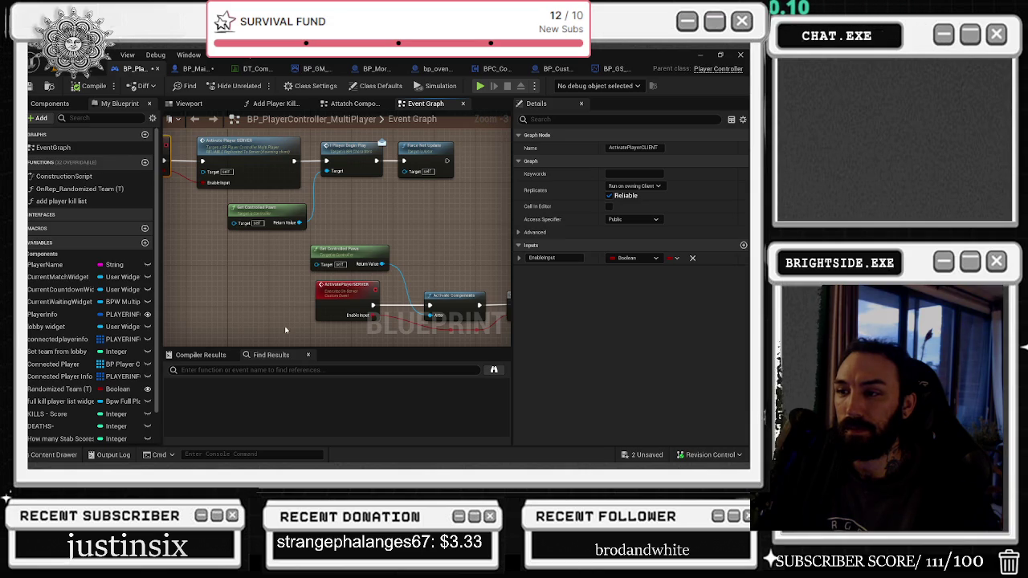
{"action": "left_click_drag", "start_coordinate": [218, 216], "coordinate": [304, 260]}
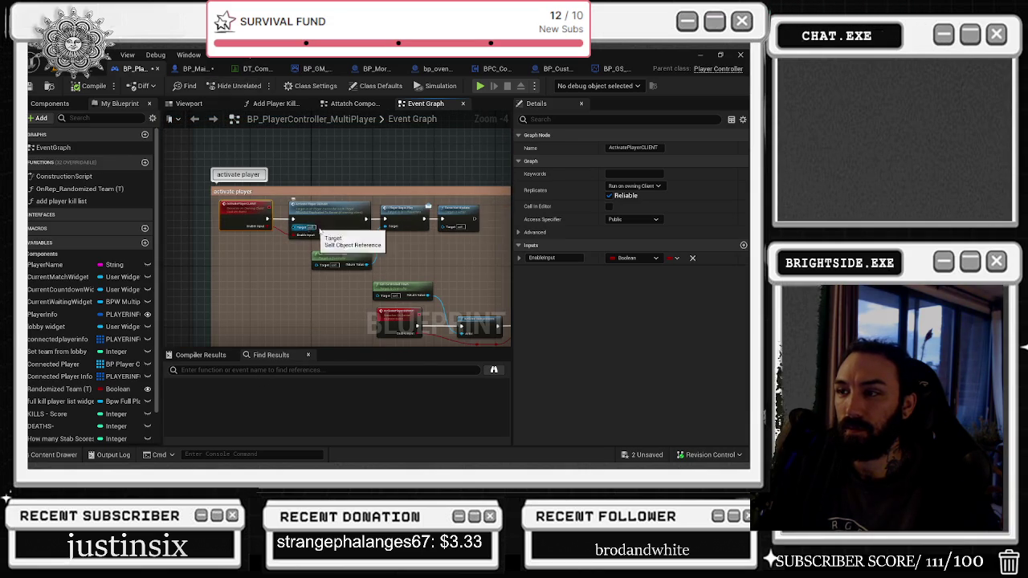
{"action": "left_click_drag", "start_coordinate": [498, 239], "coordinate": [365, 243]}
{"action": "left_click_drag", "start_coordinate": [402, 209], "coordinate": [430, 214]}
{"action": "type", "text": "print"}
{"action": "key", "text": "Return"}
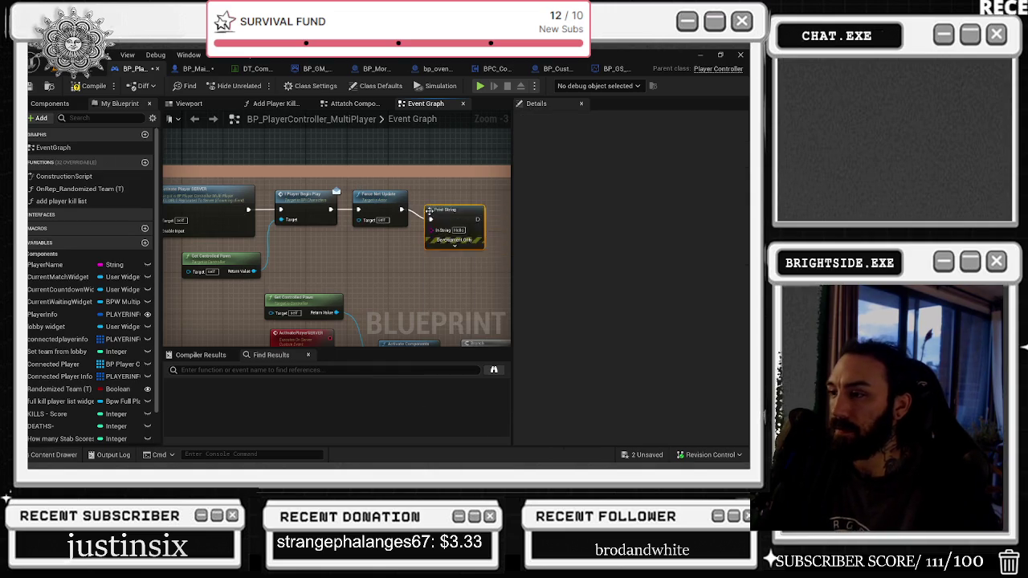
{"action": "left_click", "coordinate": [458, 232]}
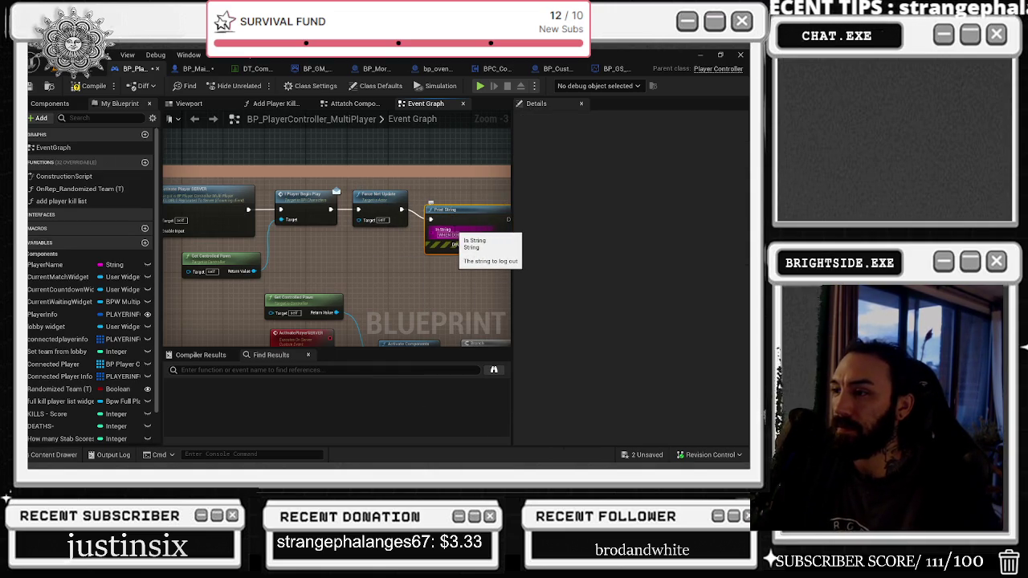
{"action": "key", "text": "Return"}
Step: Set the Print String's text colour to yellow and compile the blueprint
{"action": "left_click", "coordinate": [470, 250]}
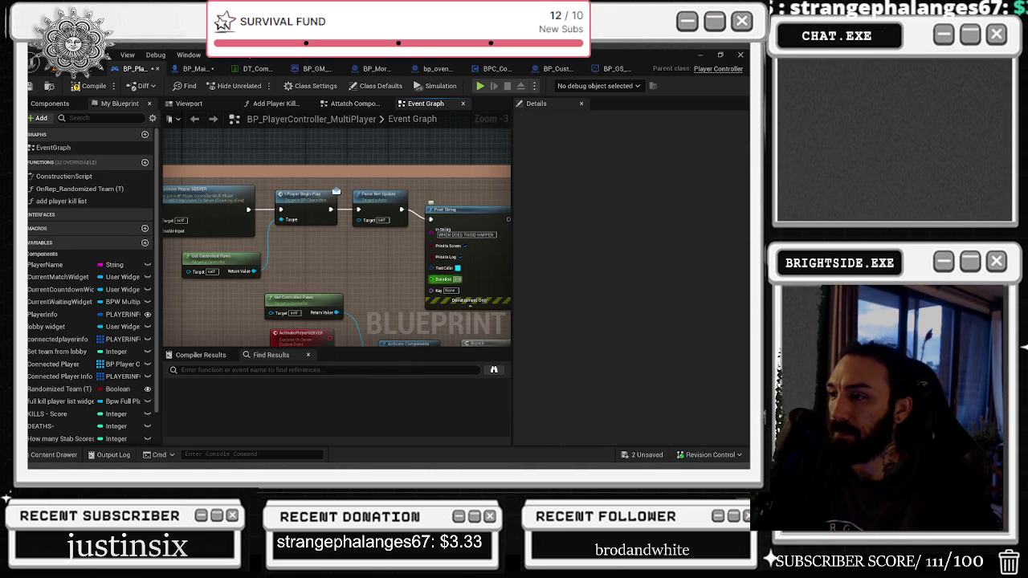
{"action": "left_click", "coordinate": [458, 268]}
{"action": "left_click", "coordinate": [546, 281]}
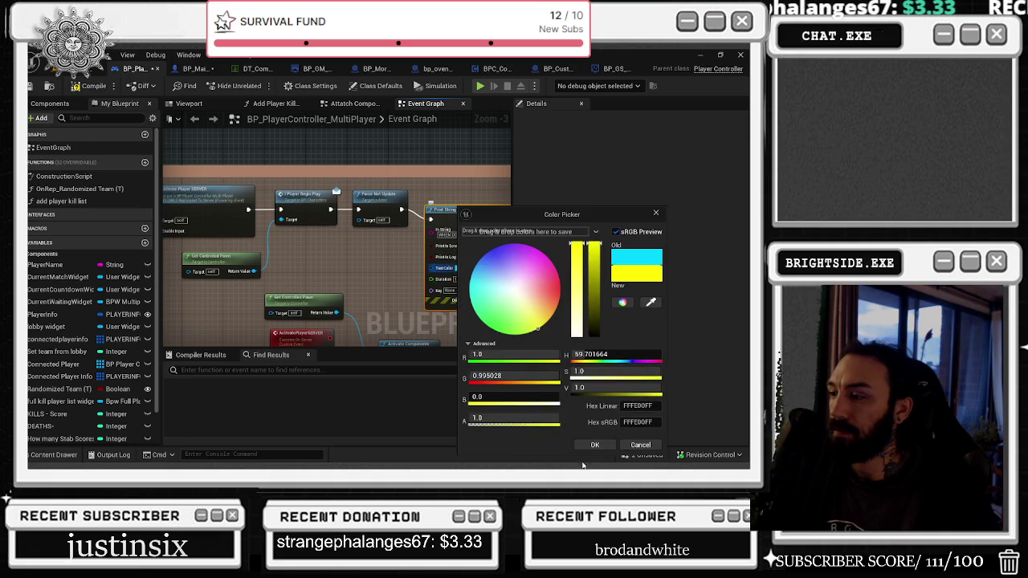
{"action": "left_click", "coordinate": [595, 449]}
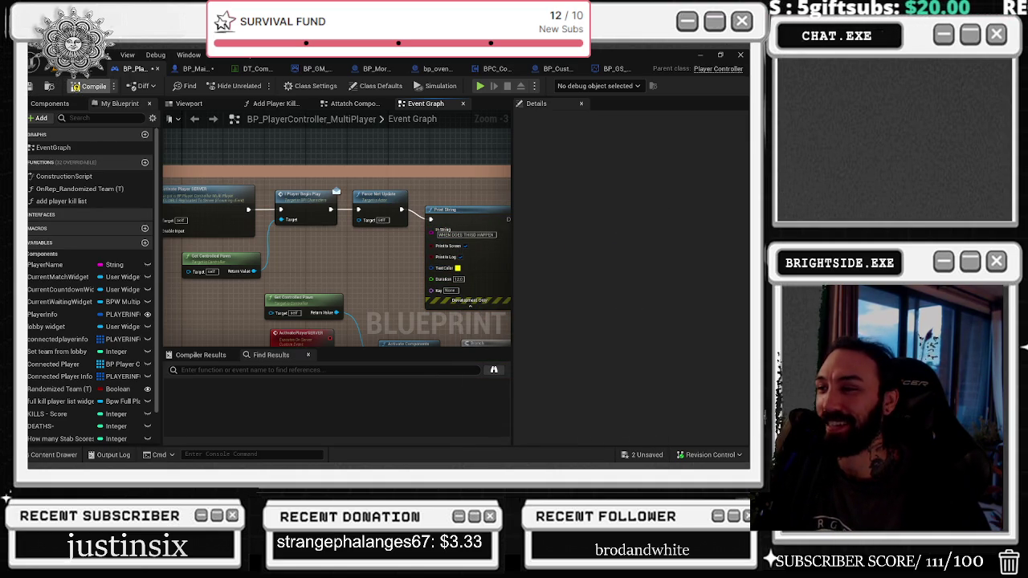
{"action": "left_click", "coordinate": [89, 86]}
Step: Save all modified assets, confirming the two changed assets
{"action": "left_click", "coordinate": [91, 71]}
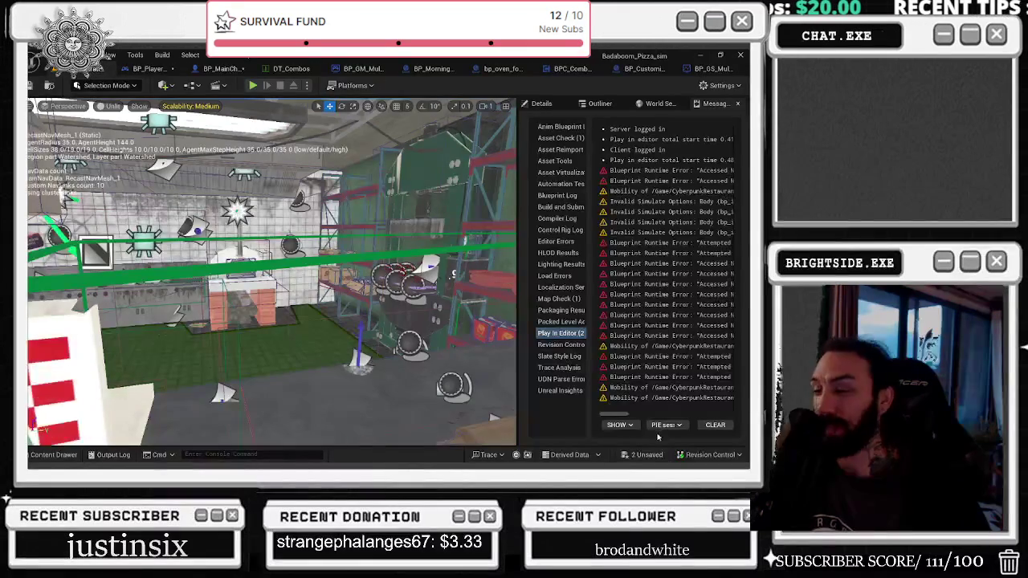
{"action": "key", "text": "ctrl+shift+s"}
{"action": "left_click", "coordinate": [457, 368]}
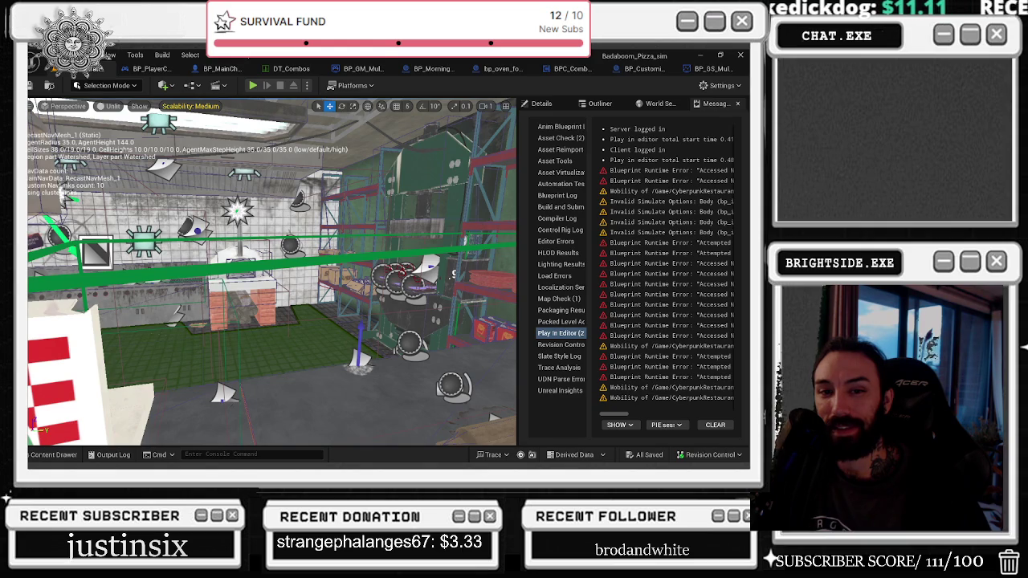
Step: Run and stop a multiplayer play-in-editor test, then view the BP_GS_MultiPlayer blueprint
{"action": "left_click", "coordinate": [254, 86]}
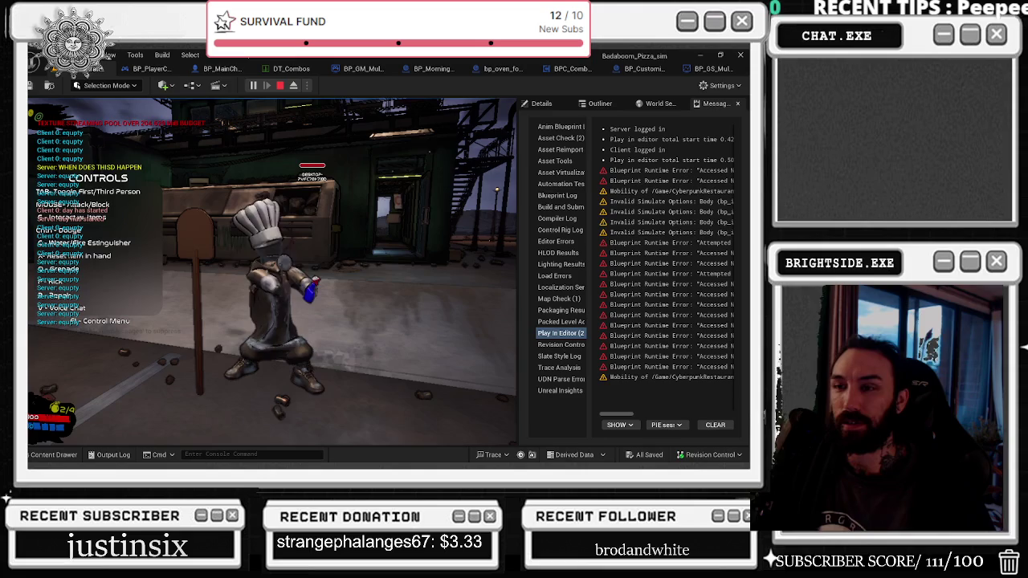
{"action": "key", "text": "Escape"}
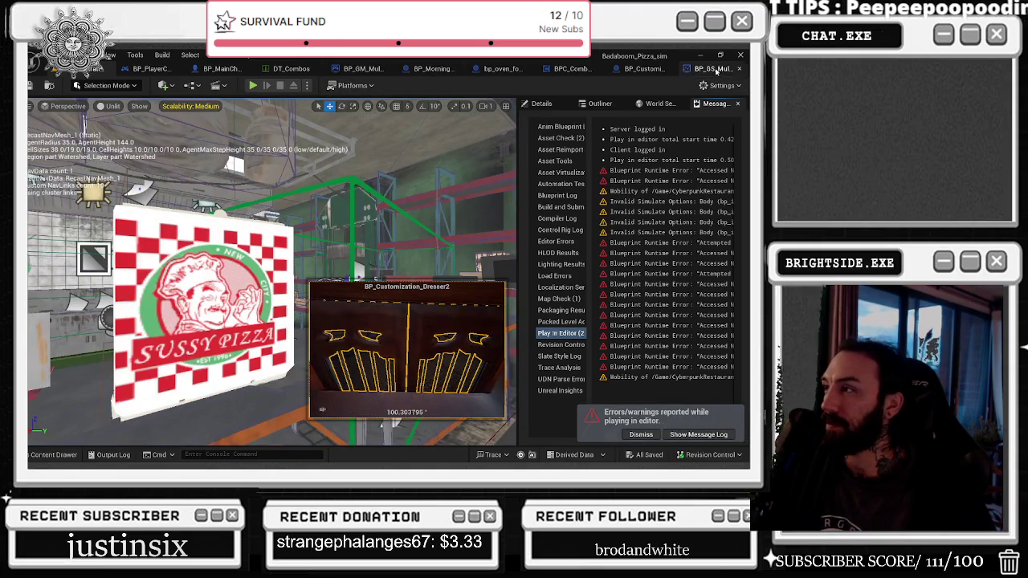
{"action": "left_click", "coordinate": [717, 70]}
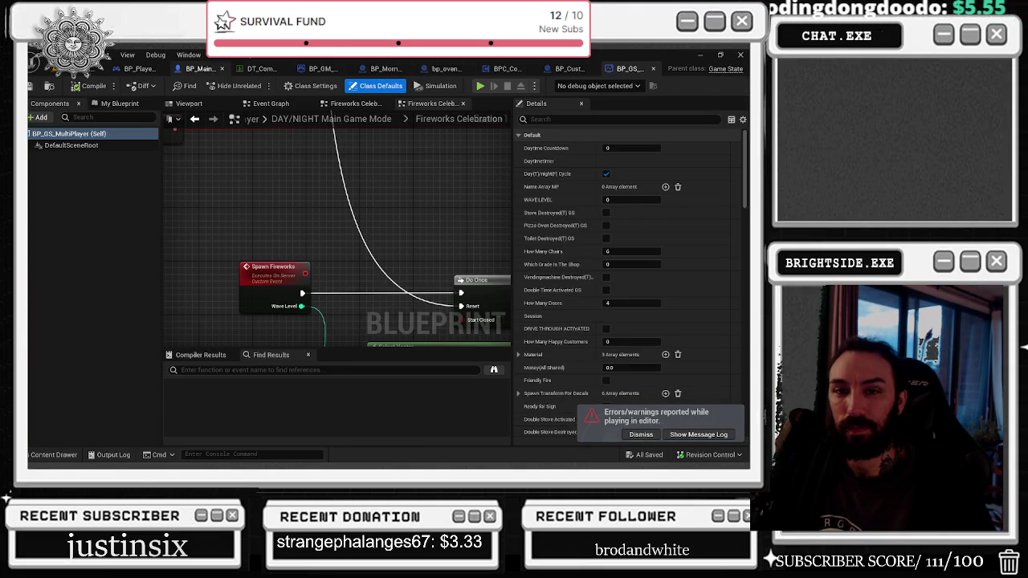
{"action": "mouse_move", "coordinate": [199, 69]}
{"action": "left_mouse_down"}
{"action": "mouse_move", "coordinate": [386, 259]}
{"action": "mouse_move", "coordinate": [217, 153]}
{"action": "mouse_move", "coordinate": [186, 69]}
{"action": "left_mouse_up"}
Step: In BP_PlayerController_MultiPlayer, wire Get Game State into the Cast node
{"action": "left_click", "coordinate": [139, 69]}
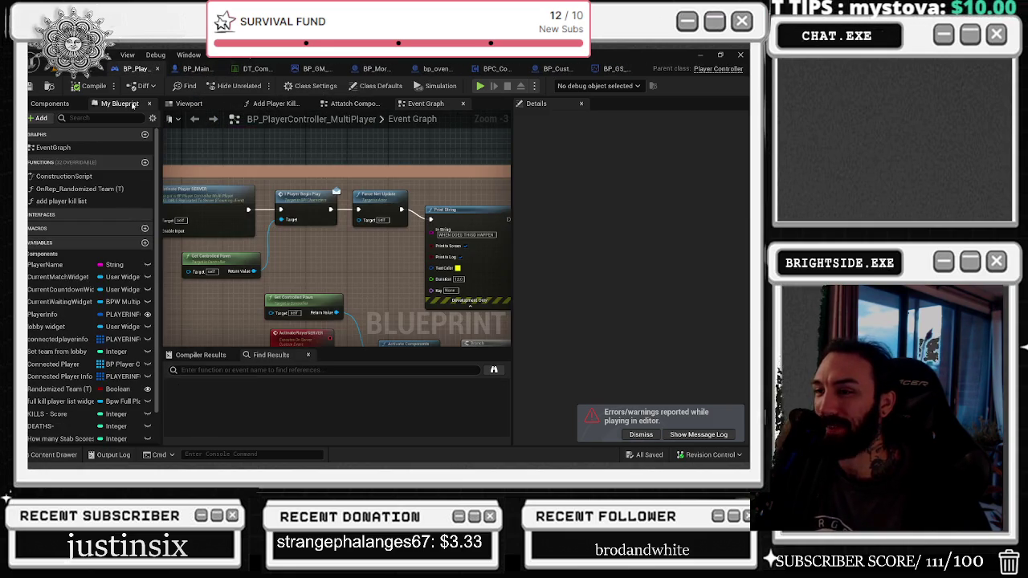
{"action": "left_click_drag", "start_coordinate": [316, 219], "coordinate": [473, 294]}
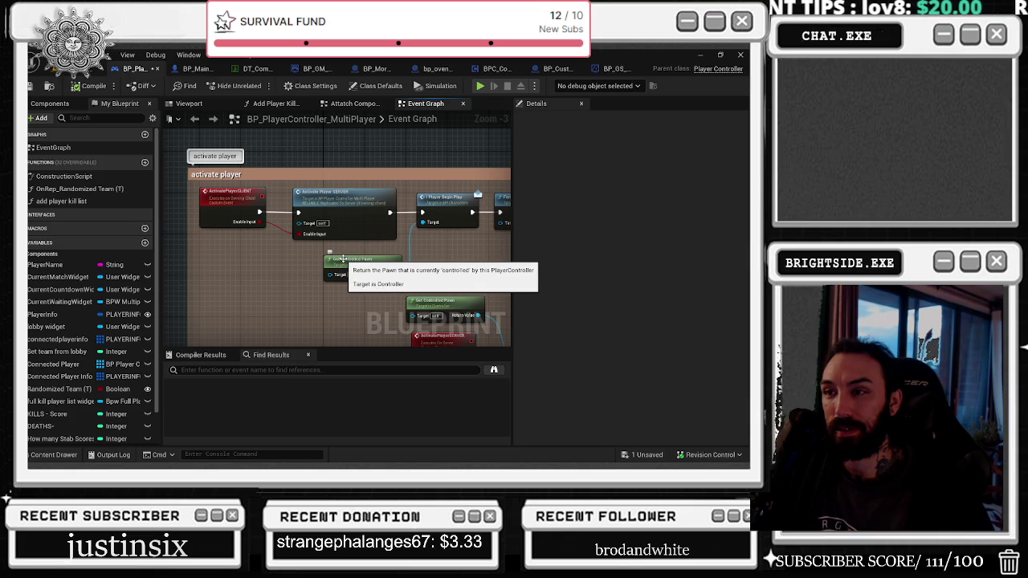
{"action": "left_click_drag", "start_coordinate": [454, 257], "coordinate": [253, 179]}
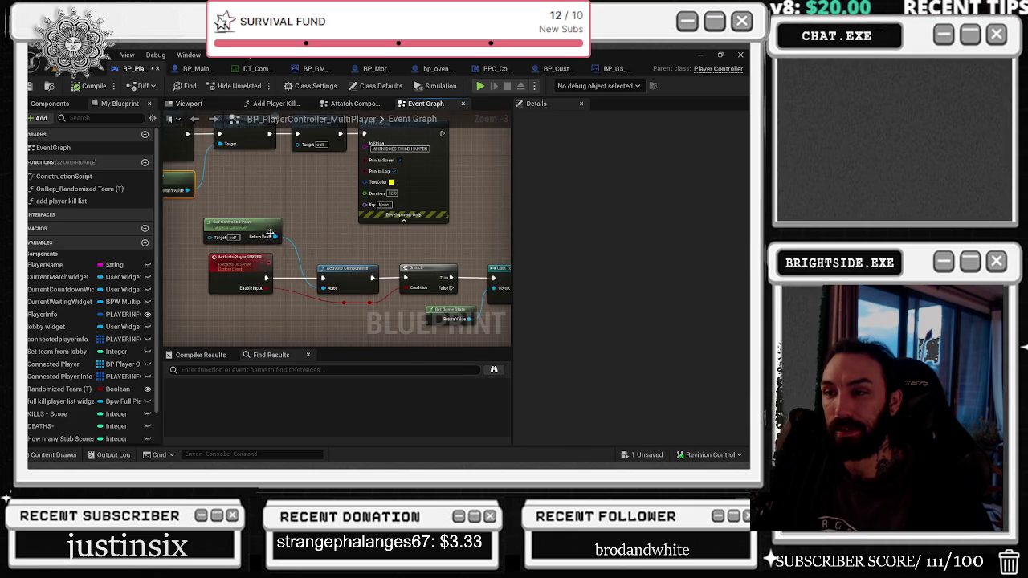
{"action": "left_click_drag", "start_coordinate": [306, 243], "coordinate": [196, 156]}
{"action": "mouse_move", "coordinate": [241, 225]}
{"action": "left_mouse_down"}
{"action": "mouse_move", "coordinate": [219, 223]}
{"action": "mouse_move", "coordinate": [300, 201]}
{"action": "left_mouse_up"}
Step: Pan the graph to inspect Activate Player SERVER, Print String and the Countdown nodes
{"action": "left_click_drag", "start_coordinate": [376, 188], "coordinate": [283, 213]}
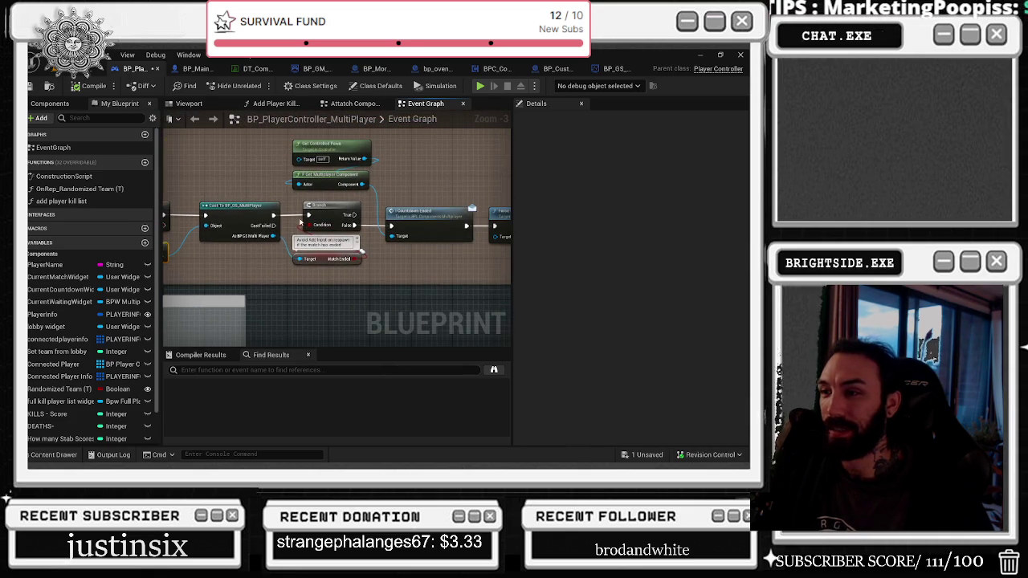
{"action": "left_click_drag", "start_coordinate": [325, 261], "coordinate": [309, 287]}
{"action": "left_click_drag", "start_coordinate": [332, 163], "coordinate": [276, 187]}
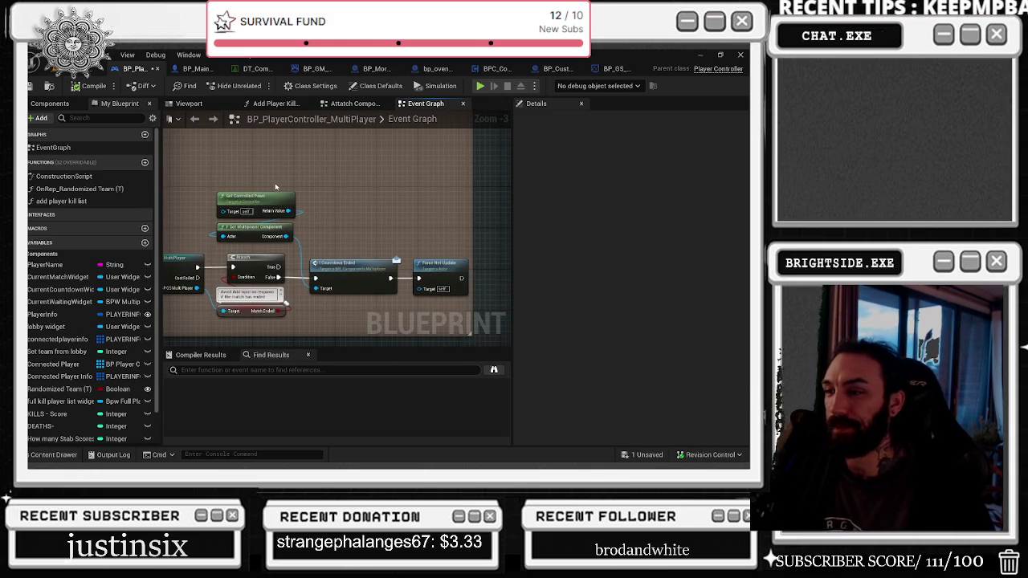
{"action": "left_click_drag", "start_coordinate": [290, 181], "coordinate": [347, 193]}
{"action": "mouse_move", "coordinate": [502, 202]}
{"action": "left_mouse_down"}
{"action": "mouse_move", "coordinate": [498, 157]}
{"action": "mouse_move", "coordinate": [482, 160]}
{"action": "mouse_move", "coordinate": [619, 183]}
{"action": "mouse_move", "coordinate": [630, 227]}
{"action": "left_mouse_up"}
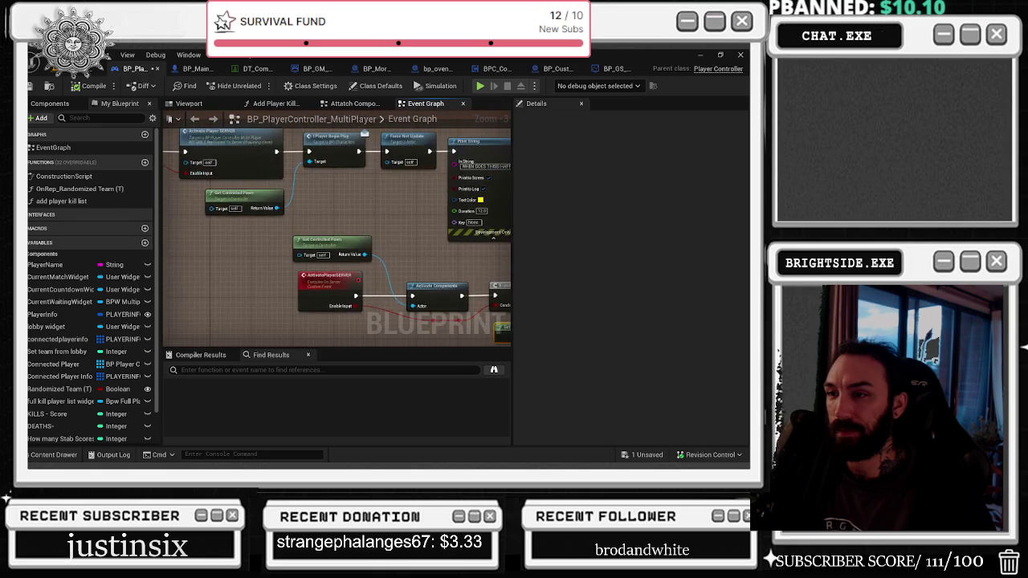
{"action": "mouse_move", "coordinate": [531, 256]}
{"action": "left_mouse_down"}
{"action": "mouse_move", "coordinate": [364, 285]}
{"action": "mouse_move", "coordinate": [563, 241]}
{"action": "mouse_move", "coordinate": [321, 305]}
{"action": "mouse_move", "coordinate": [326, 290]}
{"action": "left_mouse_up"}
{"action": "mouse_move", "coordinate": [436, 248]}
{"action": "left_mouse_down"}
{"action": "mouse_move", "coordinate": [445, 250]}
{"action": "mouse_move", "coordinate": [427, 249]}
{"action": "mouse_move", "coordinate": [511, 264]}
{"action": "left_mouse_up"}
{"action": "left_click_drag", "start_coordinate": [400, 306], "coordinate": [404, 308]}
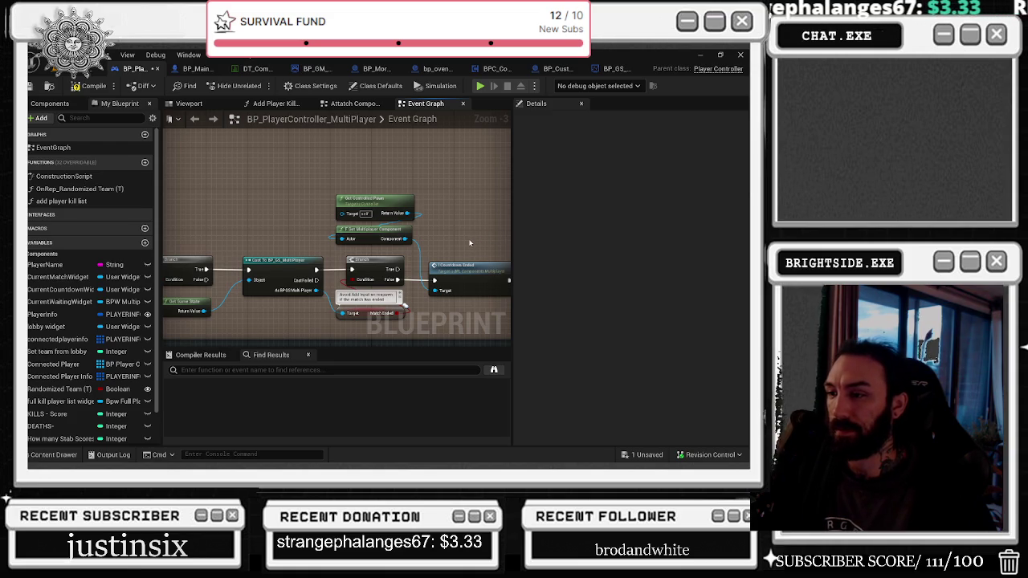
Step: Connect Force Net Update's exec to the yellow Print String, then return to the level editor
{"action": "left_click_drag", "start_coordinate": [462, 239], "coordinate": [662, 273]}
{"action": "mouse_move", "coordinate": [450, 265]}
{"action": "left_mouse_down"}
{"action": "mouse_move", "coordinate": [417, 245]}
{"action": "mouse_move", "coordinate": [271, 227]}
{"action": "left_mouse_up"}
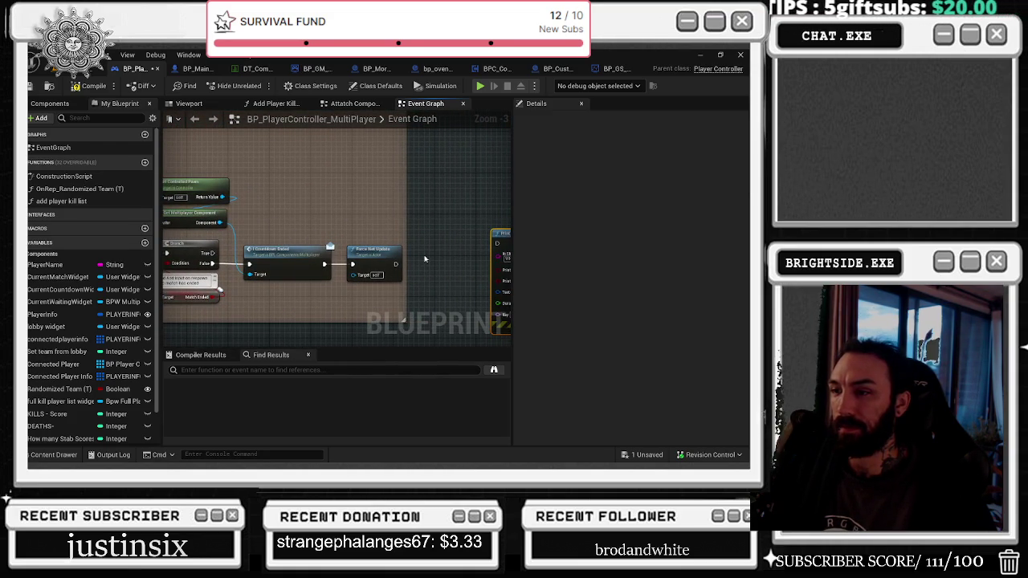
{"action": "left_click_drag", "start_coordinate": [503, 247], "coordinate": [368, 262]}
{"action": "left_click_drag", "start_coordinate": [462, 245], "coordinate": [427, 255]}
{"action": "left_click", "coordinate": [334, 154]}
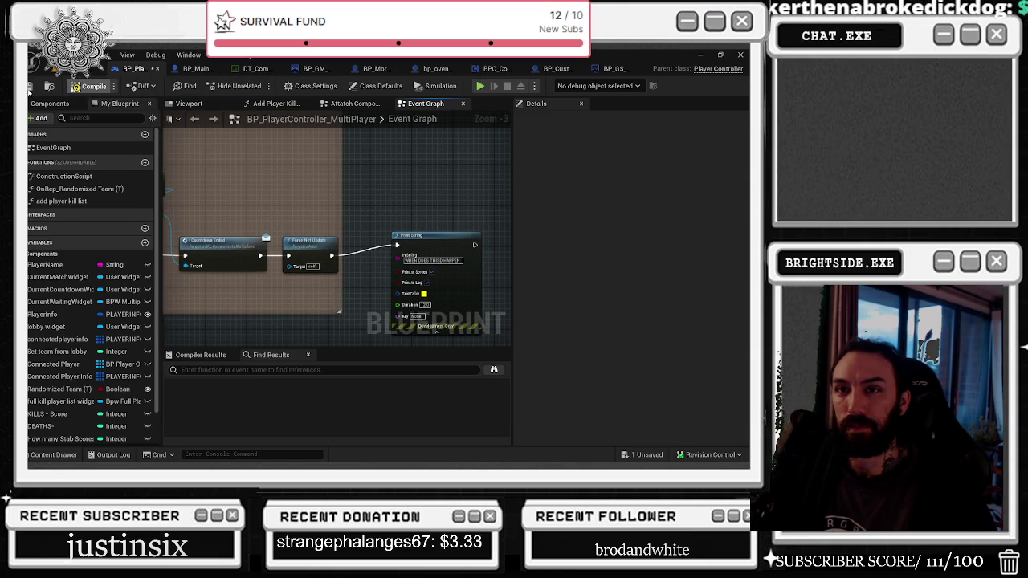
{"action": "left_click", "coordinate": [48, 68]}
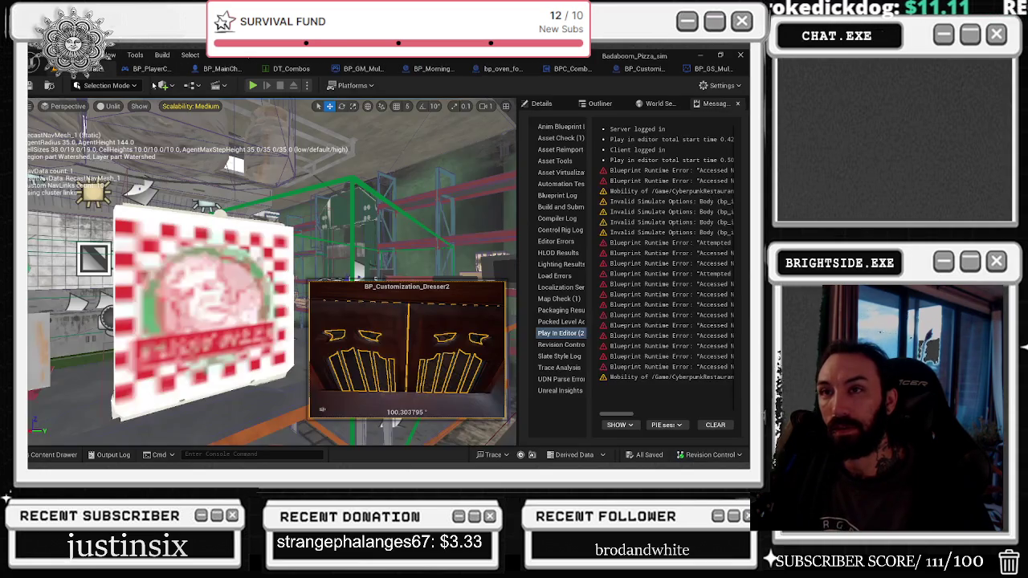
Step: Run and stop a multiplayer Play-In-Editor test, then return to BP_MainCharacter's Event Graph
{"action": "left_click", "coordinate": [252, 85]}
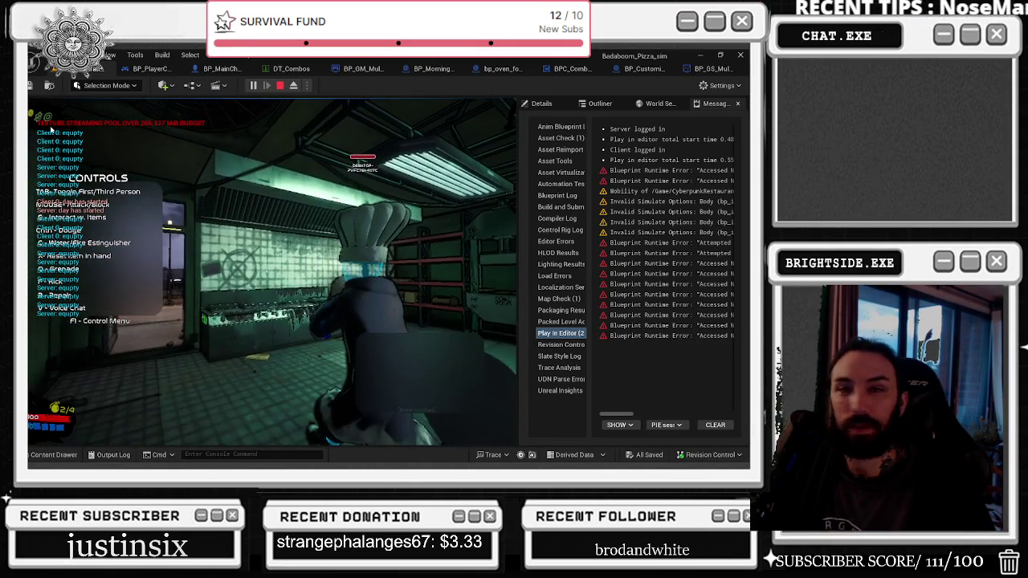
{"action": "key", "text": "Escape"}
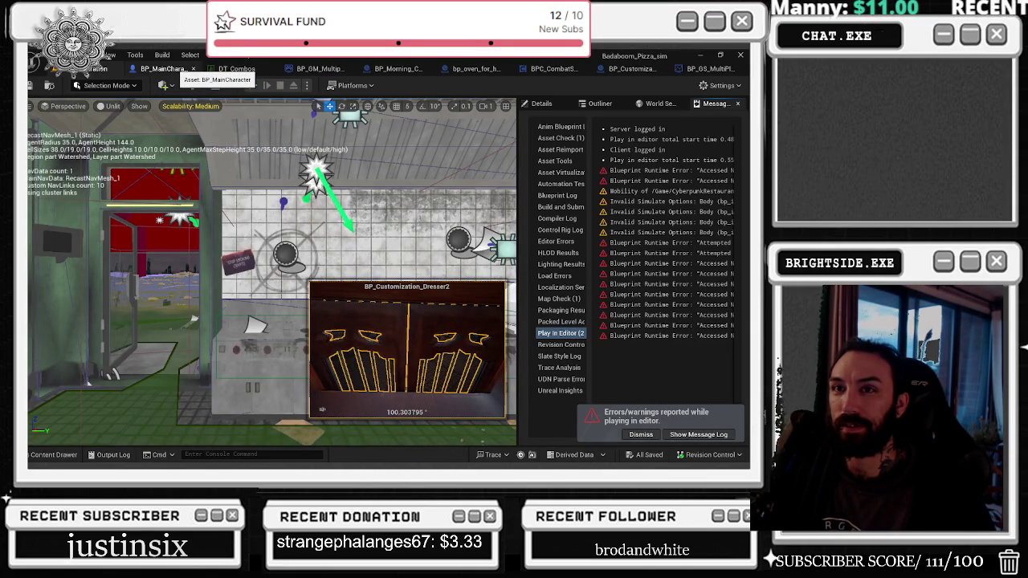
{"action": "left_click", "coordinate": [161, 69]}
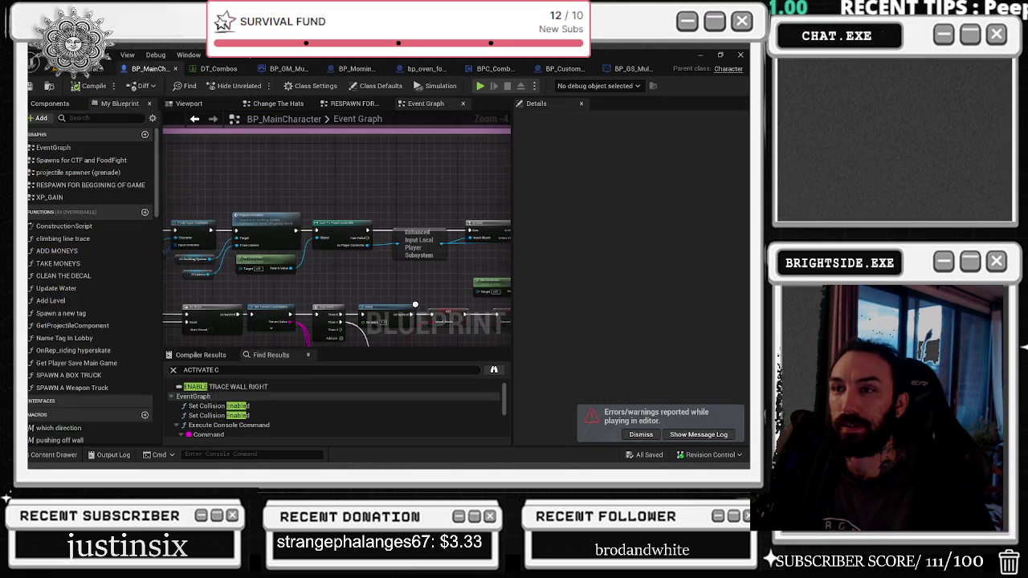
Step: Open BP_PlayerController_MultiPlayer from File > Recent Blueprint Assets
{"action": "left_click", "coordinate": [81, 55]}
{"action": "left_click", "coordinate": [55, 54]}
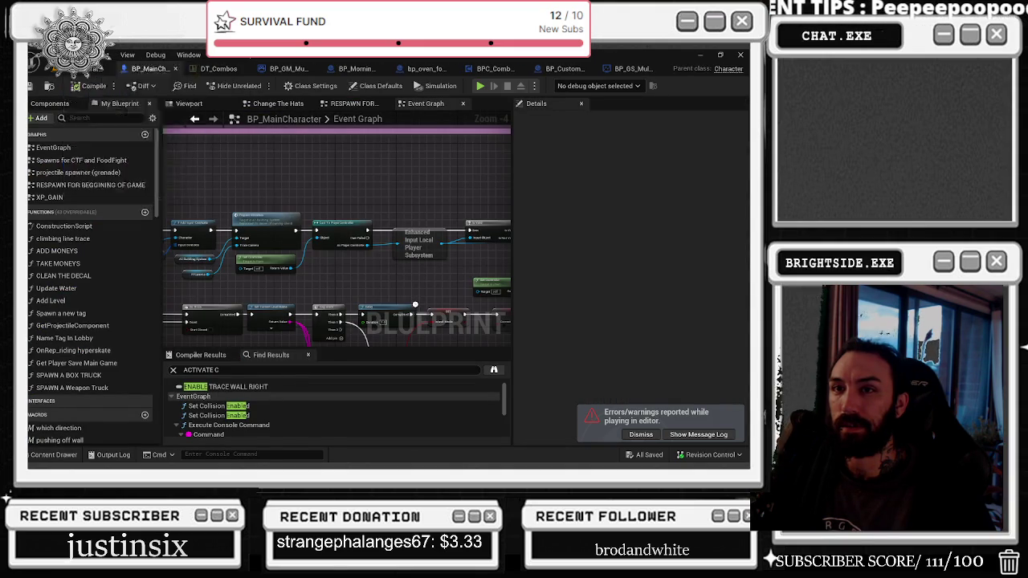
{"action": "left_click", "coordinate": [54, 55]}
{"action": "mouse_move", "coordinate": [121, 102]}
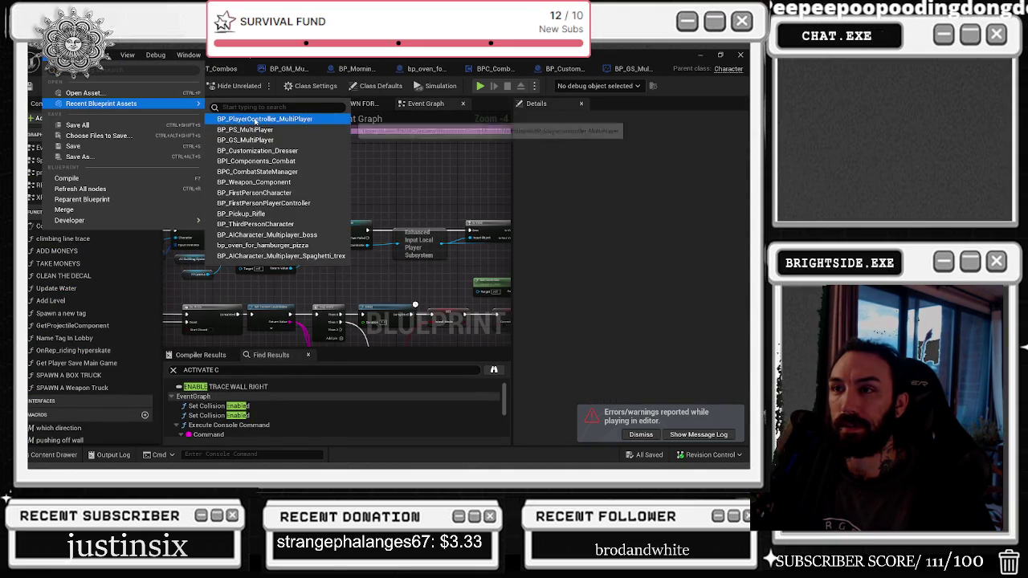
{"action": "left_click", "coordinate": [214, 91]}
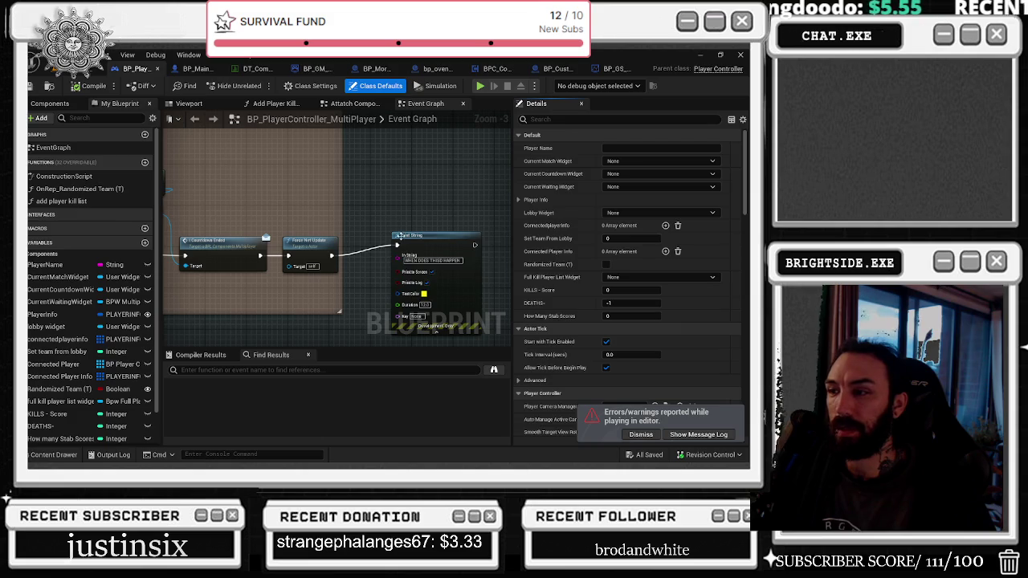
Step: Inspect ActivatePlayerSERVER's replication settings, then start a multiplayer Play-In-Editor session
{"action": "mouse_move", "coordinate": [398, 237]}
{"action": "left_mouse_down"}
{"action": "mouse_move", "coordinate": [370, 238]}
{"action": "mouse_move", "coordinate": [379, 235]}
{"action": "left_mouse_up"}
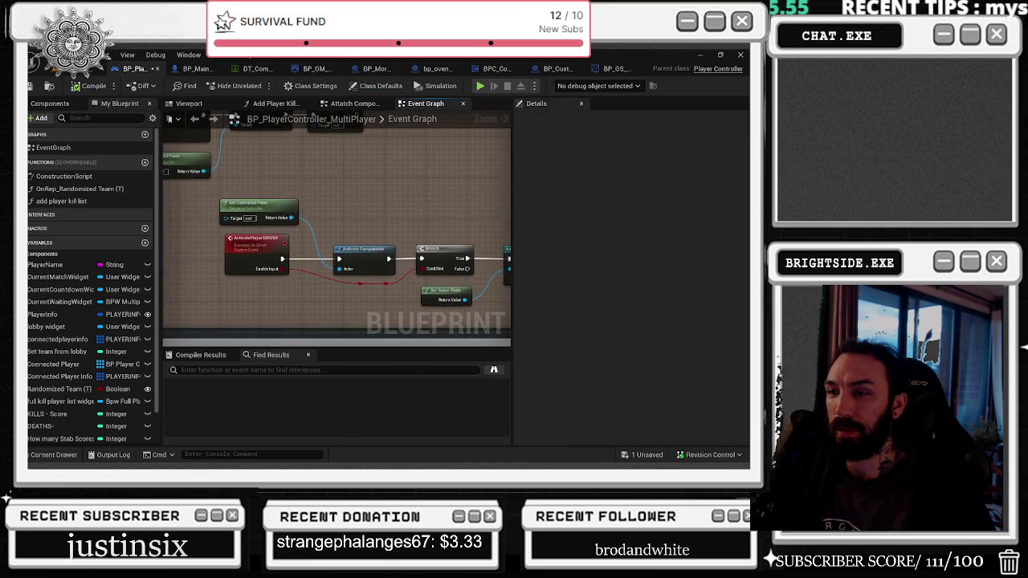
{"action": "left_click", "coordinate": [285, 271]}
{"action": "mouse_move", "coordinate": [328, 299]}
{"action": "left_mouse_down"}
{"action": "mouse_move", "coordinate": [216, 300]}
{"action": "mouse_move", "coordinate": [453, 293]}
{"action": "left_mouse_up"}
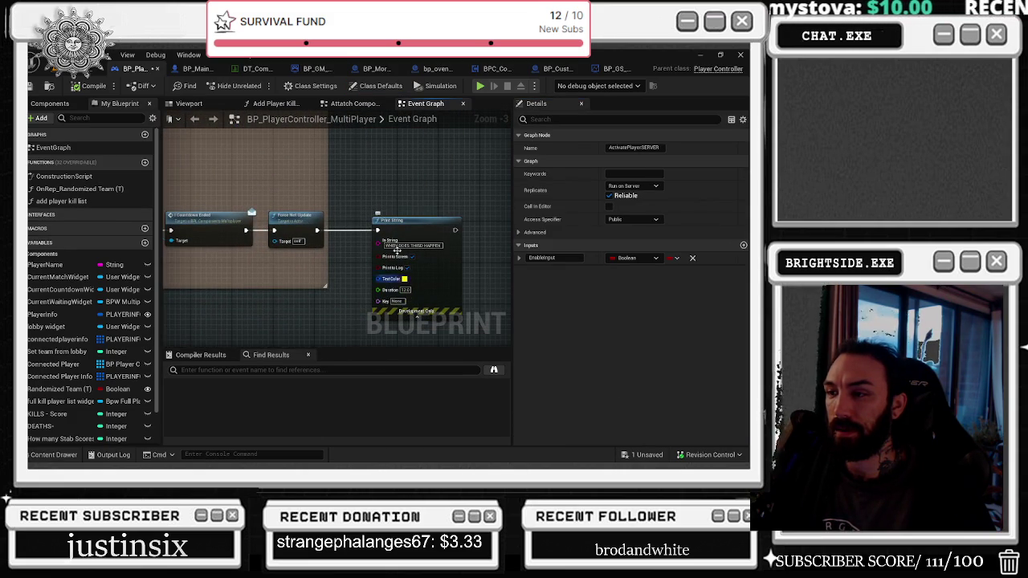
{"action": "left_click", "coordinate": [371, 187]}
{"action": "left_click", "coordinate": [195, 119]}
{"action": "left_click", "coordinate": [195, 119]}
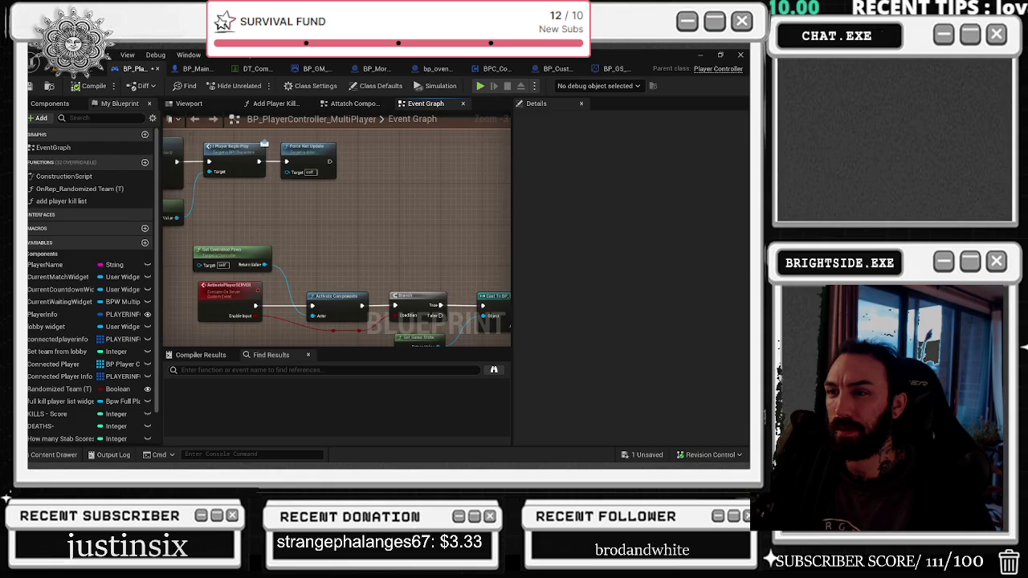
{"action": "left_click", "coordinate": [194, 119]}
{"action": "left_click", "coordinate": [195, 119]}
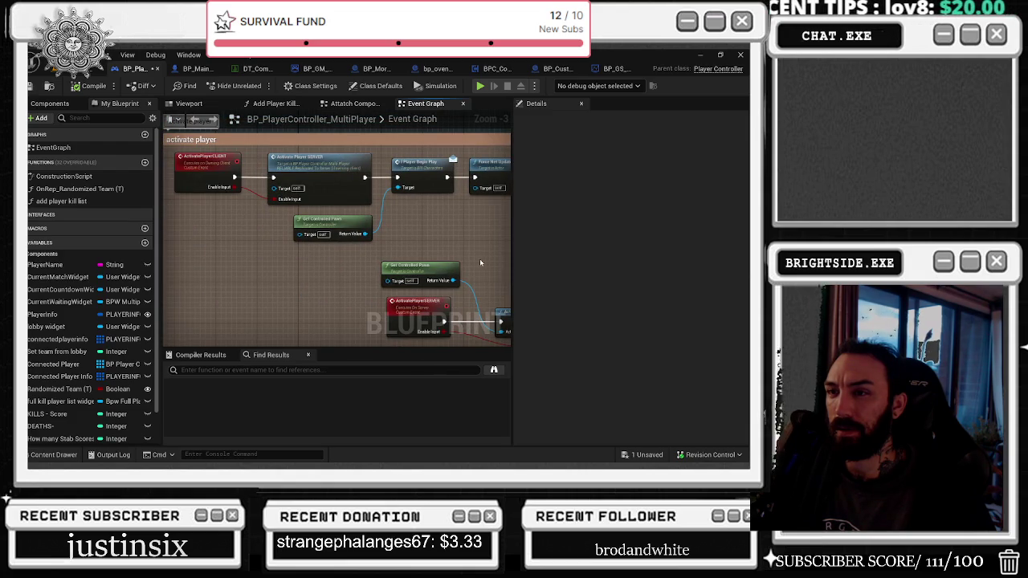
{"action": "key", "text": "alt+p"}
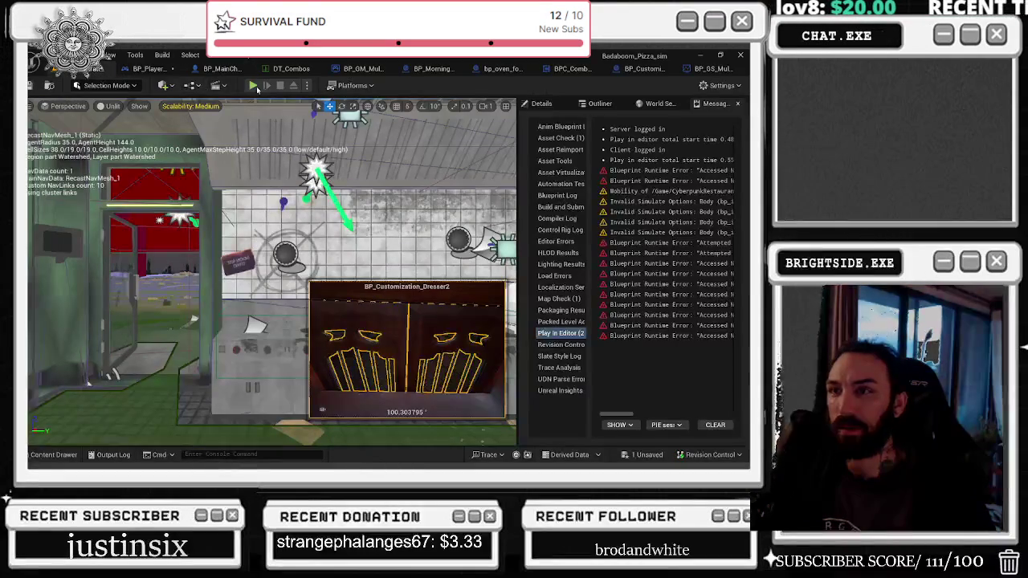
{"action": "left_click", "coordinate": [252, 85]}
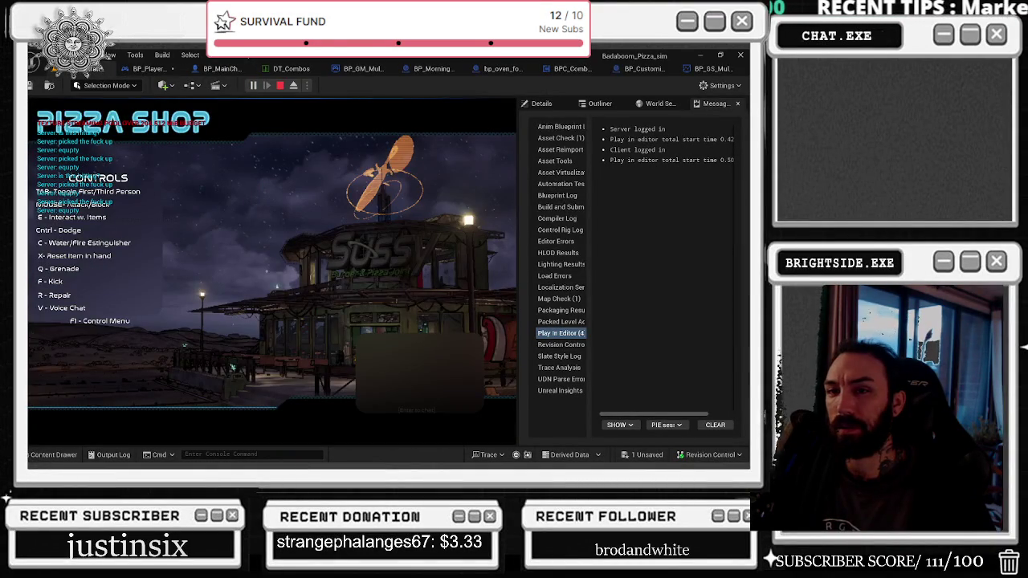
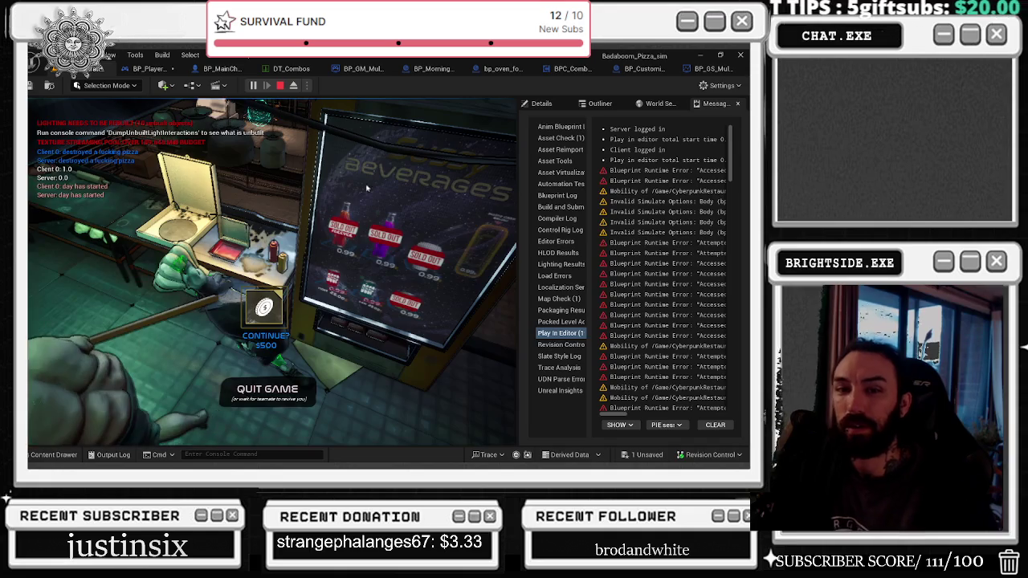
Step: Stop the play session and arrange BP_PlayerController_MultiPlayer's event graph nodes into view
{"action": "key", "text": "Escape"}
{"action": "left_click", "coordinate": [153, 69]}
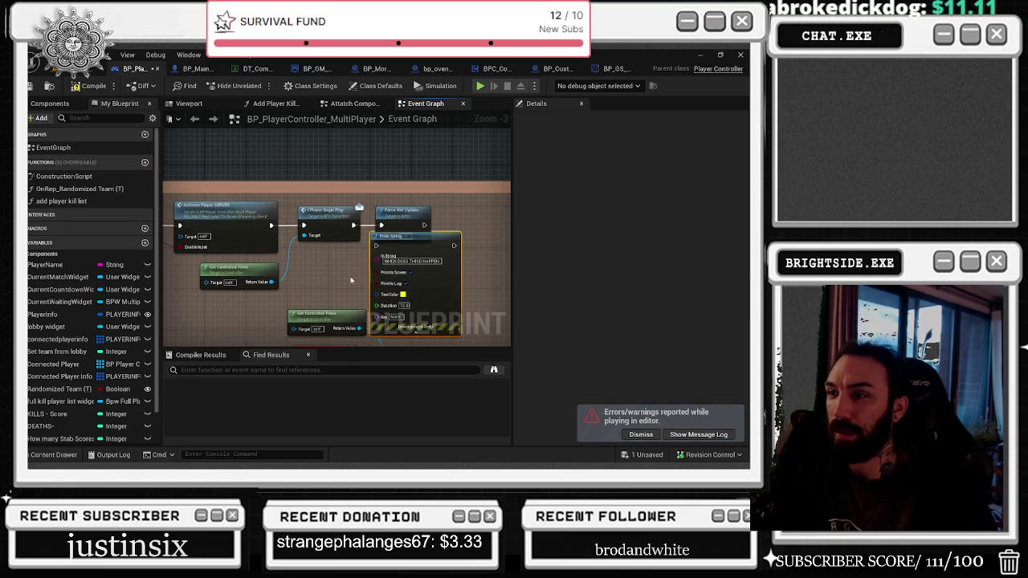
{"action": "left_click_drag", "start_coordinate": [389, 244], "coordinate": [470, 212]}
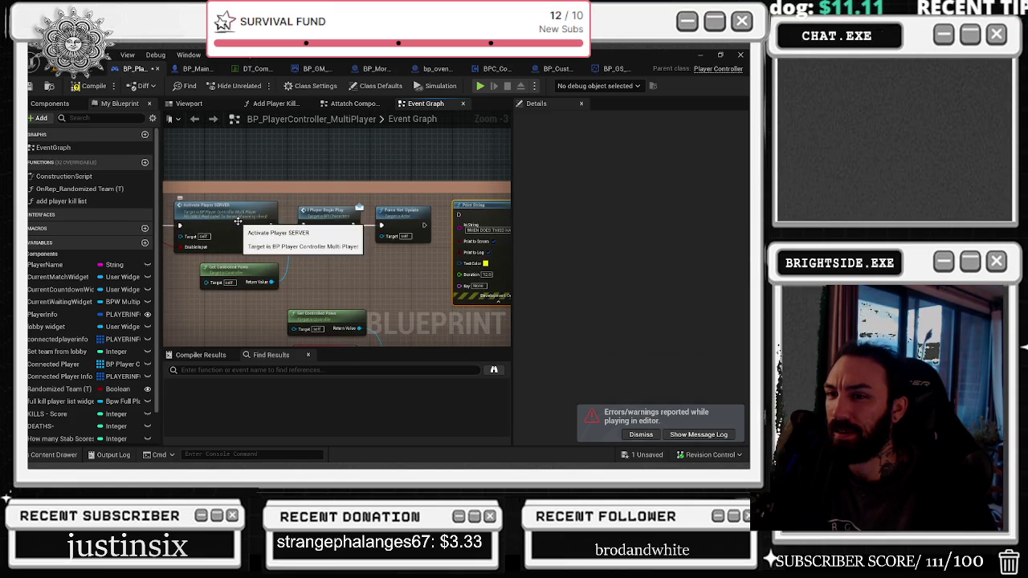
{"action": "mouse_move", "coordinate": [265, 229]}
{"action": "left_mouse_down"}
{"action": "mouse_move", "coordinate": [218, 157]}
{"action": "mouse_move", "coordinate": [130, 154]}
{"action": "mouse_move", "coordinate": [165, 113]}
{"action": "left_mouse_up"}
{"action": "left_click_drag", "start_coordinate": [438, 286], "coordinate": [273, 296]}
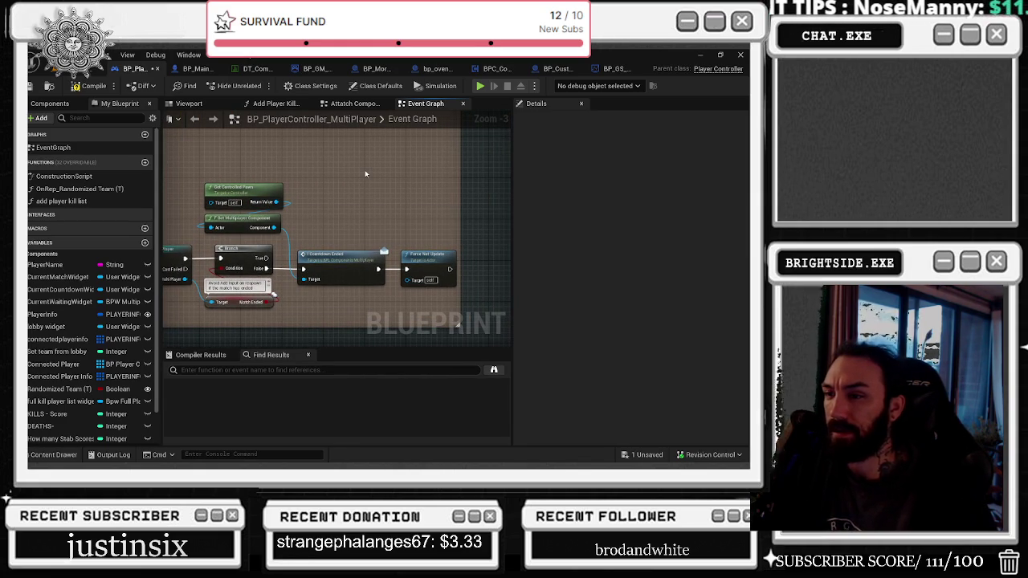
{"action": "mouse_move", "coordinate": [344, 162]}
{"action": "left_mouse_down"}
{"action": "mouse_move", "coordinate": [450, 163]}
{"action": "mouse_move", "coordinate": [257, 193]}
{"action": "mouse_move", "coordinate": [287, 281]}
{"action": "mouse_move", "coordinate": [374, 322]}
{"action": "left_mouse_up"}
{"action": "left_click_drag", "start_coordinate": [265, 293], "coordinate": [300, 293]}
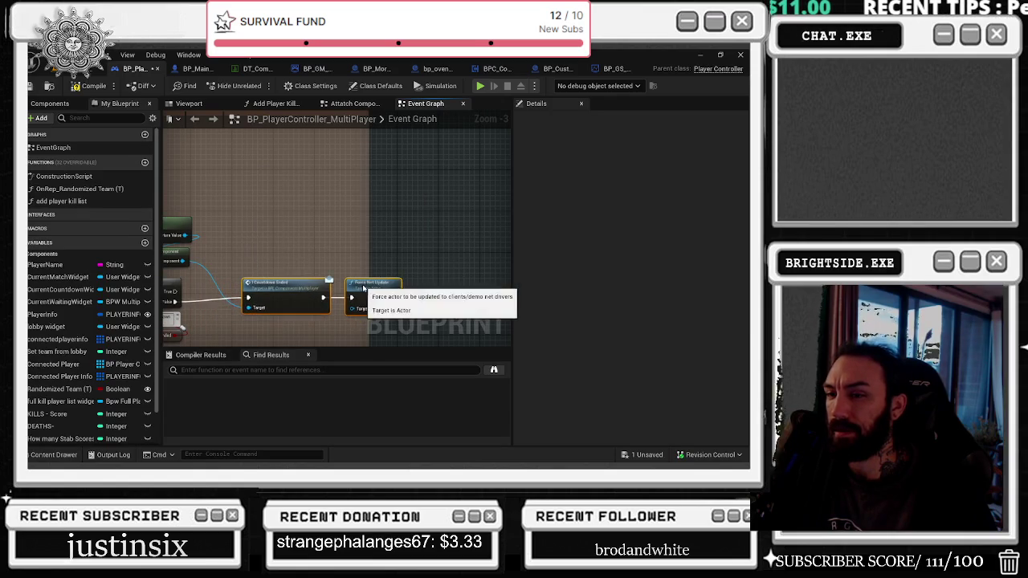
{"action": "mouse_move", "coordinate": [235, 212]}
{"action": "left_mouse_down"}
{"action": "mouse_move", "coordinate": [245, 55]}
{"action": "mouse_move", "coordinate": [233, 38]}
{"action": "mouse_move", "coordinate": [171, 33]}
{"action": "left_mouse_up"}
{"action": "left_click_drag", "start_coordinate": [302, 179], "coordinate": [291, 194]}
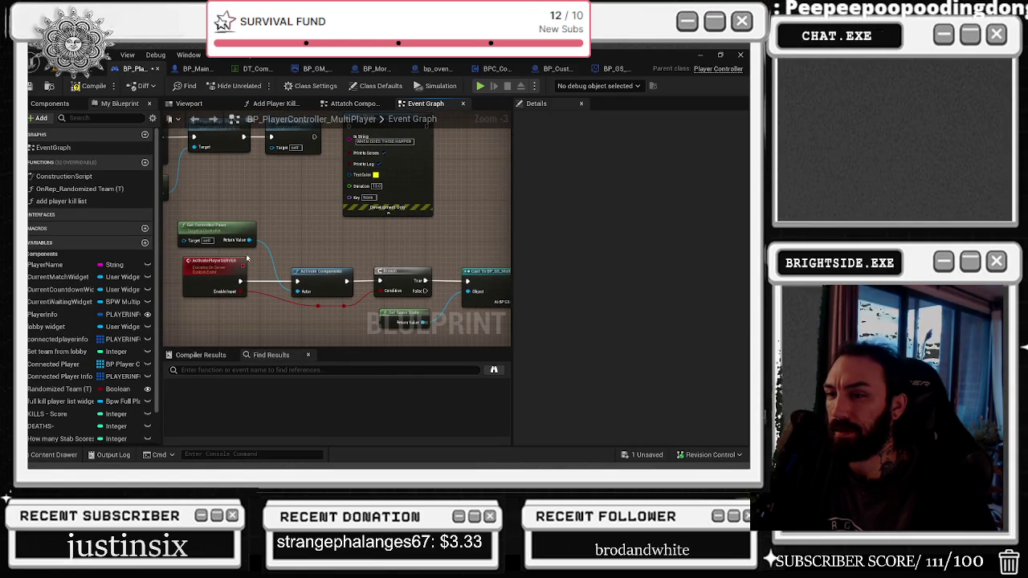
{"action": "mouse_move", "coordinate": [210, 217]}
{"action": "left_mouse_down"}
{"action": "mouse_move", "coordinate": [338, 273]}
{"action": "mouse_move", "coordinate": [233, 249]}
{"action": "left_mouse_up"}
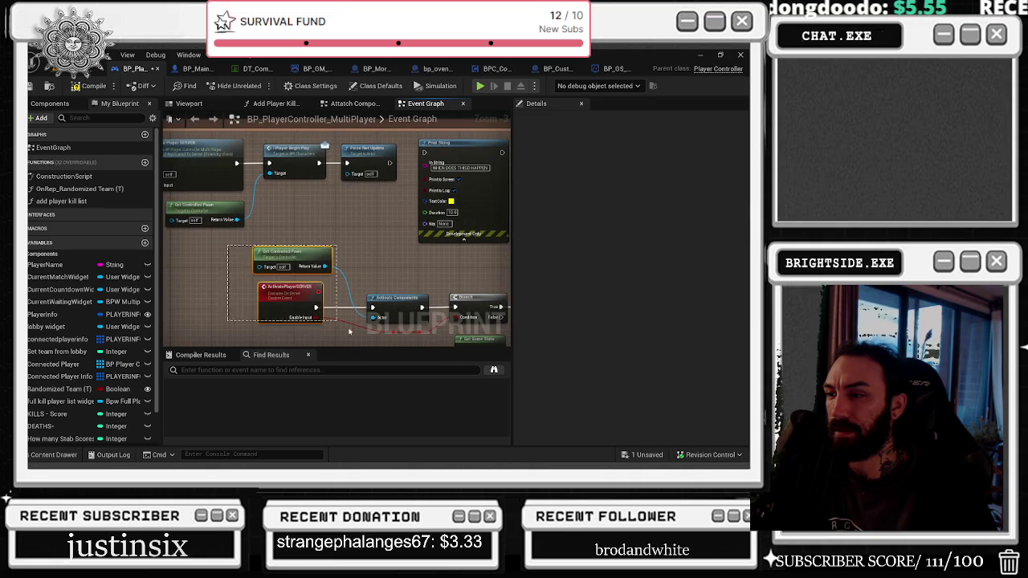
Step: Drop the 'WHEN DOES THIS HAPPEN' Print String onto the Activate Components–Branch wire
{"action": "left_click", "coordinate": [289, 297]}
{"action": "left_click_drag", "start_coordinate": [321, 309], "coordinate": [291, 215]}
{"action": "mouse_move", "coordinate": [369, 201]}
{"action": "left_mouse_down"}
{"action": "mouse_move", "coordinate": [369, 174]}
{"action": "mouse_move", "coordinate": [482, 257]}
{"action": "mouse_move", "coordinate": [466, 232]}
{"action": "mouse_move", "coordinate": [234, 202]}
{"action": "mouse_move", "coordinate": [256, 265]}
{"action": "left_mouse_up"}
{"action": "mouse_move", "coordinate": [389, 148]}
{"action": "left_mouse_down"}
{"action": "mouse_move", "coordinate": [297, 299]}
{"action": "mouse_move", "coordinate": [308, 270]}
{"action": "mouse_move", "coordinate": [271, 279]}
{"action": "mouse_move", "coordinate": [315, 276]}
{"action": "mouse_move", "coordinate": [395, 294]}
{"action": "left_mouse_up"}
{"action": "left_click_drag", "start_coordinate": [318, 281], "coordinate": [318, 286]}
Step: Save the blueprint changes and return to the level editor
{"action": "left_click", "coordinate": [643, 456]}
{"action": "left_click", "coordinate": [452, 367]}
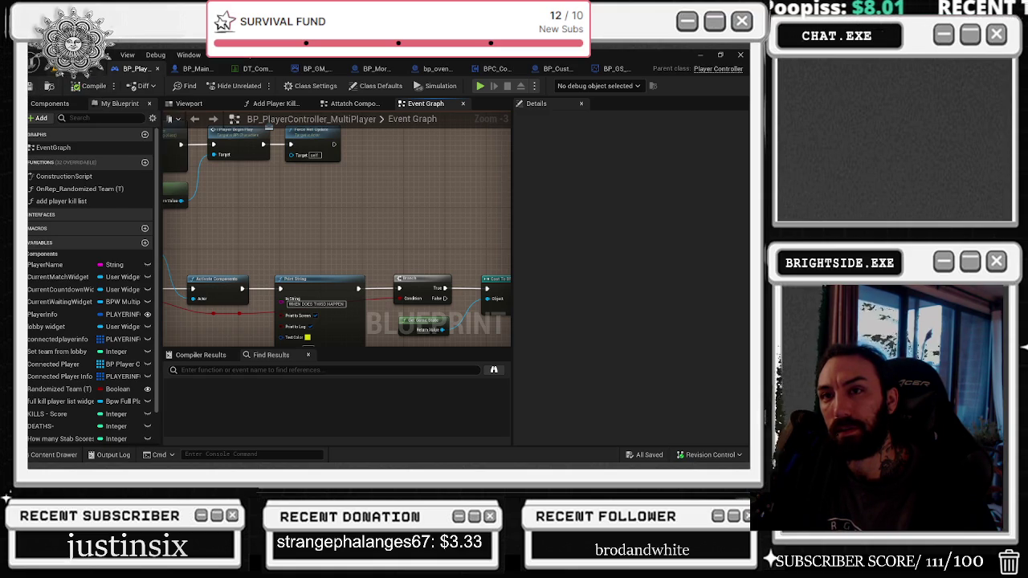
{"action": "left_click", "coordinate": [89, 68]}
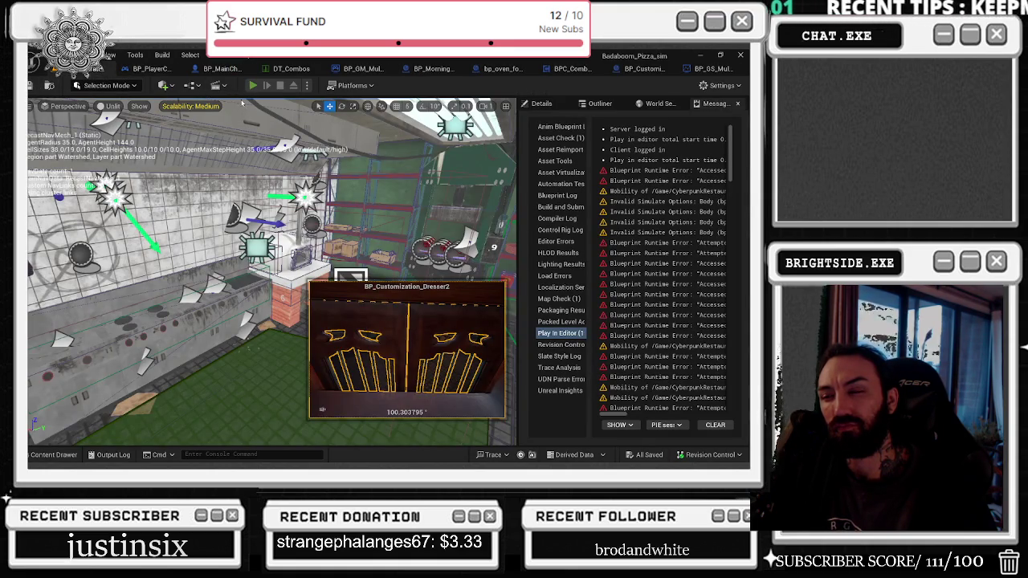
Step: Run a play-in-editor test, stop it, and go back to the player controller event graph
{"action": "left_click", "coordinate": [252, 86]}
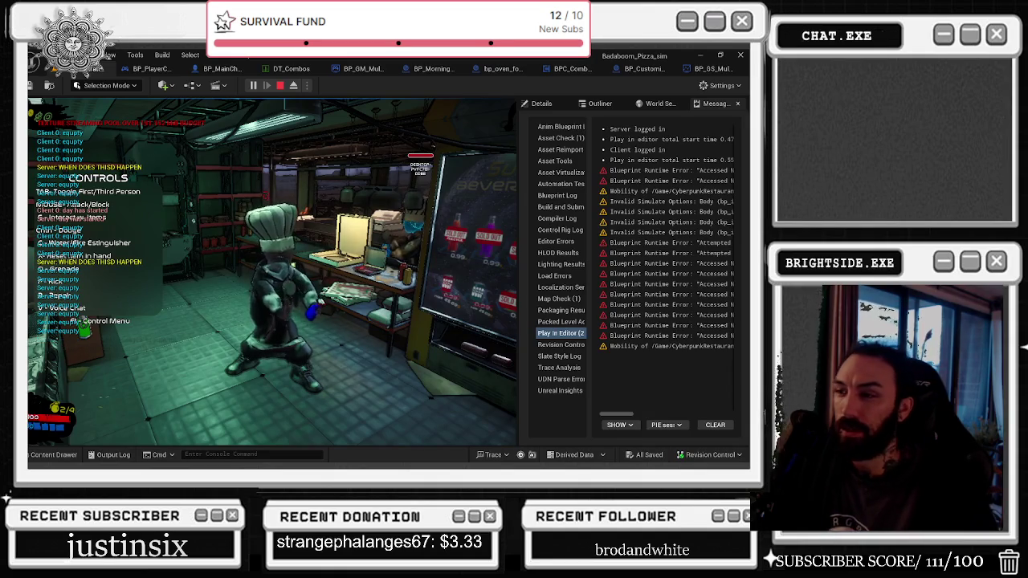
{"action": "key", "text": "alt+Tab"}
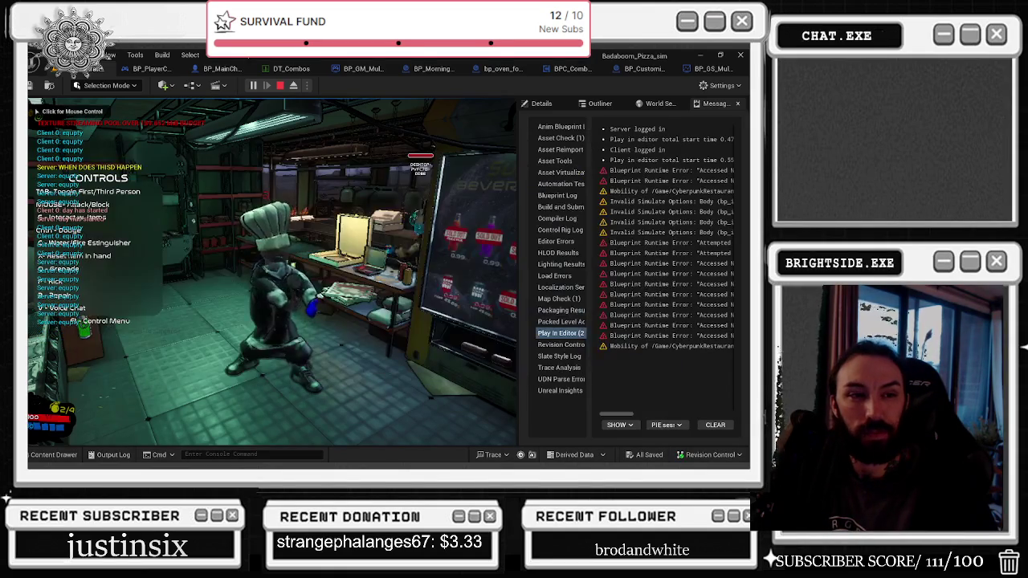
{"action": "key", "text": "Escape"}
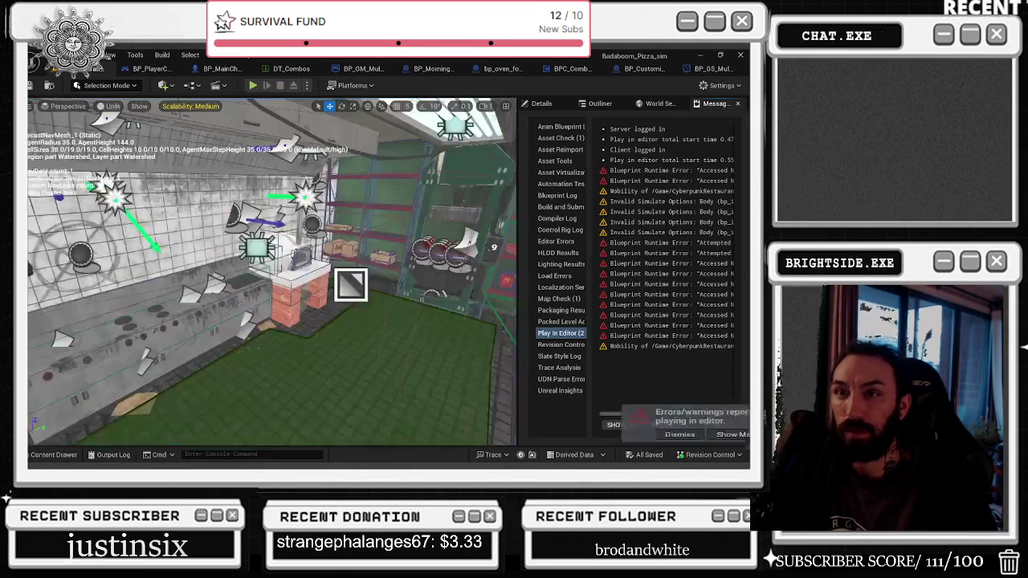
{"action": "left_click", "coordinate": [151, 68]}
{"action": "scroll", "coordinate": [396, 190], "scroll_direction": "up", "scroll_amount": 3}
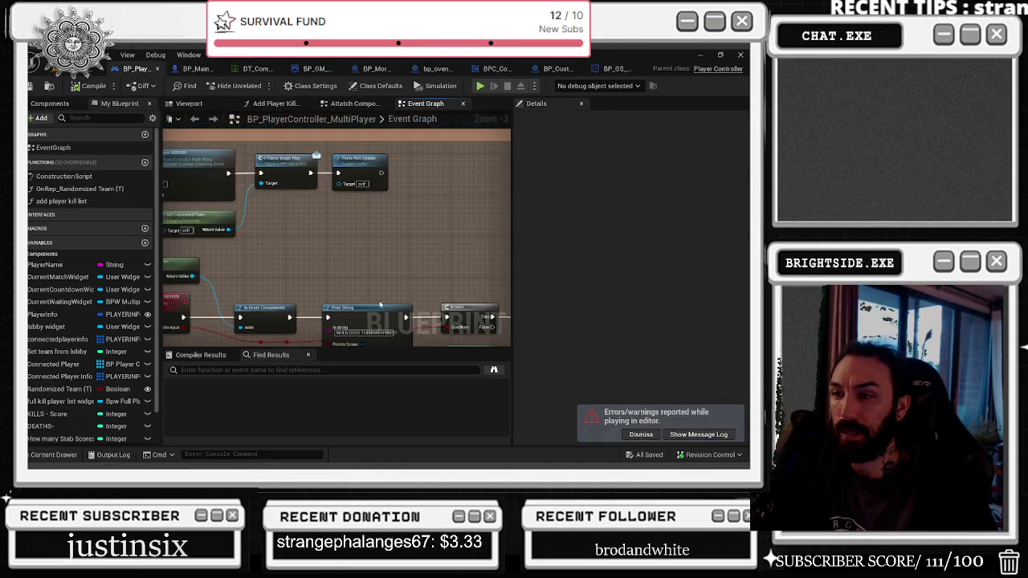
{"action": "left_click_drag", "start_coordinate": [180, 170], "coordinate": [500, 241]}
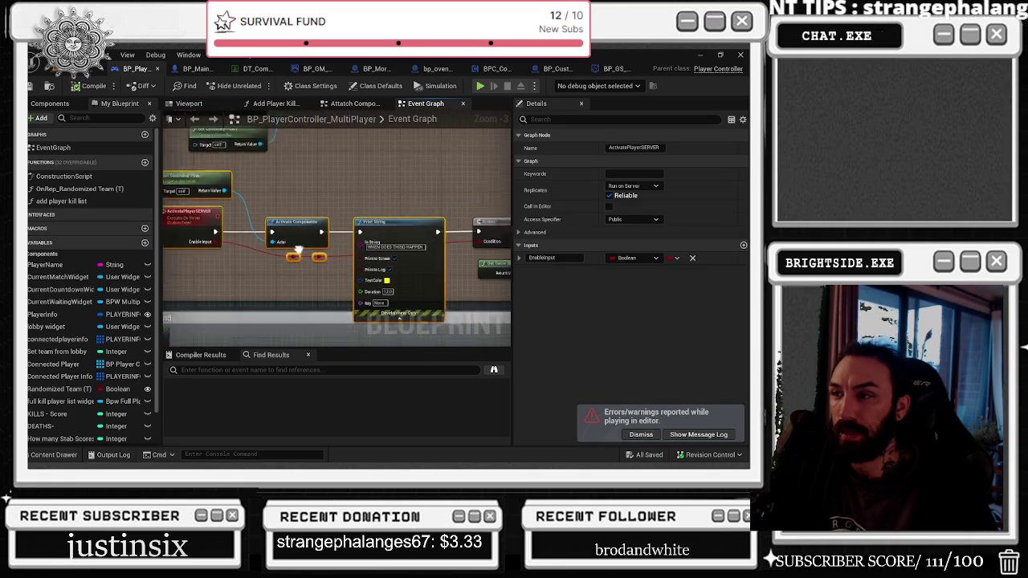
{"action": "left_click_drag", "start_coordinate": [256, 195], "coordinate": [336, 199]}
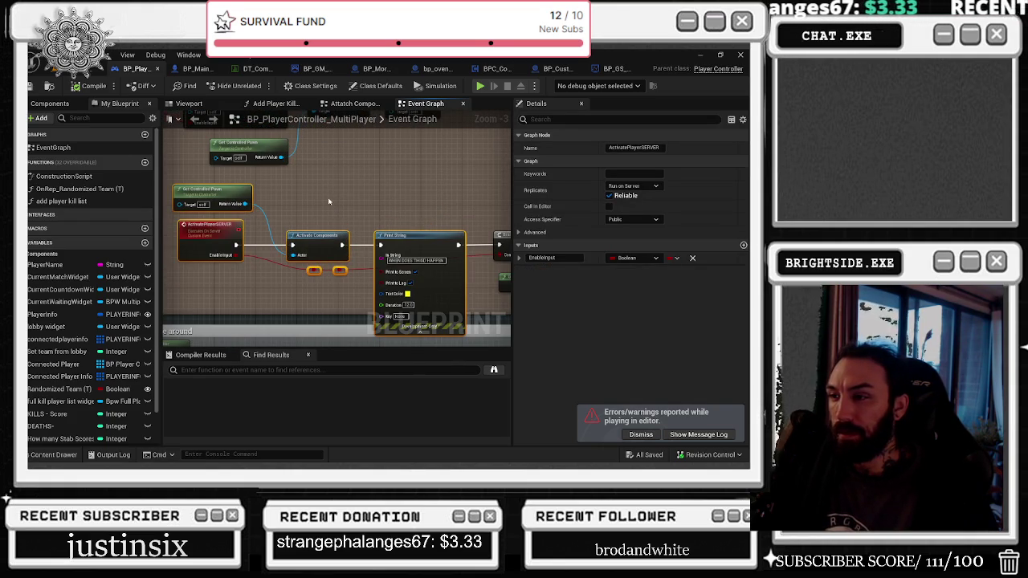
{"action": "left_click", "coordinate": [407, 213]}
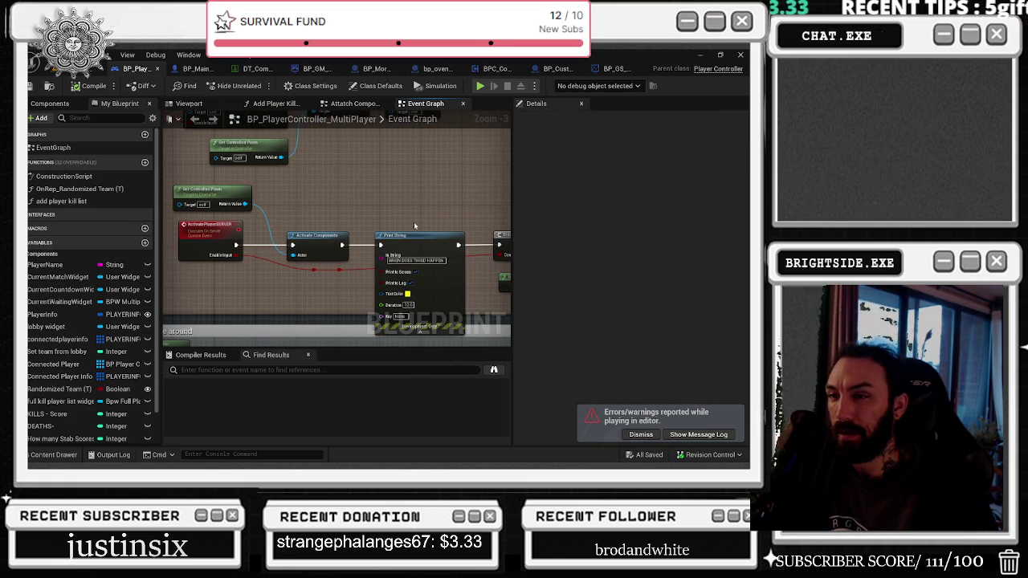
{"action": "left_click_drag", "start_coordinate": [332, 232], "coordinate": [321, 232]}
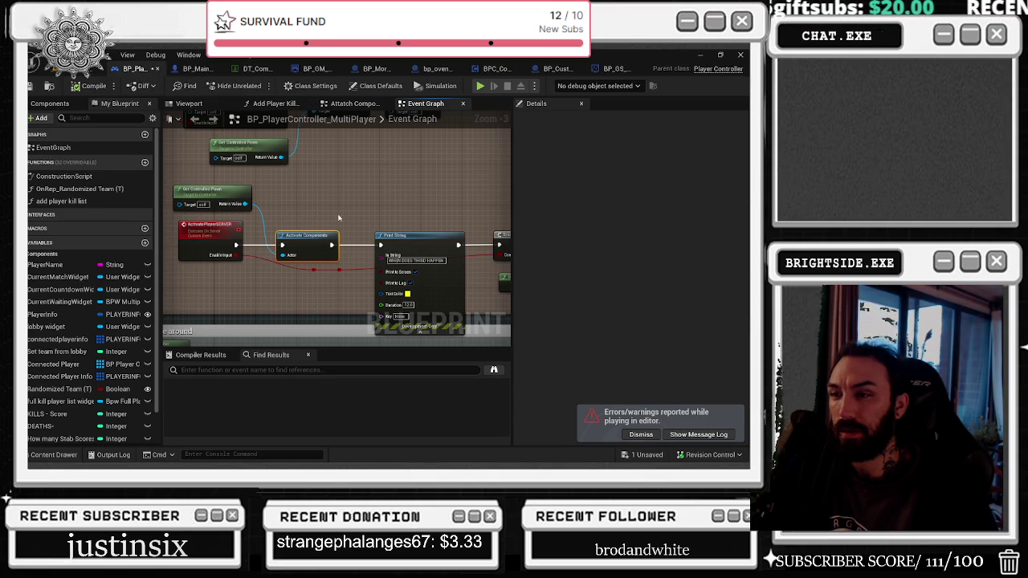
{"action": "scroll", "coordinate": [340, 210], "scroll_direction": "down", "scroll_amount": 2}
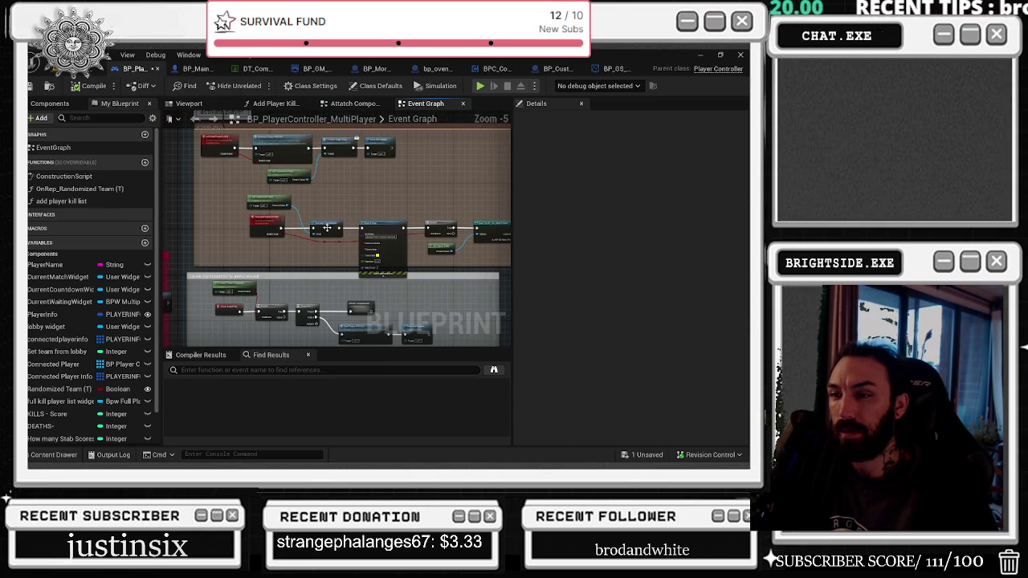
{"action": "scroll", "coordinate": [270, 287], "scroll_direction": "up", "scroll_amount": 1}
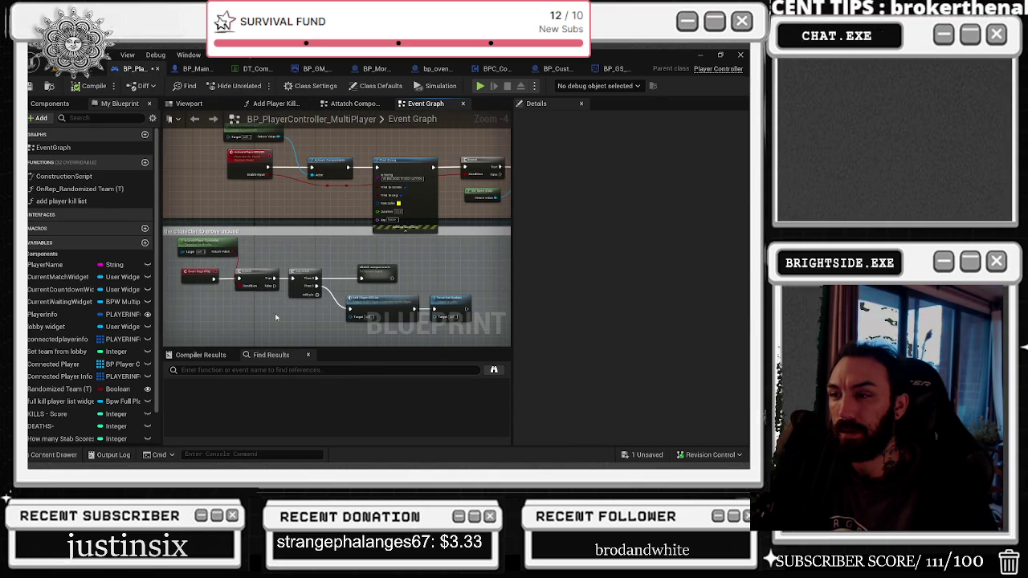
{"action": "left_click_drag", "start_coordinate": [393, 273], "coordinate": [387, 274]}
{"action": "left_click", "coordinate": [404, 278]}
{"action": "scroll", "coordinate": [392, 321], "scroll_direction": "up", "scroll_amount": 1}
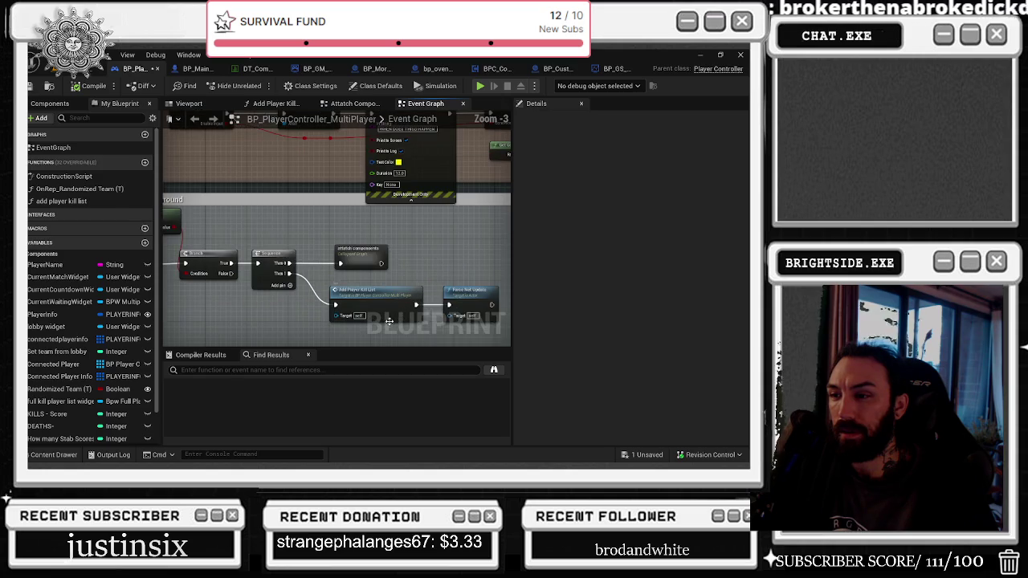
{"action": "left_click", "coordinate": [365, 249]}
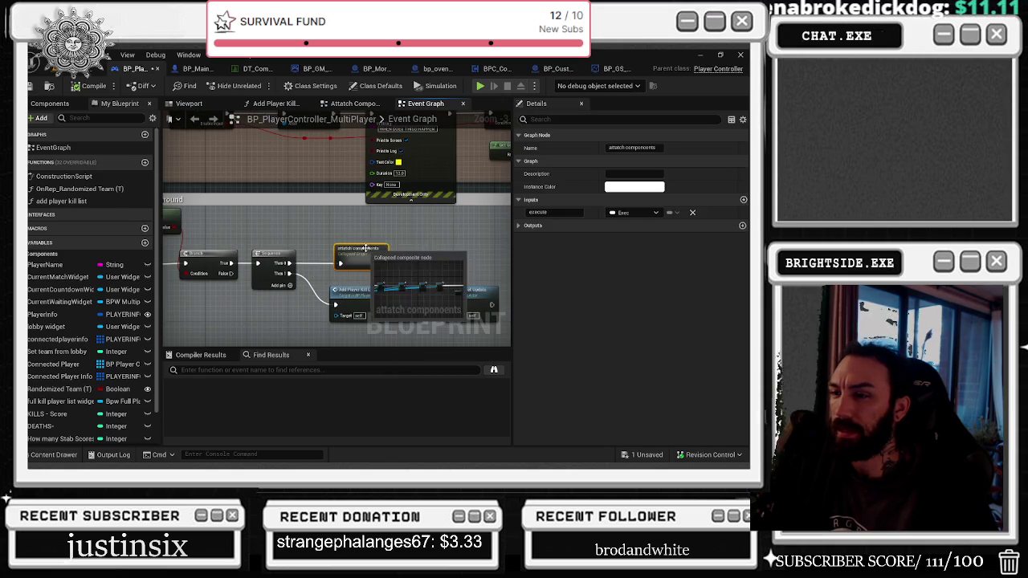
{"action": "double_click", "coordinate": [365, 249]}
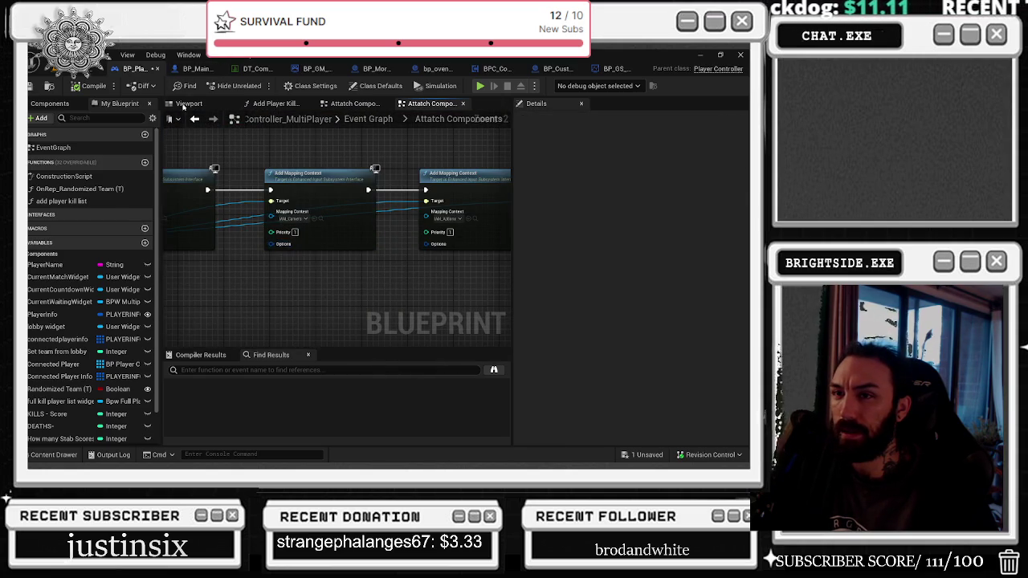
{"action": "left_click", "coordinate": [194, 119]}
{"action": "double_click", "coordinate": [370, 290]}
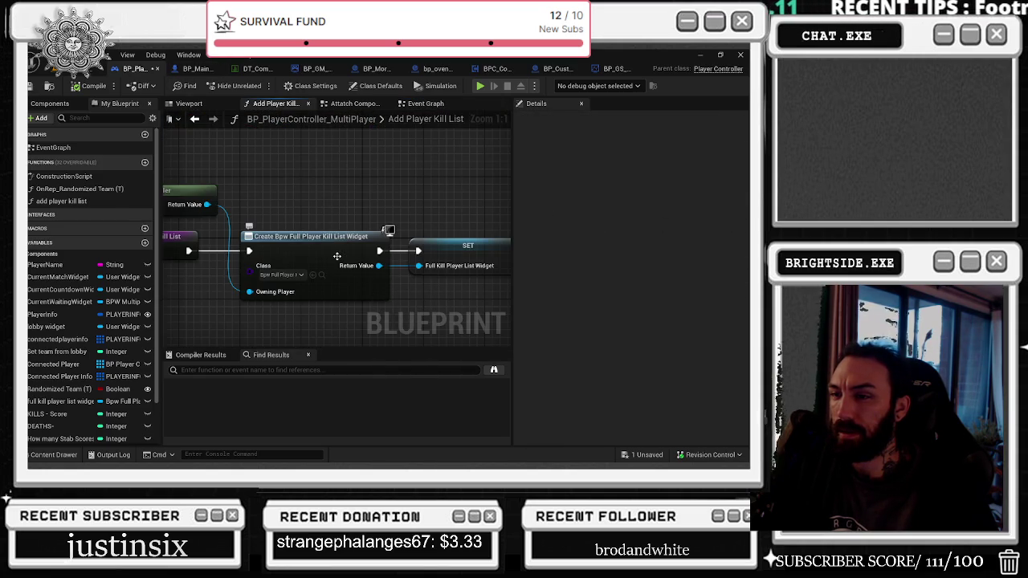
{"action": "scroll", "coordinate": [305, 329], "scroll_direction": "down", "scroll_amount": 2}
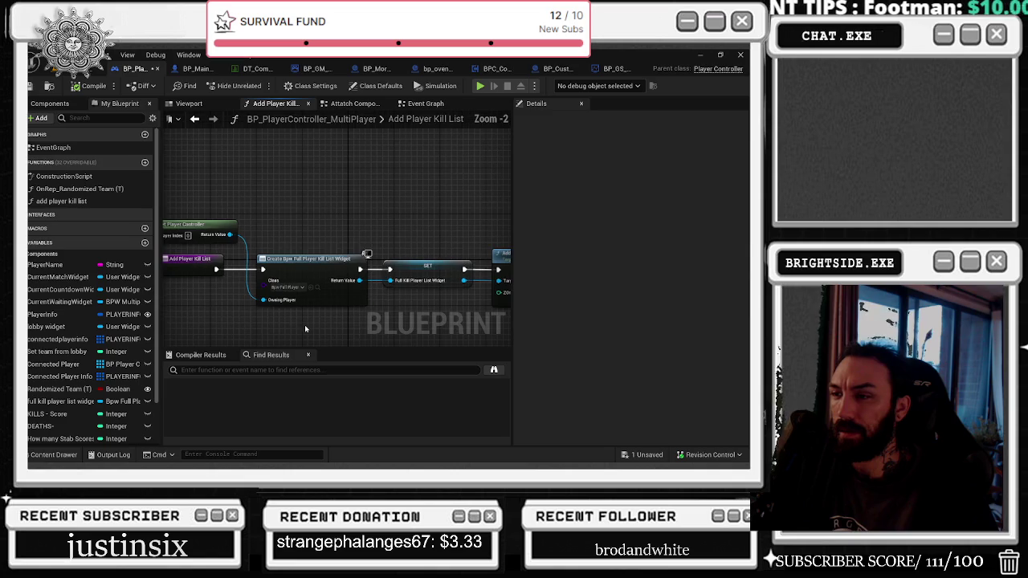
{"action": "mouse_move", "coordinate": [304, 325]}
{"action": "left_mouse_down"}
{"action": "mouse_move", "coordinate": [297, 305]}
{"action": "mouse_move", "coordinate": [457, 272]}
{"action": "left_mouse_up"}
{"action": "left_click", "coordinate": [462, 259]}
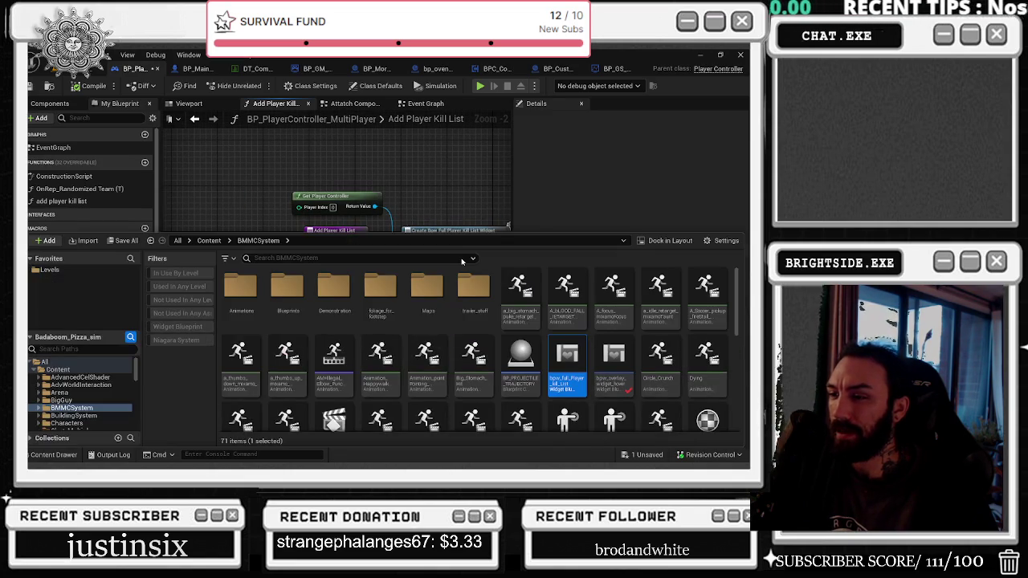
{"action": "left_click", "coordinate": [466, 224]}
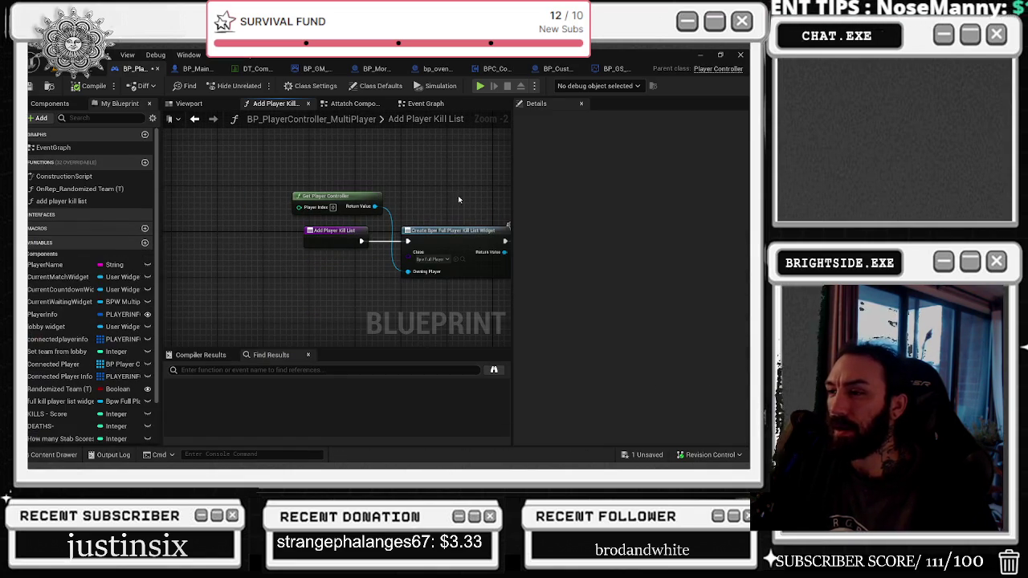
{"action": "left_click", "coordinate": [426, 103]}
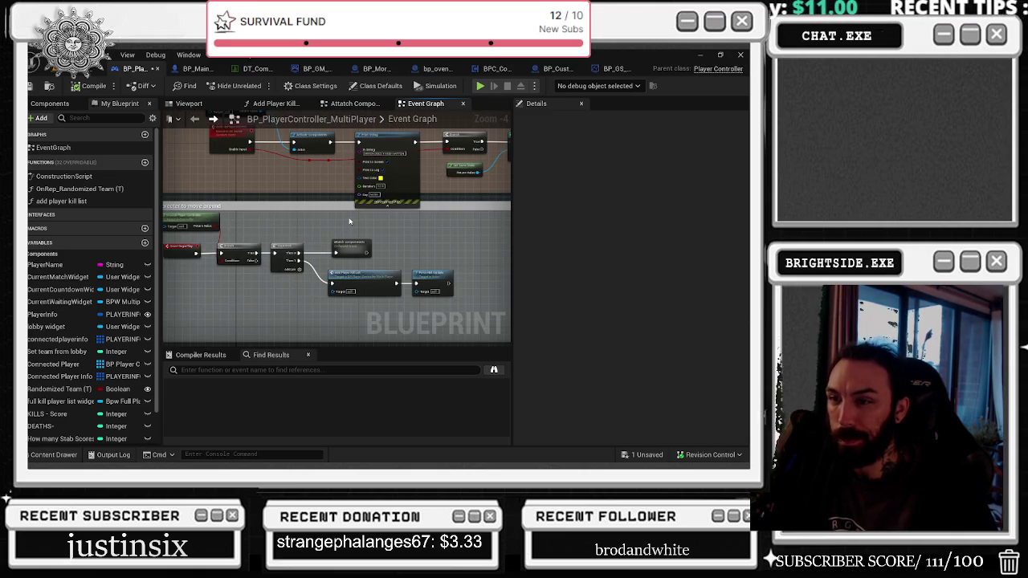
{"action": "left_click_drag", "start_coordinate": [346, 216], "coordinate": [383, 217]}
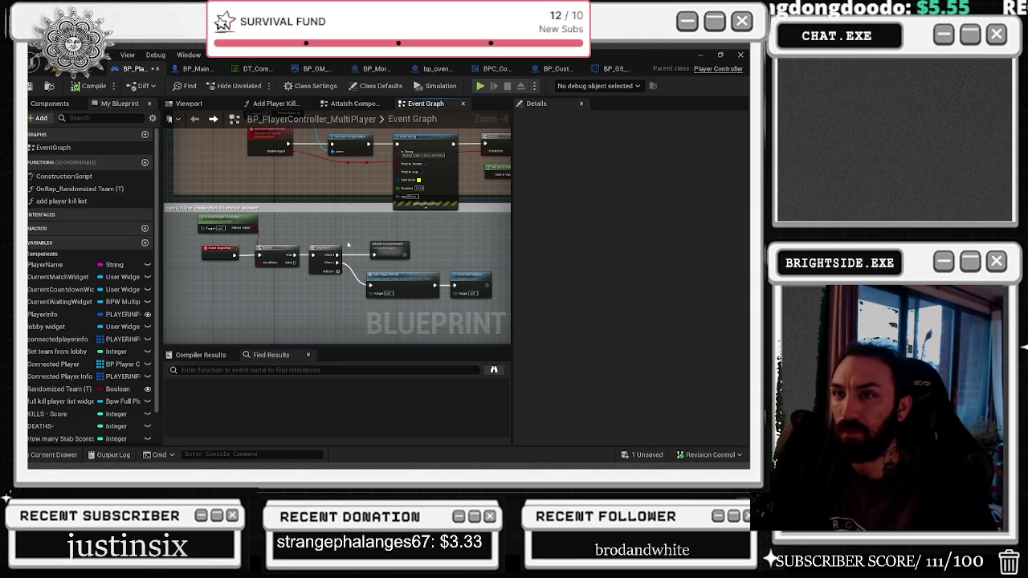
{"action": "scroll", "coordinate": [371, 288], "scroll_direction": "down", "scroll_amount": 4}
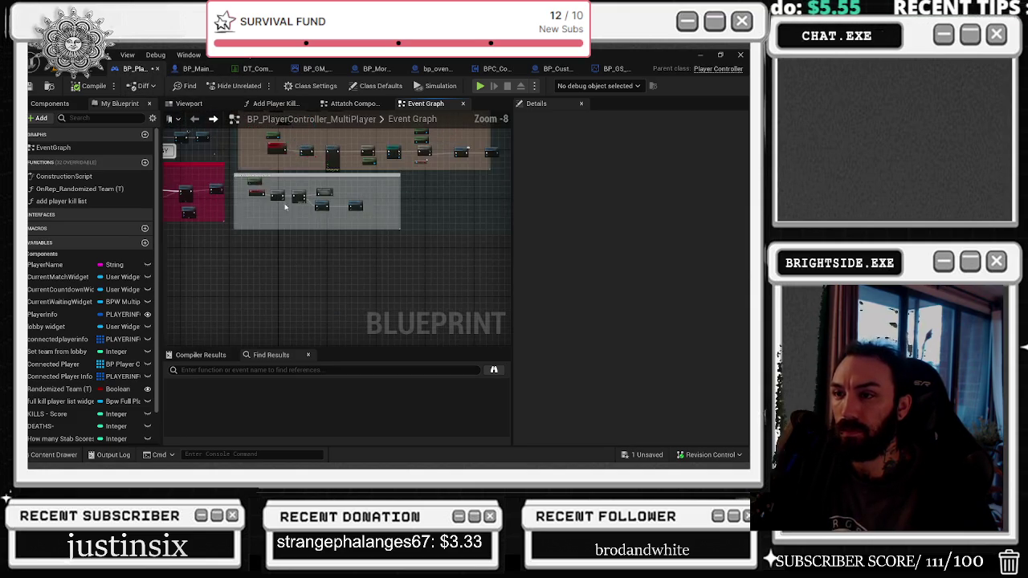
{"action": "left_click_drag", "start_coordinate": [371, 288], "coordinate": [408, 323]}
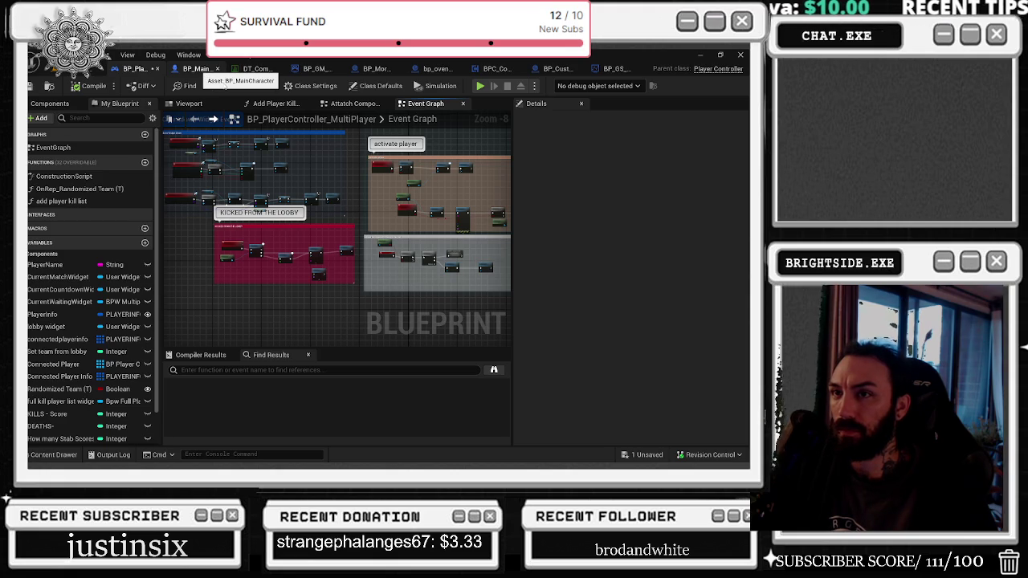
{"action": "left_click", "coordinate": [197, 68]}
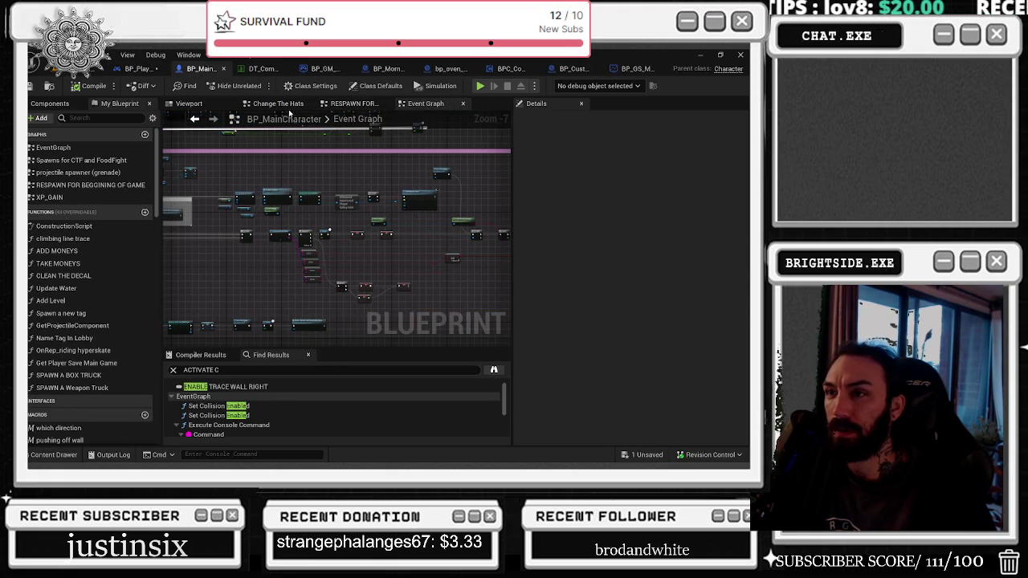
Step: Review BP_MainCharacter's Change The Hats and RESPAWN FOR BEGGINING OF GAME graphs
{"action": "left_click", "coordinate": [278, 104]}
{"action": "left_click", "coordinate": [334, 110]}
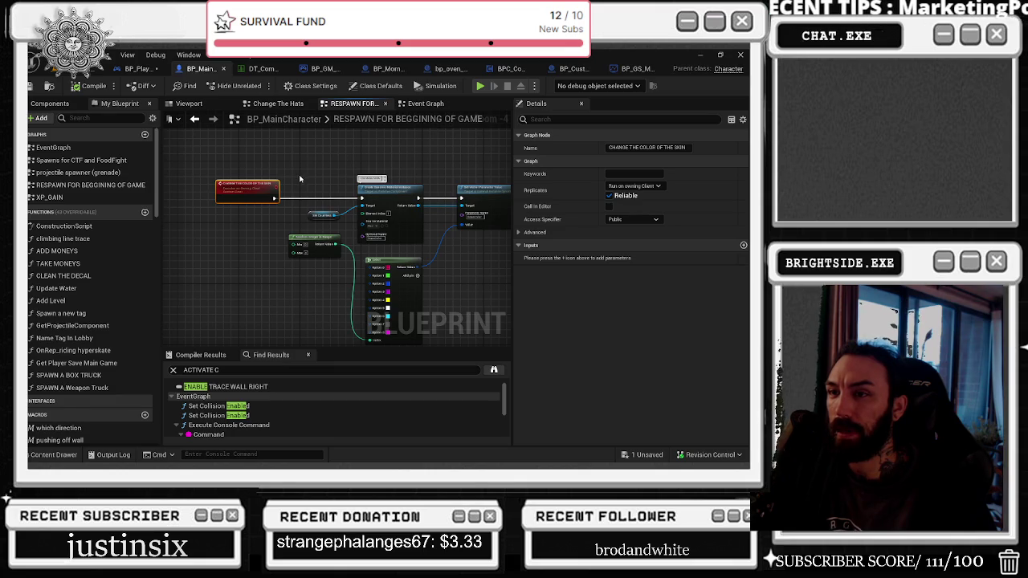
{"action": "scroll", "coordinate": [321, 225], "scroll_direction": "down", "scroll_amount": 2}
{"action": "left_click_drag", "start_coordinate": [251, 157], "coordinate": [405, 258]}
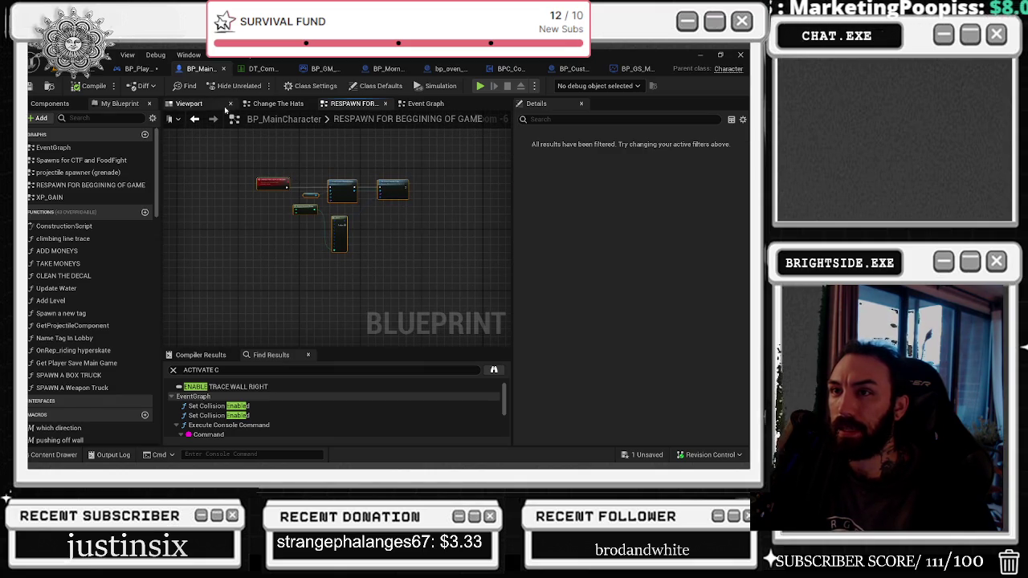
Step: Select the player controller's CHANGE THE COLOR OF THE SKIN event and list its Replicates options
{"action": "left_click", "coordinate": [138, 70]}
{"action": "scroll", "coordinate": [243, 245], "scroll_direction": "down", "scroll_amount": 3}
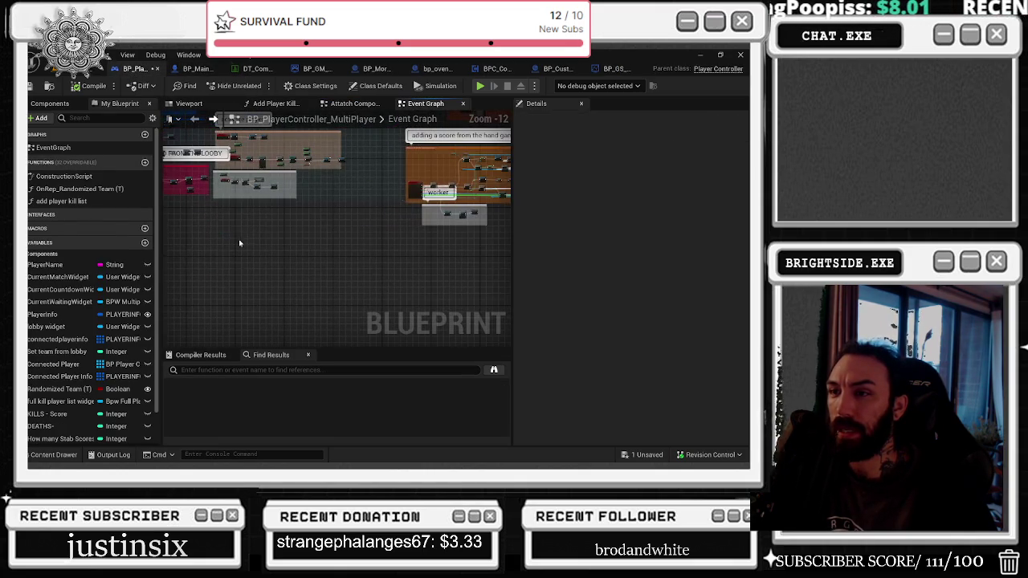
{"action": "scroll", "coordinate": [237, 233], "scroll_direction": "up", "scroll_amount": 8}
{"action": "left_click", "coordinate": [196, 216]}
{"action": "left_click", "coordinate": [626, 187]}
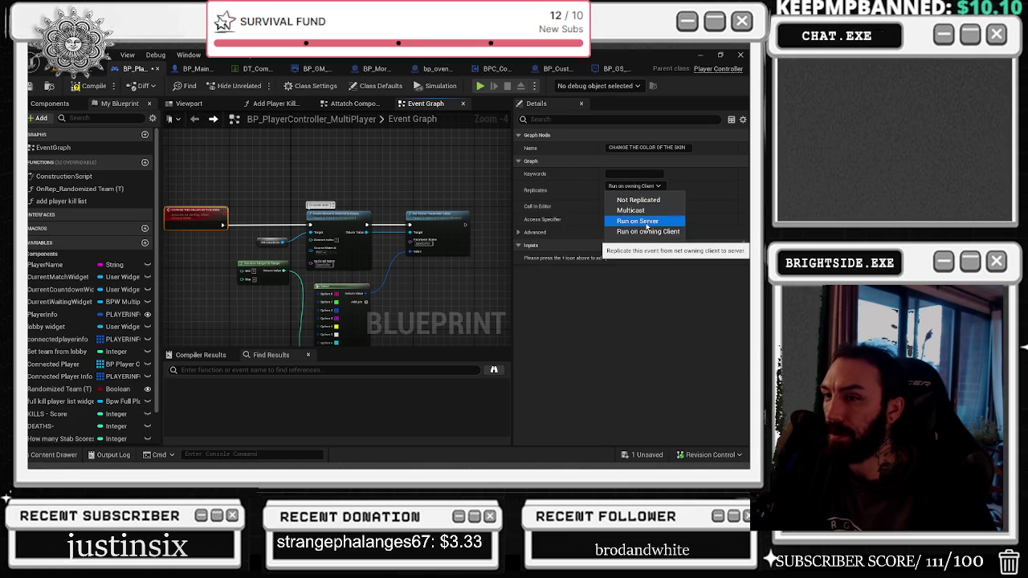
Step: Set the skin-colour event to Run on Server and add a Target pin from Create Dynamic Material Instance
{"action": "left_click", "coordinate": [647, 222]}
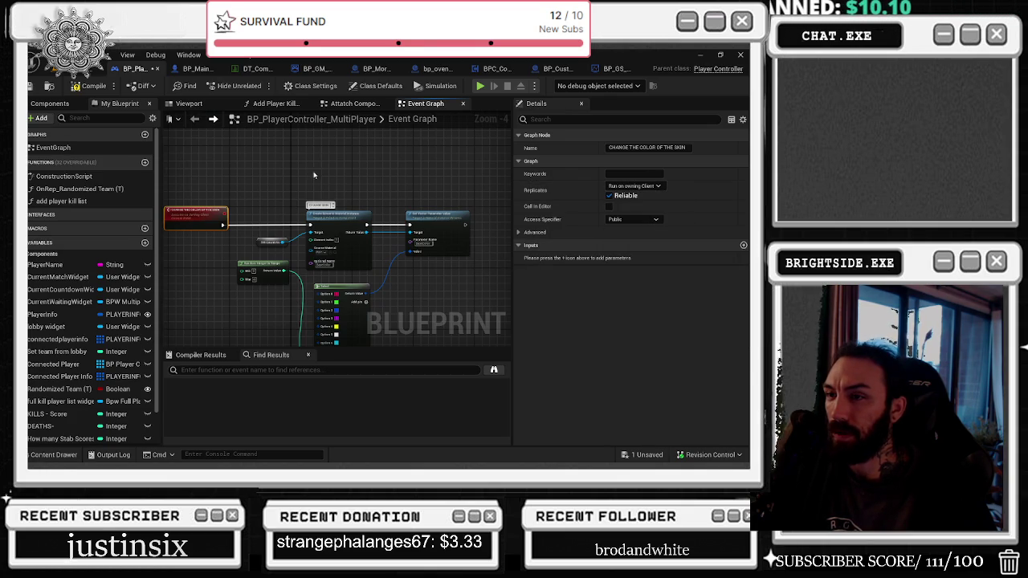
{"action": "mouse_move", "coordinate": [229, 196]}
{"action": "left_mouse_down"}
{"action": "mouse_move", "coordinate": [332, 348]}
{"action": "mouse_move", "coordinate": [321, 265]}
{"action": "mouse_move", "coordinate": [286, 219]}
{"action": "left_mouse_up"}
{"action": "scroll", "coordinate": [366, 225], "scroll_direction": "up", "scroll_amount": 2}
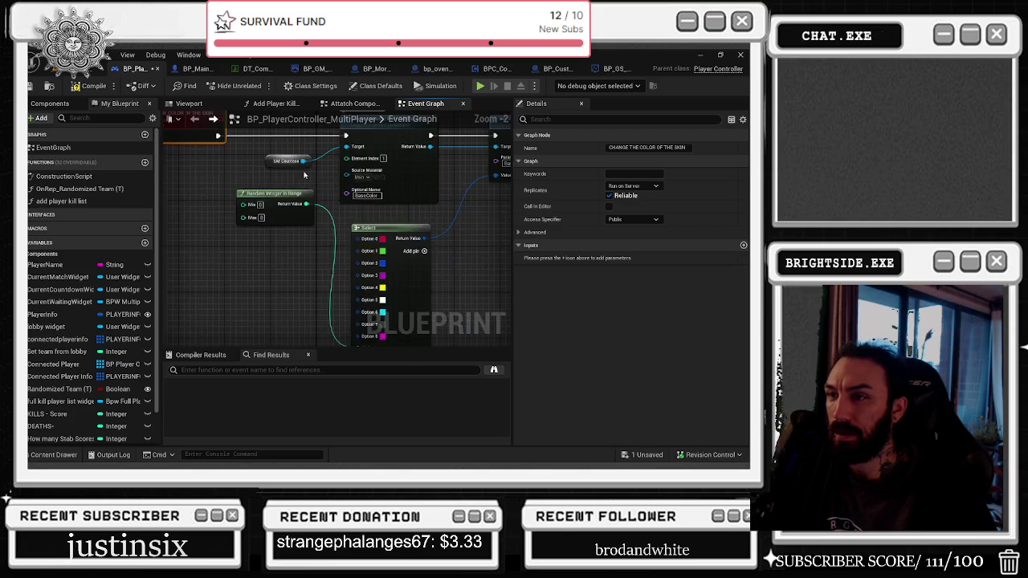
{"action": "mouse_move", "coordinate": [384, 217]}
{"action": "left_mouse_down"}
{"action": "mouse_move", "coordinate": [233, 211]}
{"action": "mouse_move", "coordinate": [252, 207]}
{"action": "left_mouse_up"}
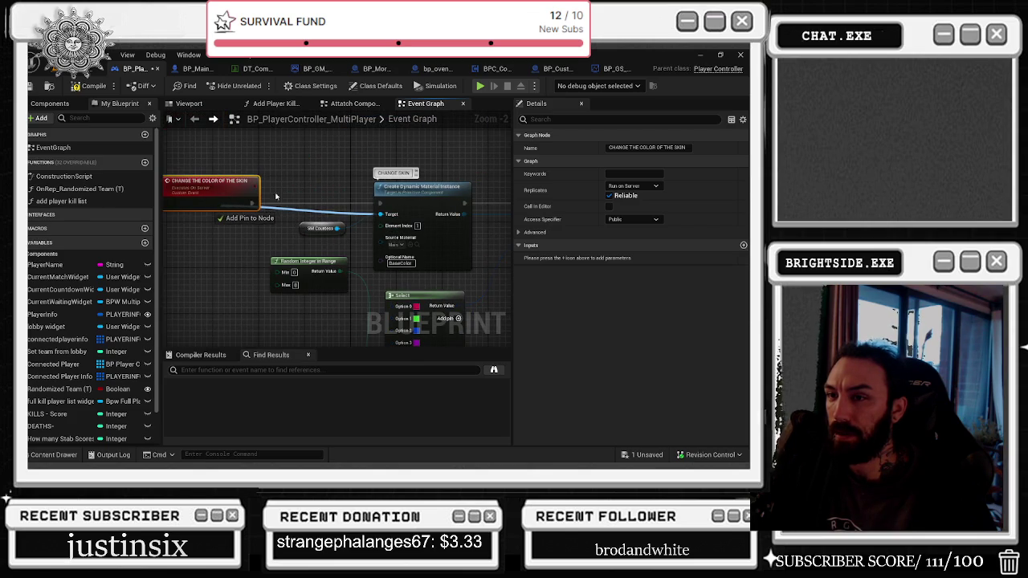
{"action": "left_click", "coordinate": [284, 230]}
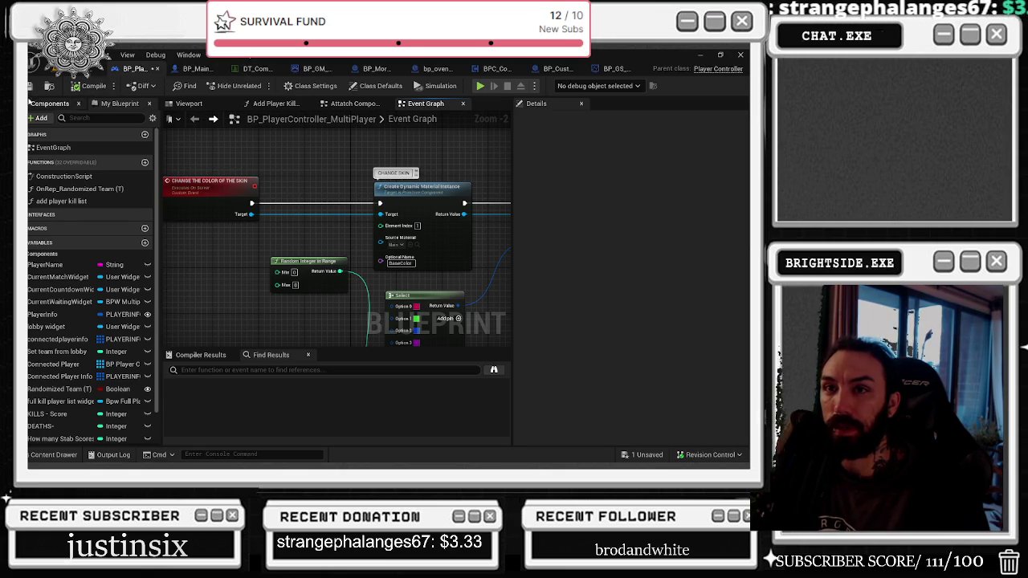
{"action": "left_click", "coordinate": [190, 70]}
{"action": "type", "text": "PLAYER"}
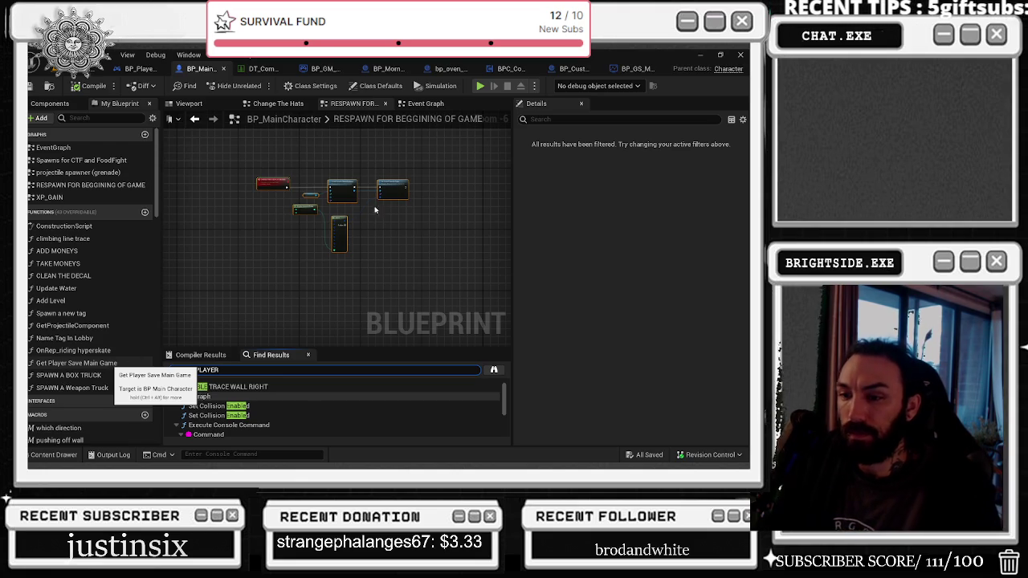
Step: Search BP_MainCharacter for BP_PLAYER and inspect the first Cast To hit
{"action": "key", "text": "Return"}
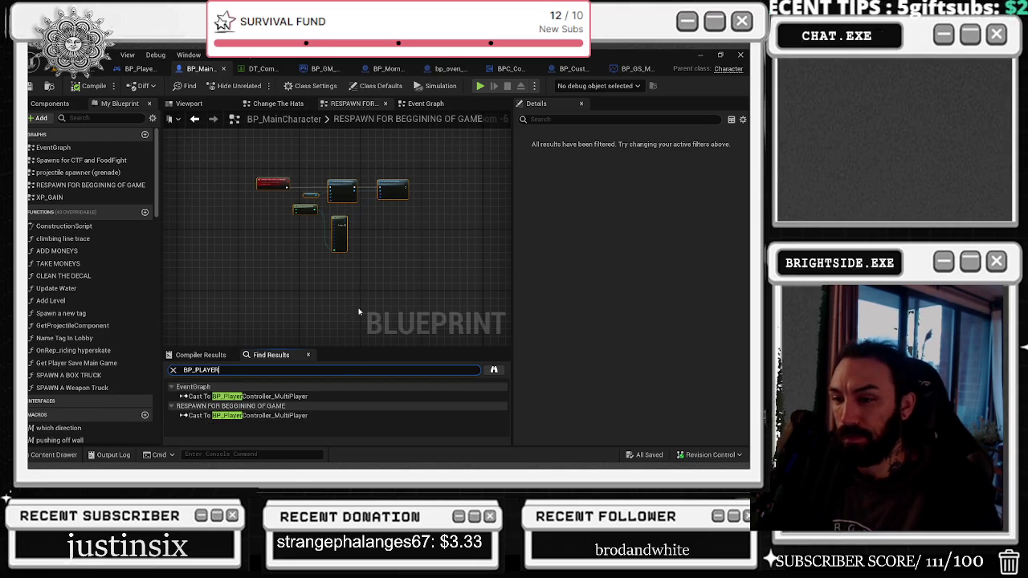
{"action": "left_click", "coordinate": [336, 397]}
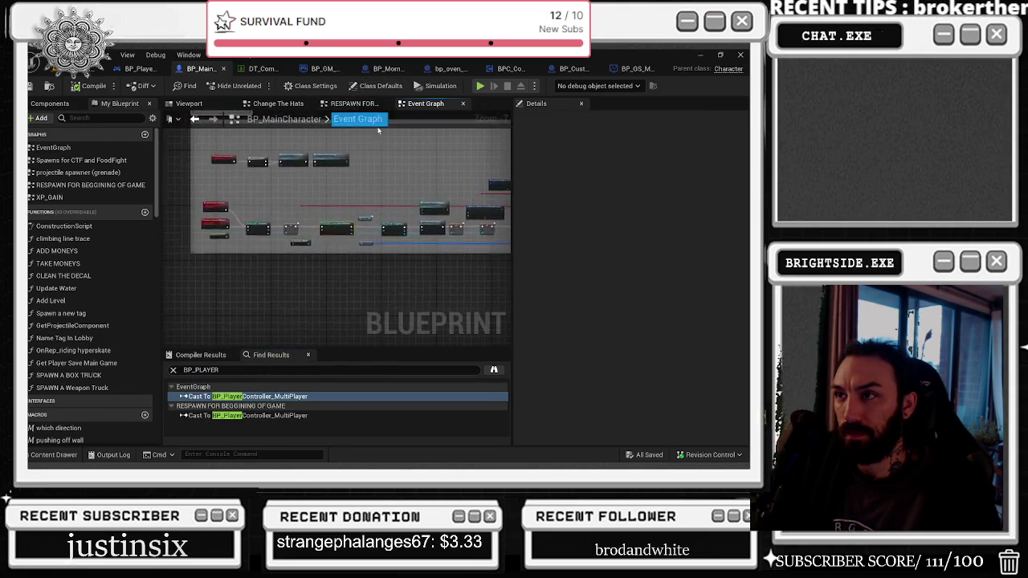
{"action": "mouse_move", "coordinate": [330, 273]}
{"action": "left_mouse_down"}
{"action": "mouse_move", "coordinate": [449, 297]}
{"action": "mouse_move", "coordinate": [362, 287]}
{"action": "mouse_move", "coordinate": [351, 303]}
{"action": "left_mouse_up"}
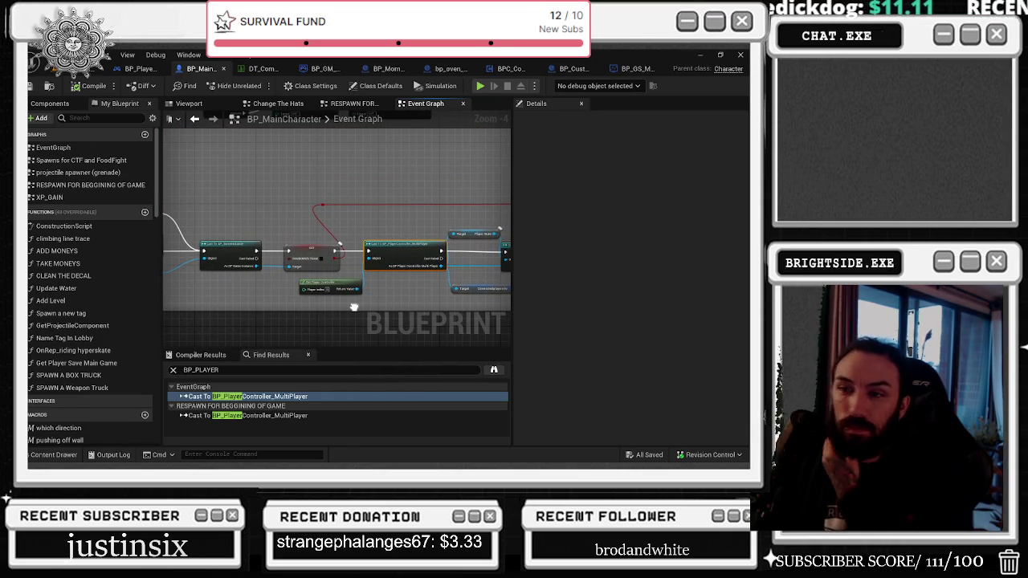
{"action": "left_click_drag", "start_coordinate": [354, 306], "coordinate": [290, 313]}
{"action": "left_click", "coordinate": [89, 68]}
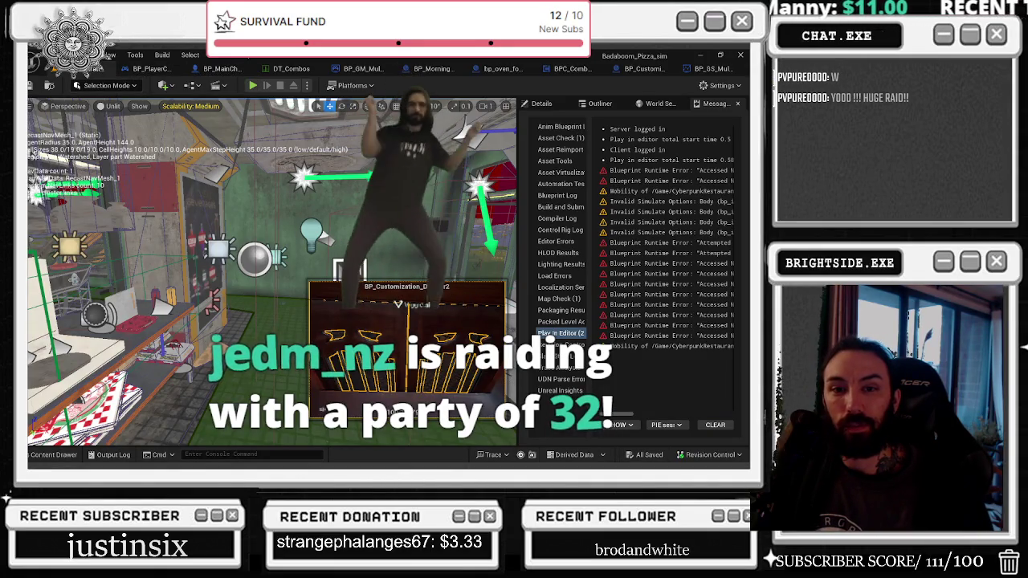
Step: Save all, set viewport scalability to Low, and reselect the player controller's skin-colour event
{"action": "key", "text": "ctrl+s"}
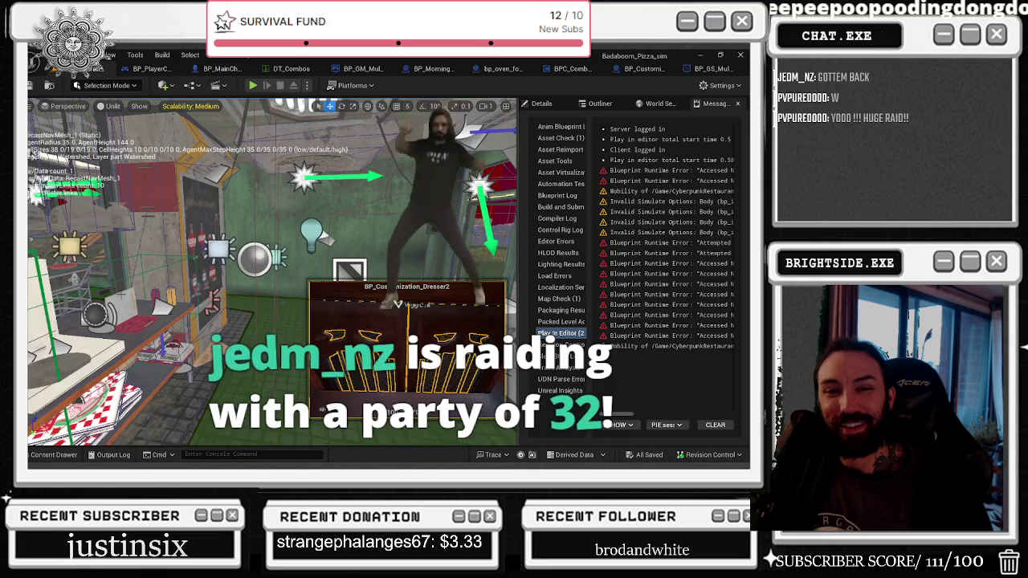
{"action": "left_click", "coordinate": [183, 106]}
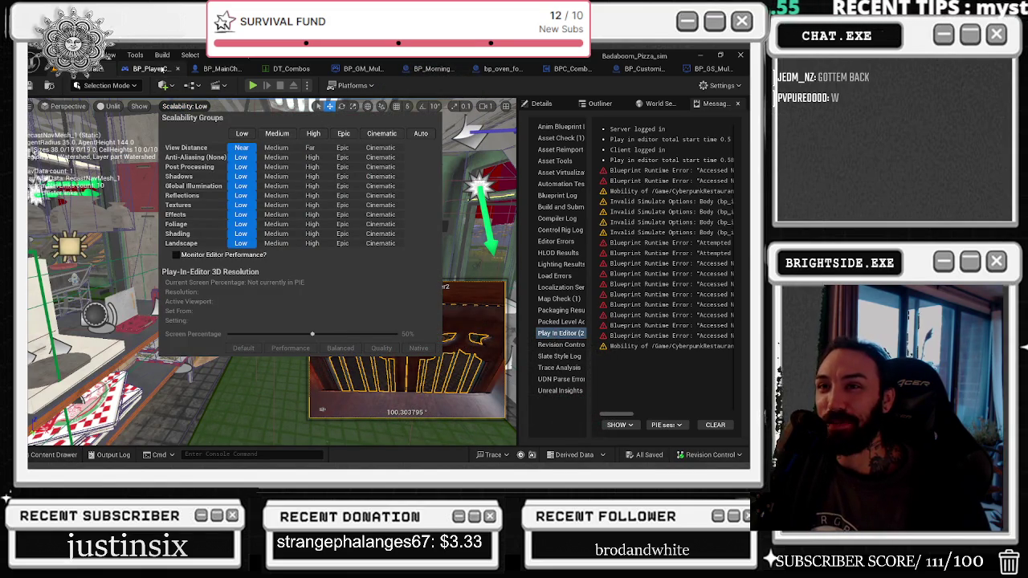
{"action": "left_click", "coordinate": [139, 106]}
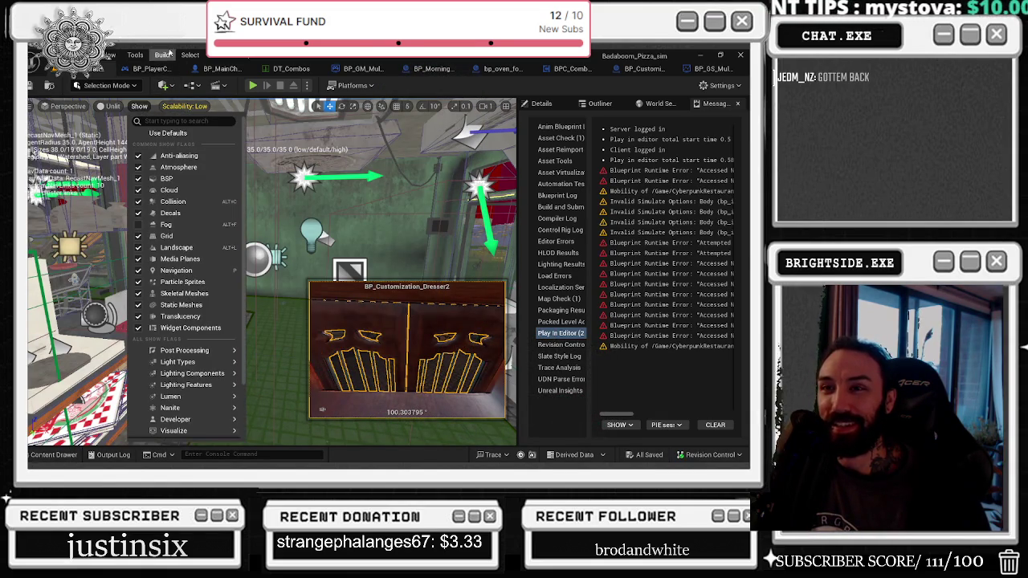
{"action": "left_click", "coordinate": [153, 68]}
{"action": "left_click", "coordinate": [222, 219]}
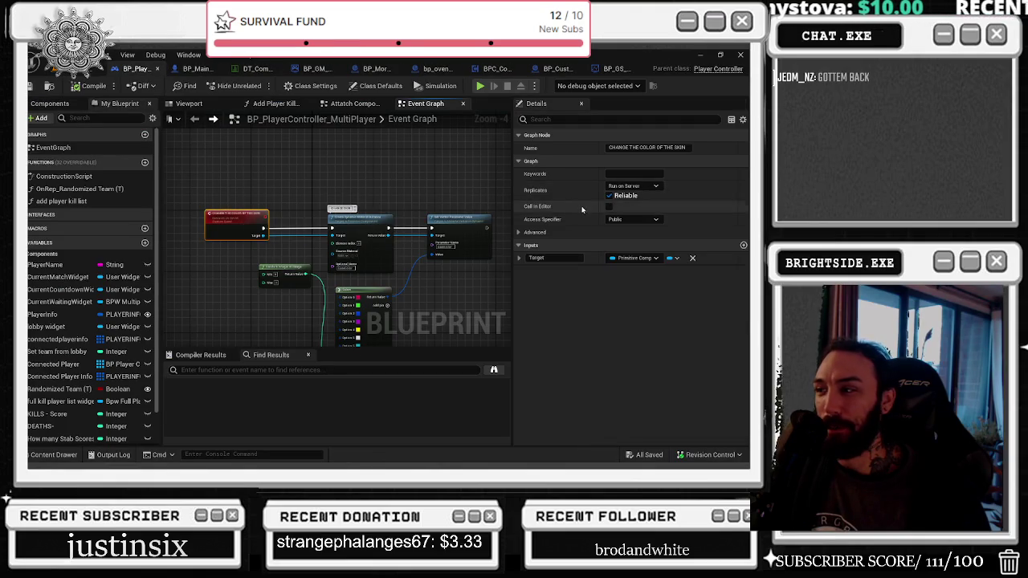
Step: Switch the skin-colour event to Run on owning Client and compile the blueprint
{"action": "left_click", "coordinate": [633, 185]}
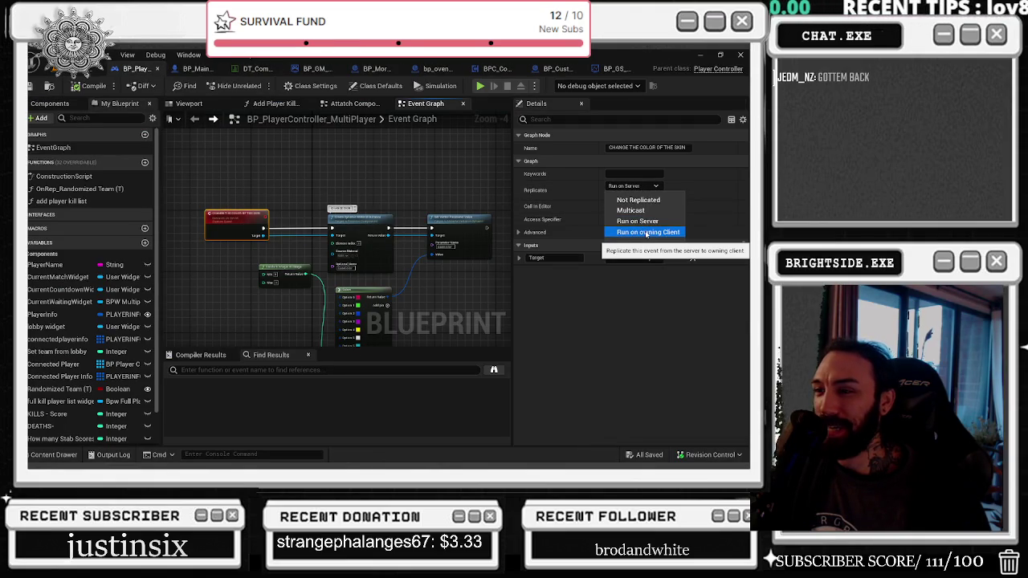
{"action": "left_click", "coordinate": [647, 232]}
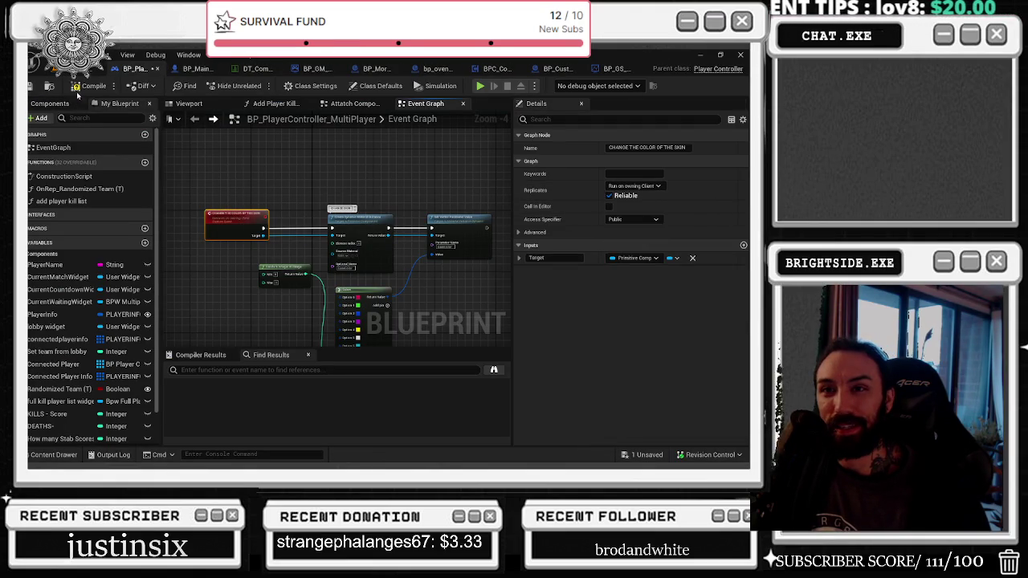
{"action": "left_click", "coordinate": [70, 89]}
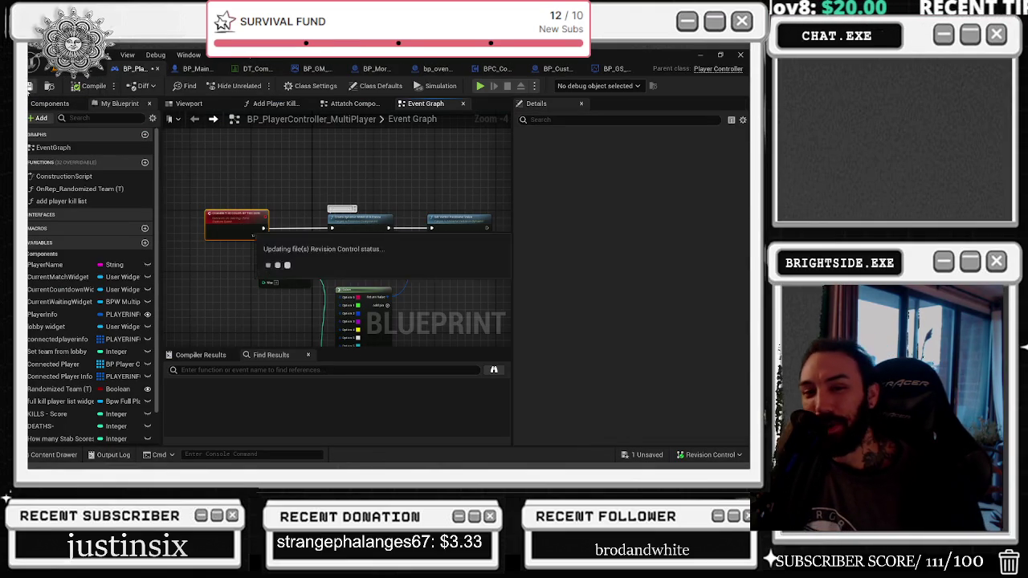
{"action": "left_click", "coordinate": [64, 72]}
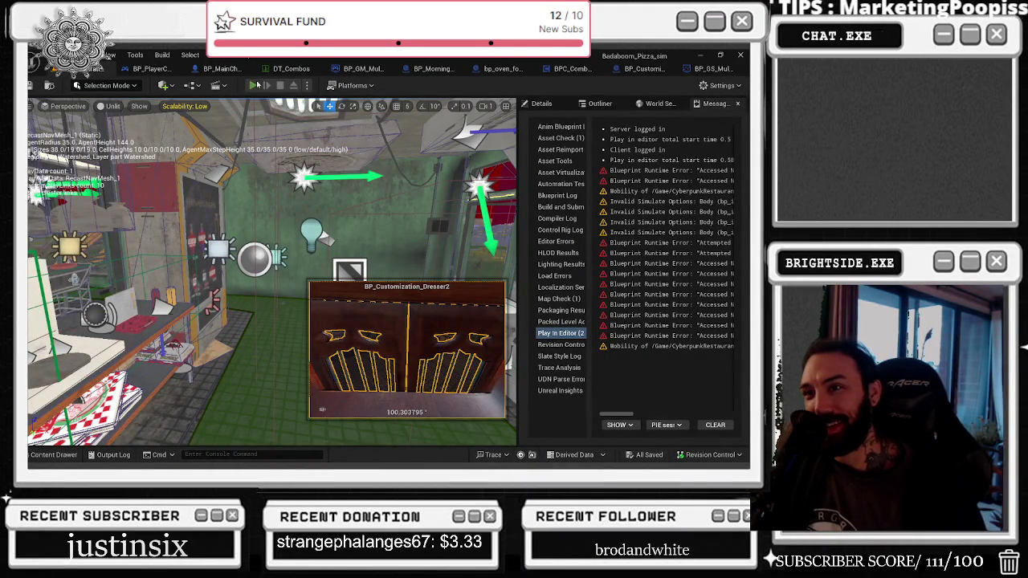
Step: Play-test the game with mouse control in the viewport until the editor crashes
{"action": "left_click", "coordinate": [253, 84]}
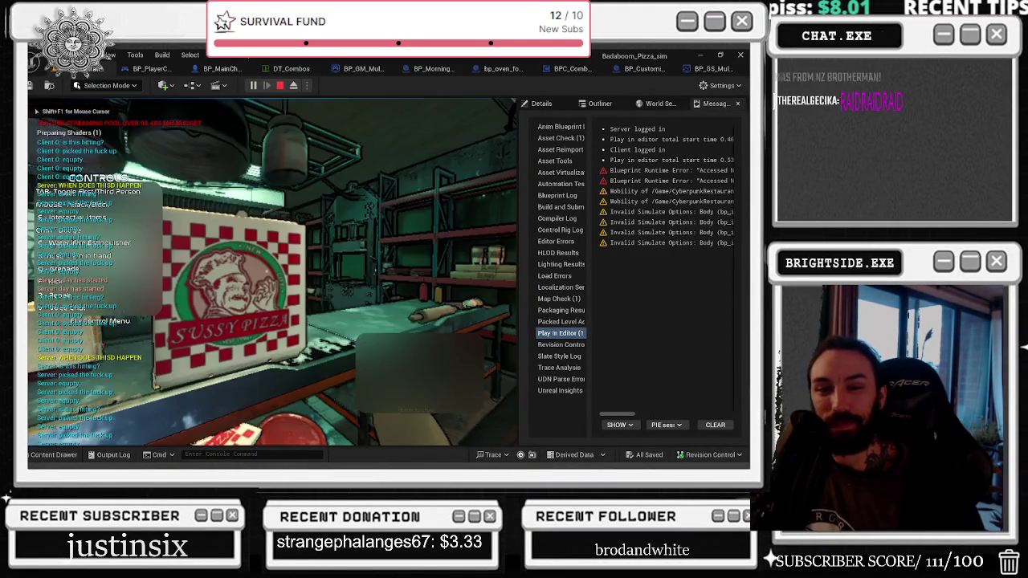
{"action": "left_click", "coordinate": [273, 273]}
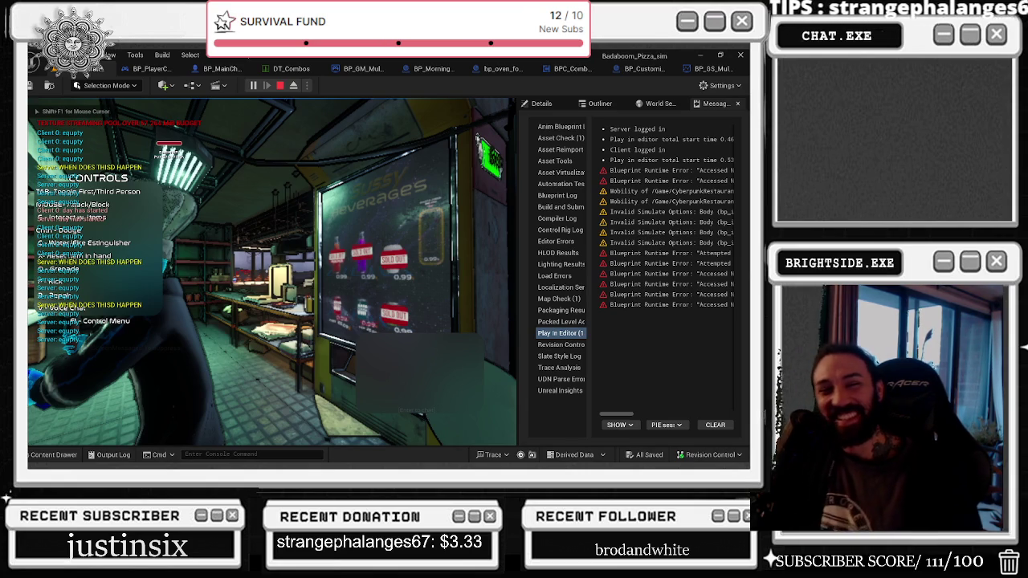
{"action": "key", "text": "super+d"}
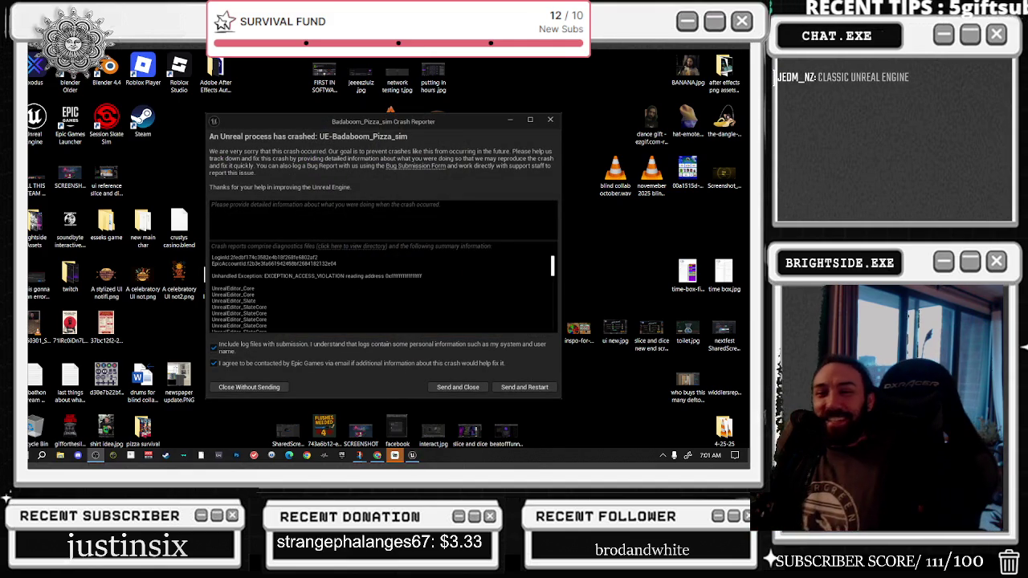
Step: Send the crash report with restart, then switch to the browser window
{"action": "left_click", "coordinate": [524, 387]}
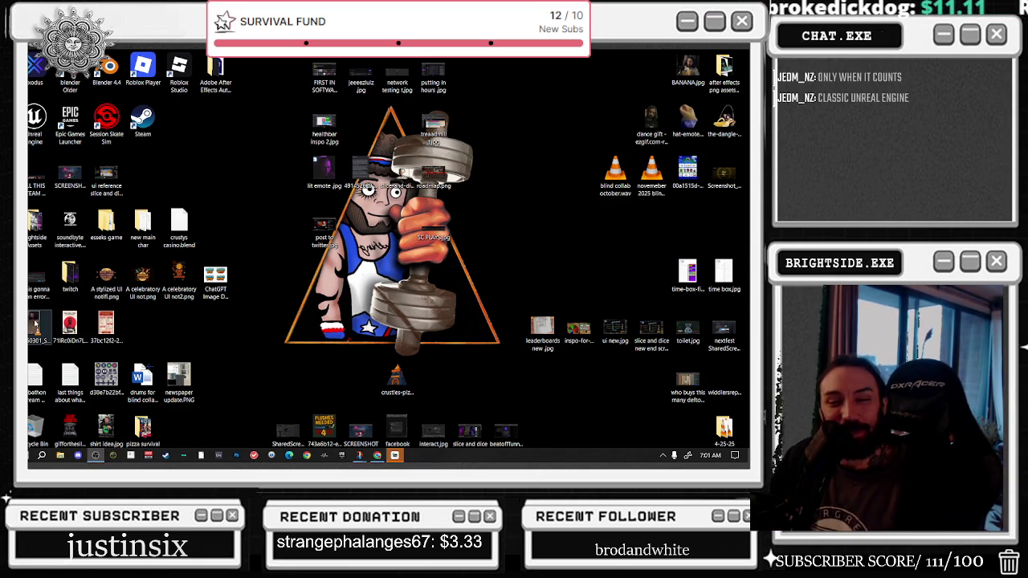
{"action": "key", "text": "alt+Tab"}
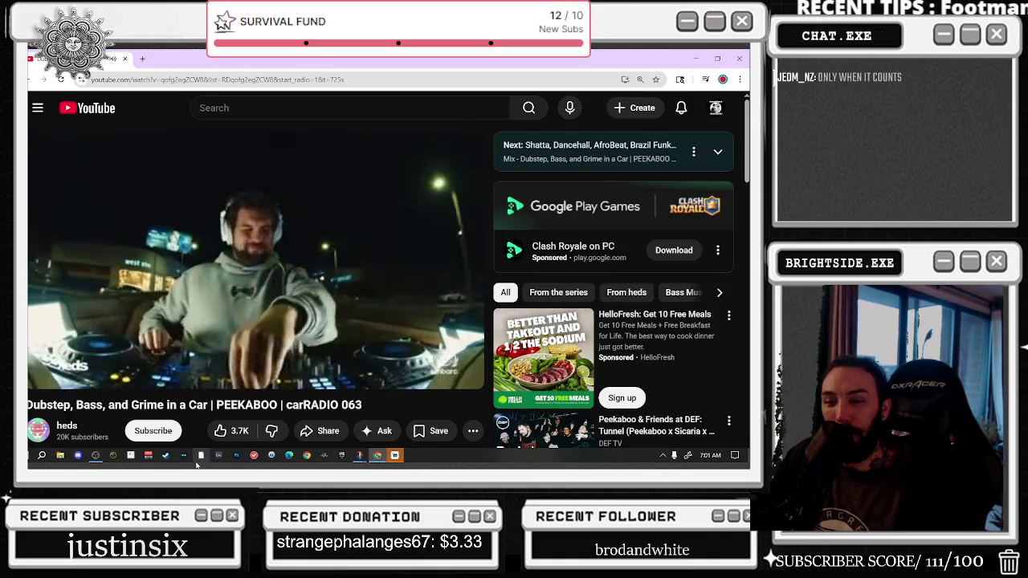
Step: Hide the YouTube window and bring up the Google search results for TWITCH
{"action": "left_click", "coordinate": [289, 455]}
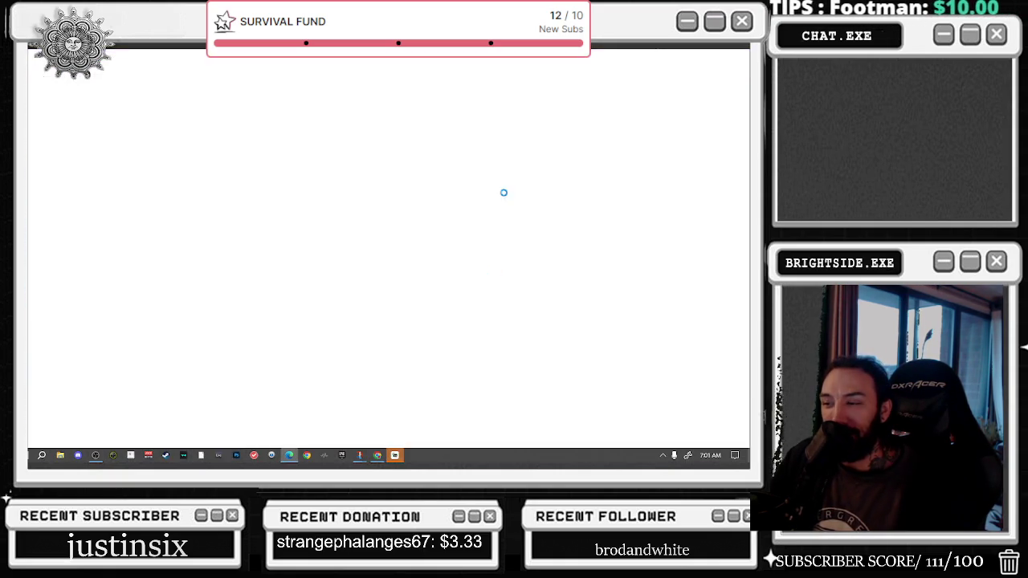
{"action": "key", "text": "alt+Tab"}
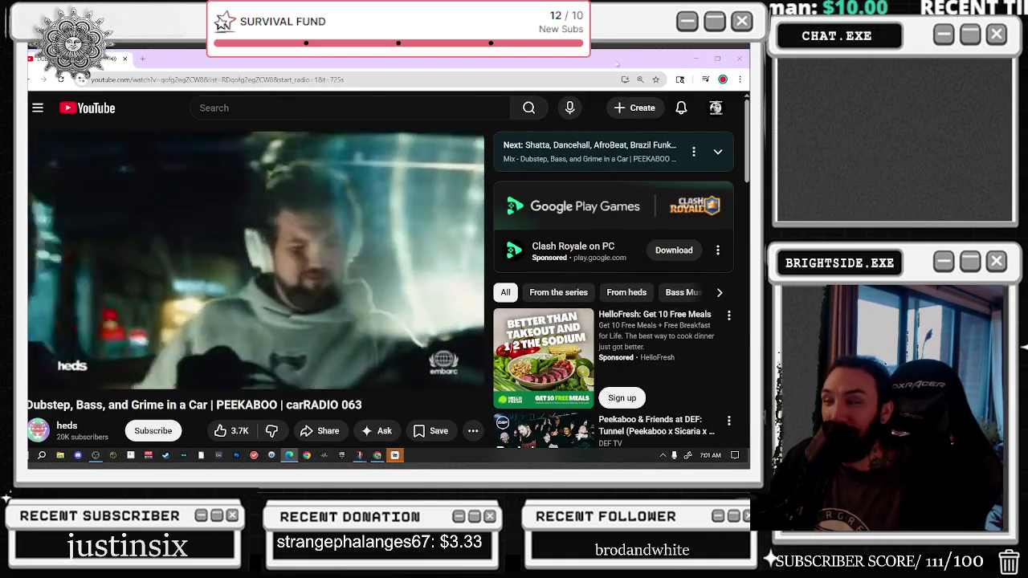
{"action": "key", "text": "super+d"}
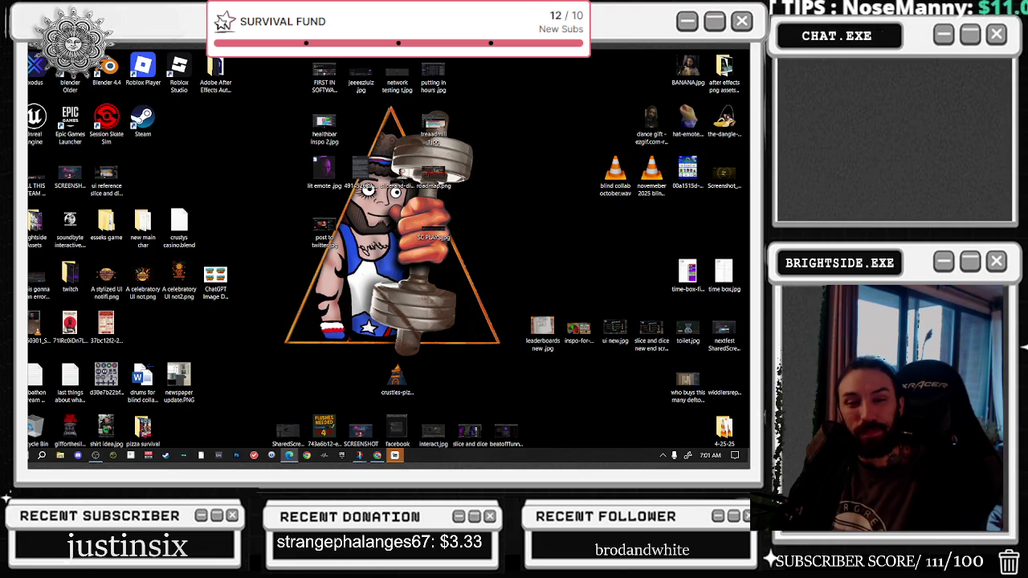
{"action": "key", "text": "alt+Tab"}
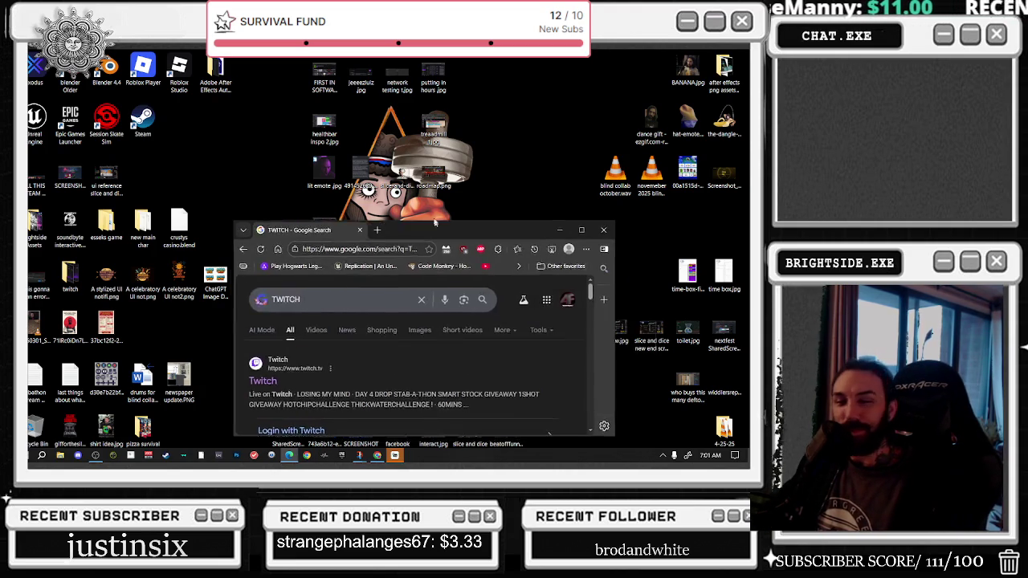
Step: Open twitch.tv full screen and go to your own channel page with its stream chat
{"action": "left_click", "coordinate": [304, 386]}
{"action": "double_click", "coordinate": [482, 235]}
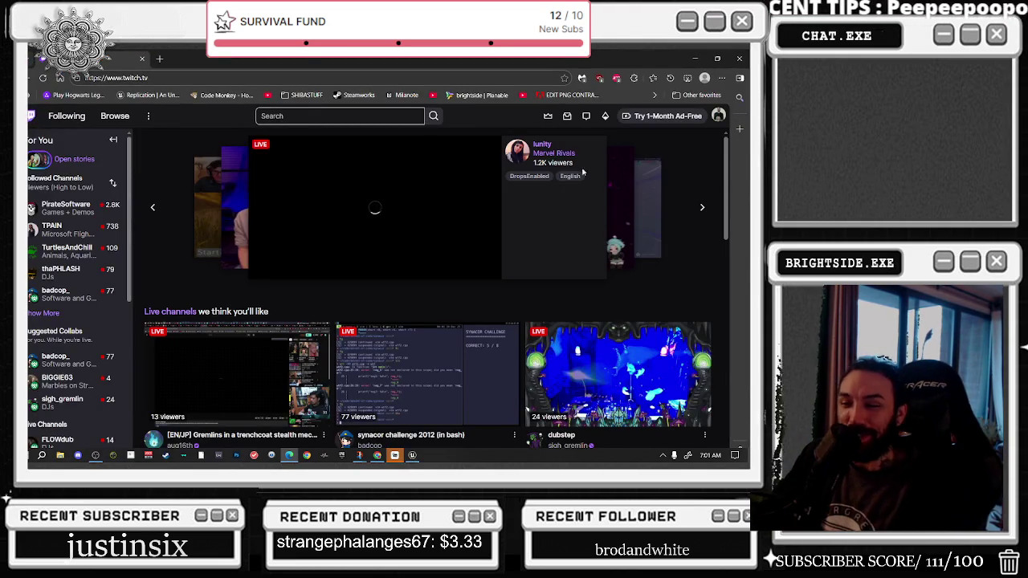
{"action": "left_click", "coordinate": [718, 115]}
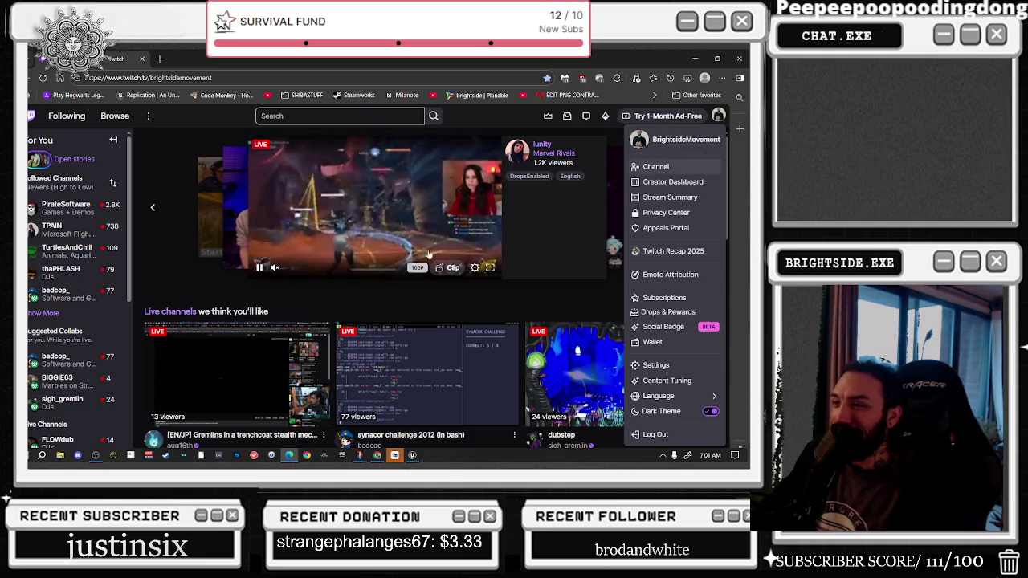
{"action": "left_click", "coordinate": [656, 166]}
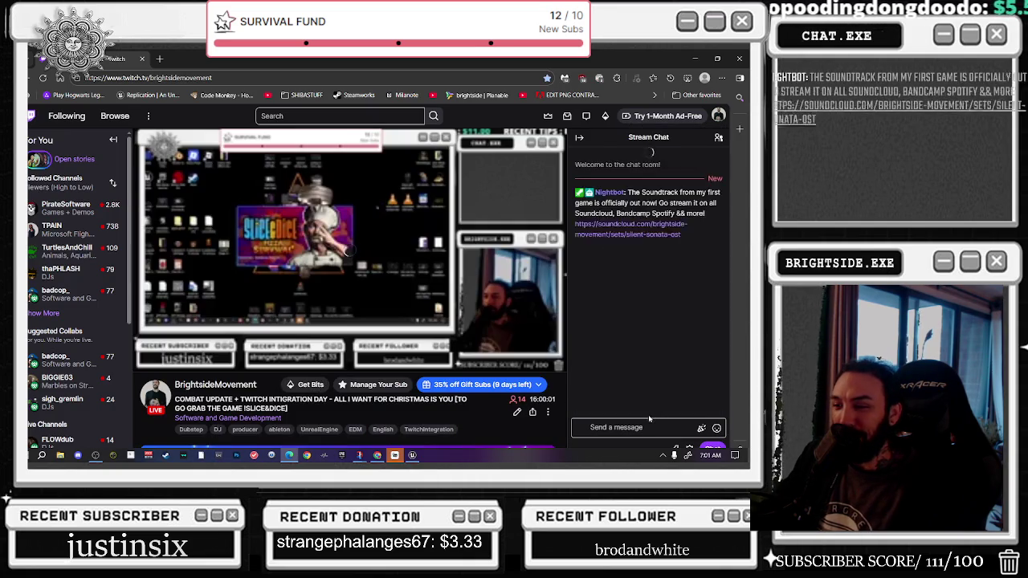
Step: Post a /shoutout to a viewer in chat, then restore the browser window
{"action": "left_click", "coordinate": [635, 428]}
{"action": "type", "text": "/S"}
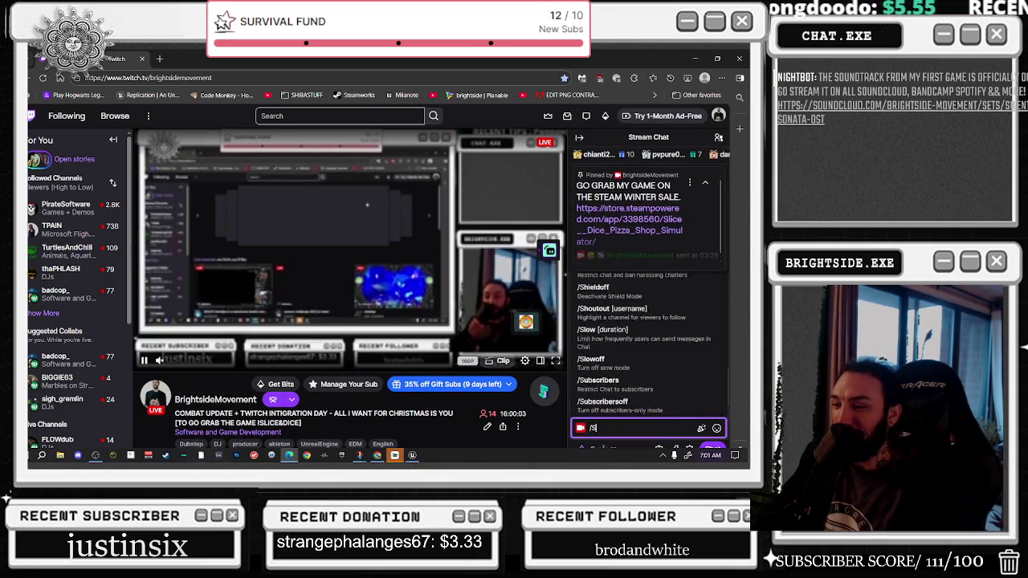
{"action": "type", "text": "HOUTOUT @JE"}
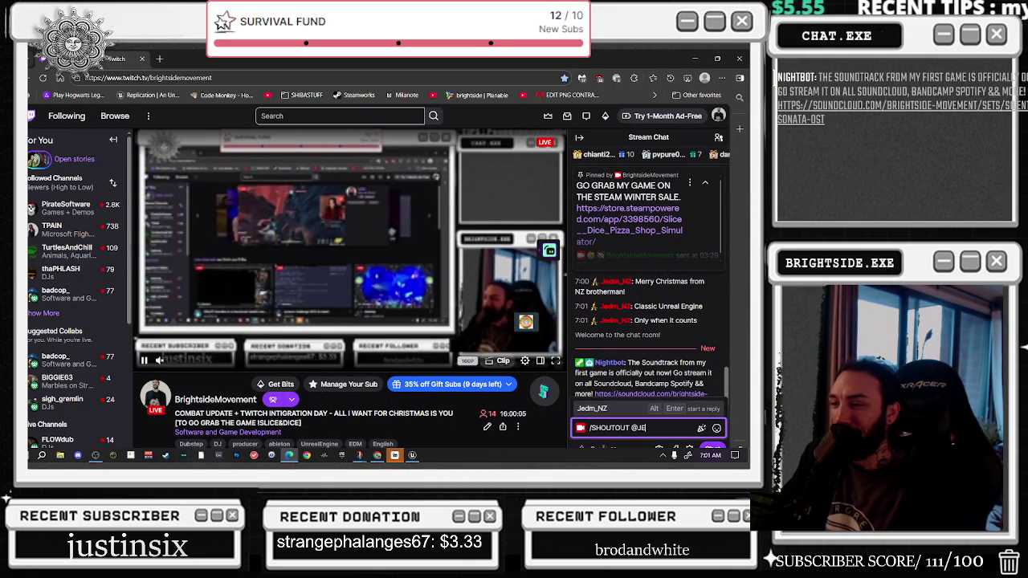
{"action": "key", "text": "Tab"}
{"action": "key", "text": "Return"}
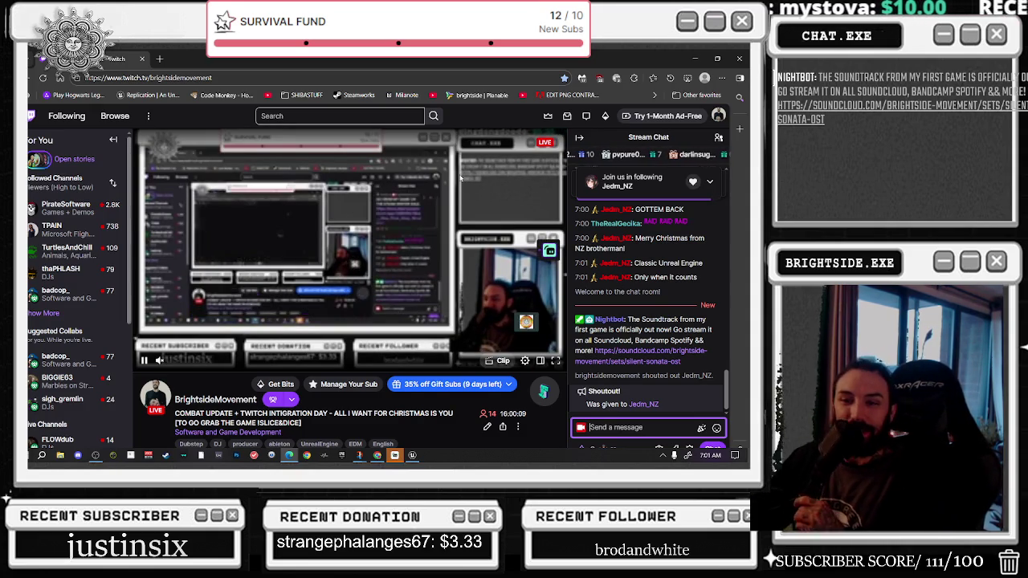
{"action": "mouse_move", "coordinate": [538, 58]}
{"action": "left_mouse_down"}
{"action": "mouse_move", "coordinate": [529, 107]}
{"action": "mouse_move", "coordinate": [749, 113]}
{"action": "left_mouse_up"}
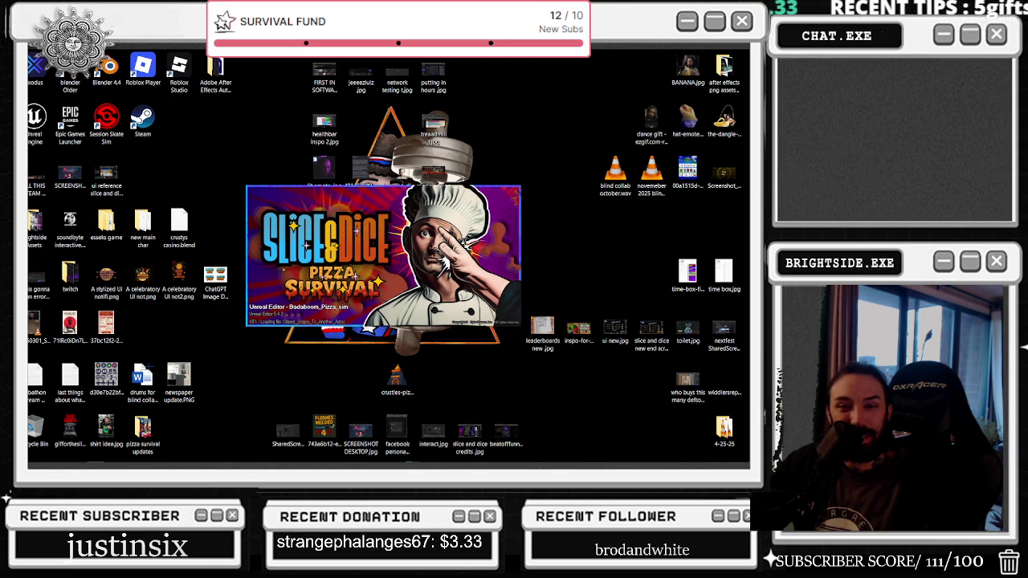
Step: Bring the YouTube music video window back in front of the loading Unreal splash screen
{"action": "key", "text": "alt+Tab"}
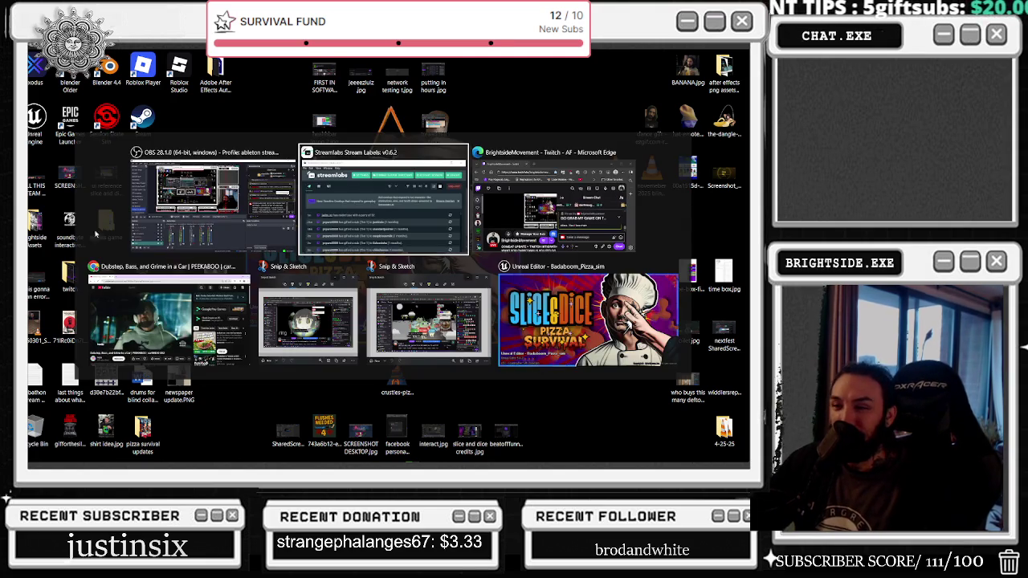
{"action": "key", "text": "Escape"}
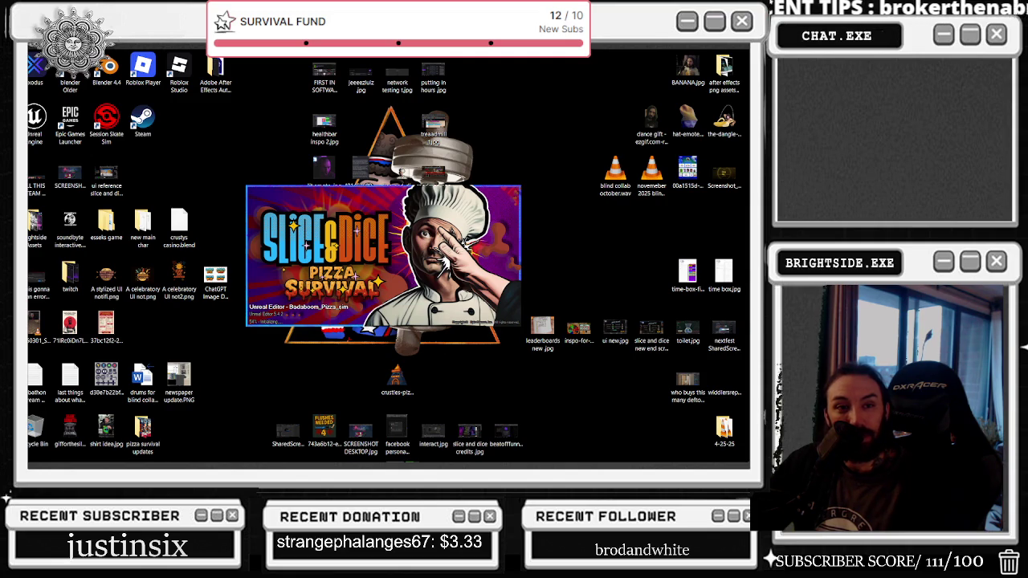
{"action": "mouse_move", "coordinate": [95, 463]}
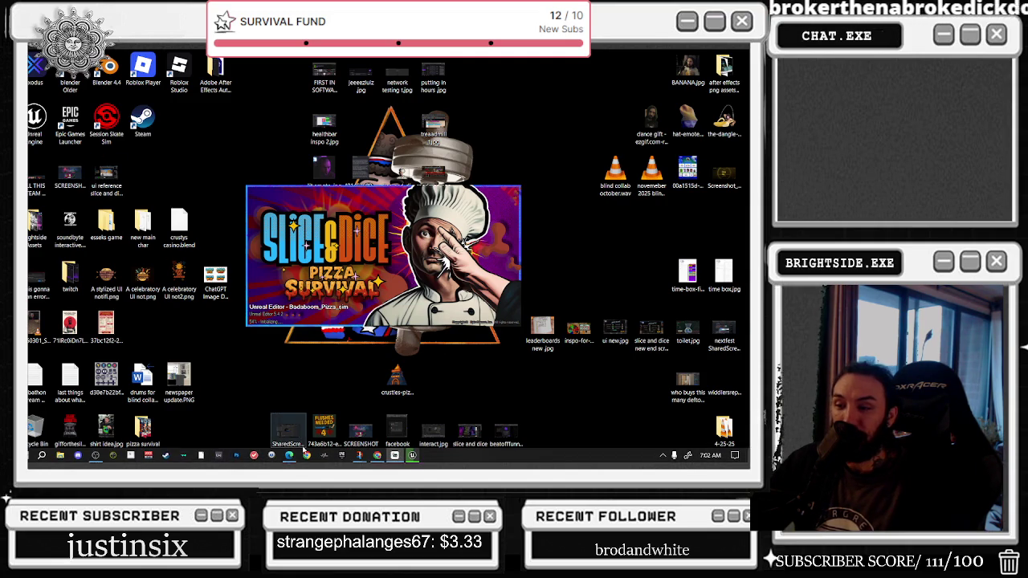
{"action": "mouse_move", "coordinate": [377, 456]}
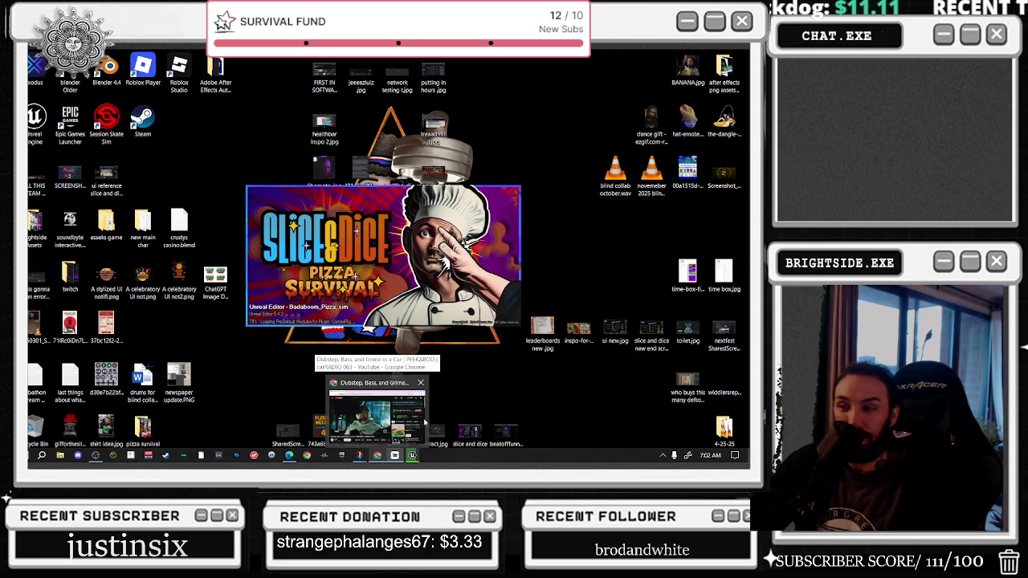
{"action": "left_click", "coordinate": [335, 410]}
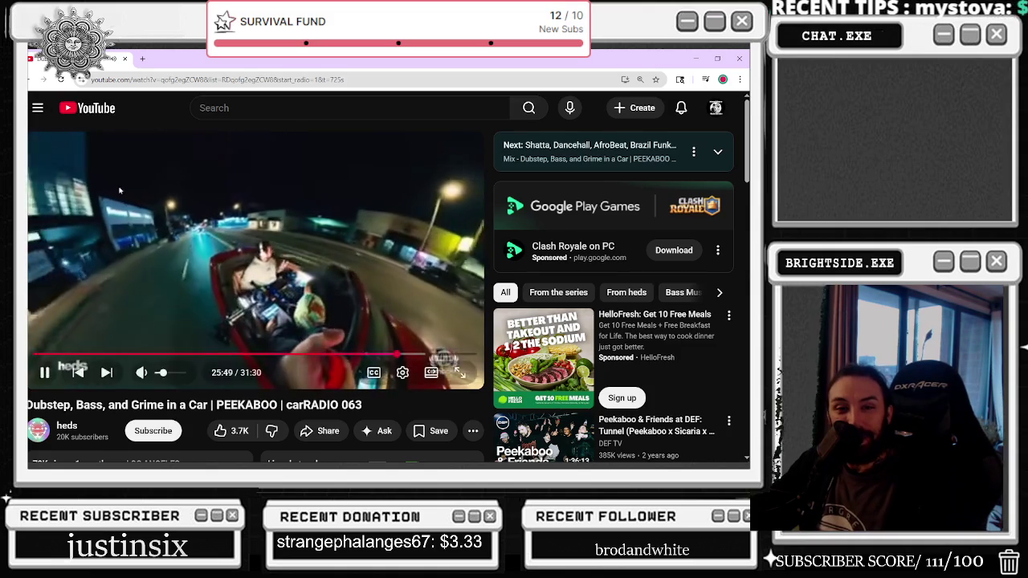
Step: Open the Slice & Dice Steam store page in a new tab
{"action": "left_click", "coordinate": [142, 58]}
{"action": "type", "text": "SLICE AND"}
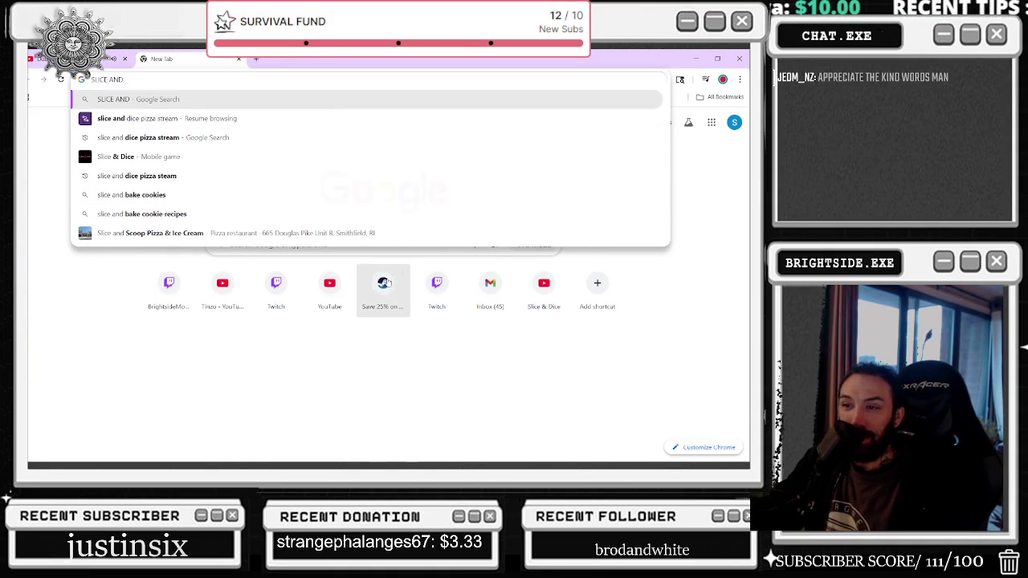
{"action": "left_click", "coordinate": [383, 285]}
Step: Pause the YouTube music video and the Steam game trailer
{"action": "left_click", "coordinate": [80, 58]}
{"action": "left_click", "coordinate": [255, 265]}
{"action": "left_click", "coordinate": [184, 58]}
{"action": "scroll", "coordinate": [318, 318], "scroll_direction": "down", "scroll_amount": 1}
{"action": "left_click", "coordinate": [105, 390]}
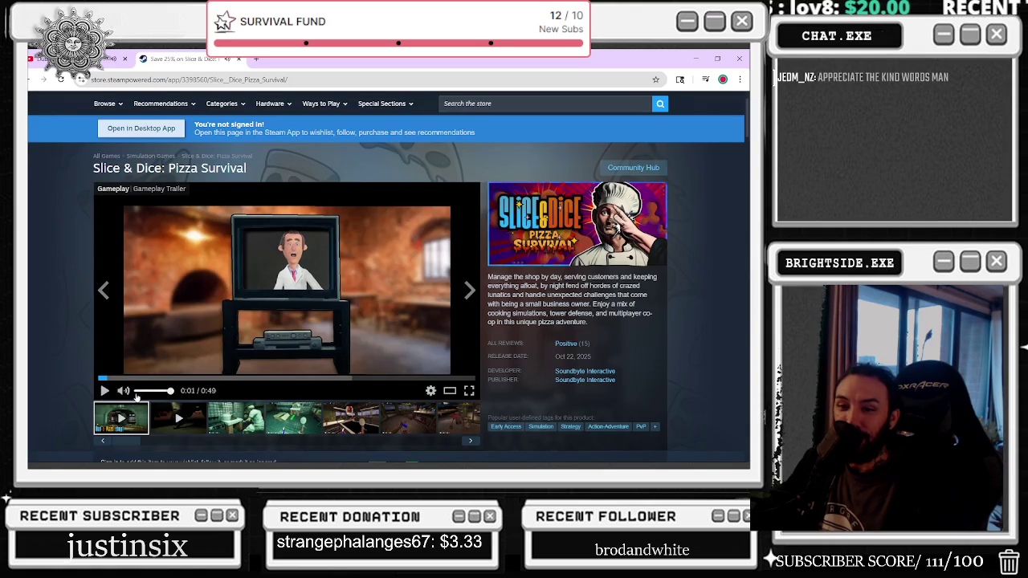
Step: Watch the Slice & Dice trailer full screen, exit full screen, and close the Steam tab
{"action": "left_click", "coordinate": [469, 390]}
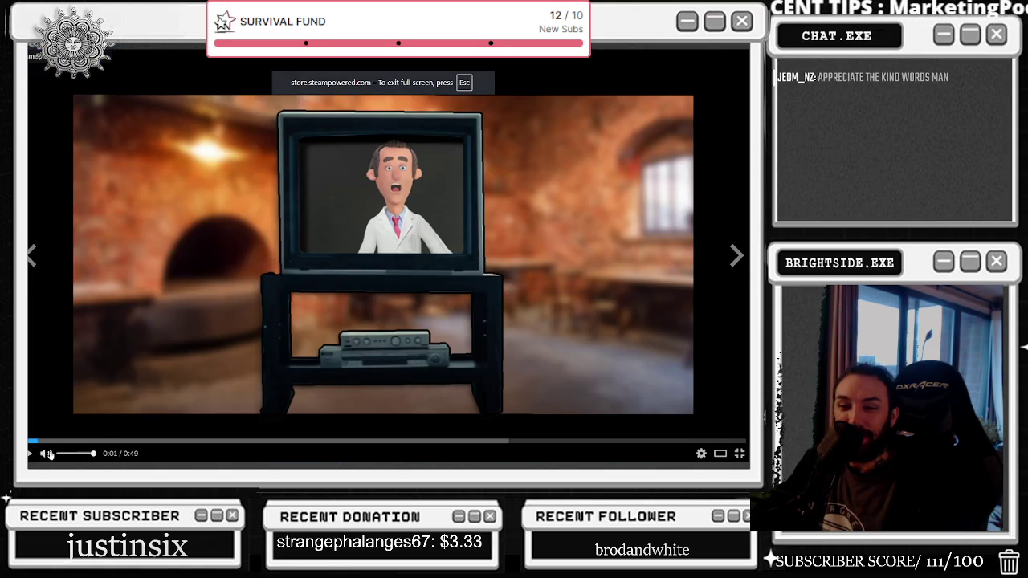
{"action": "mouse_move", "coordinate": [46, 455]}
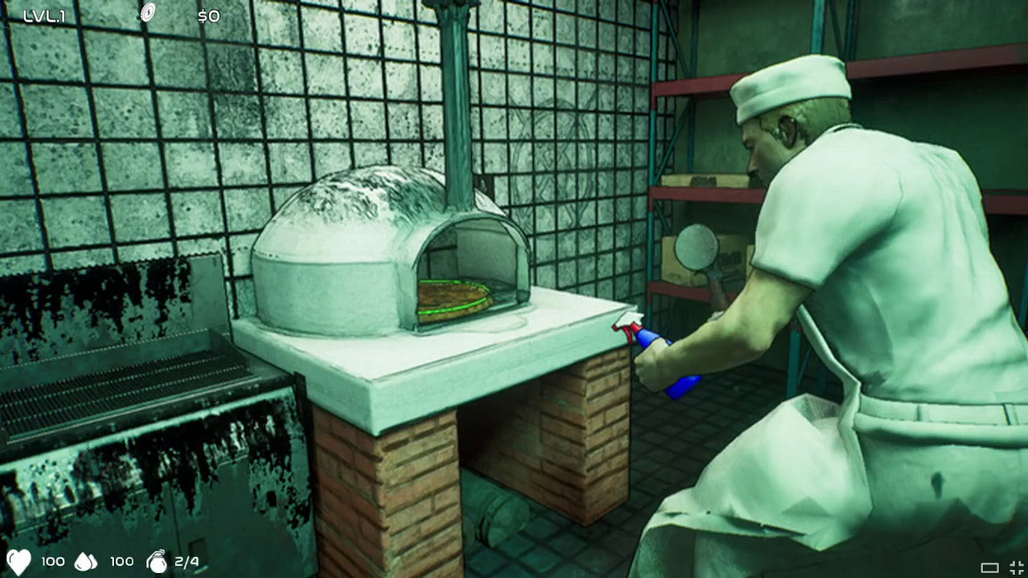
{"action": "mouse_move", "coordinate": [333, 278]}
{"action": "key", "text": "Escape"}
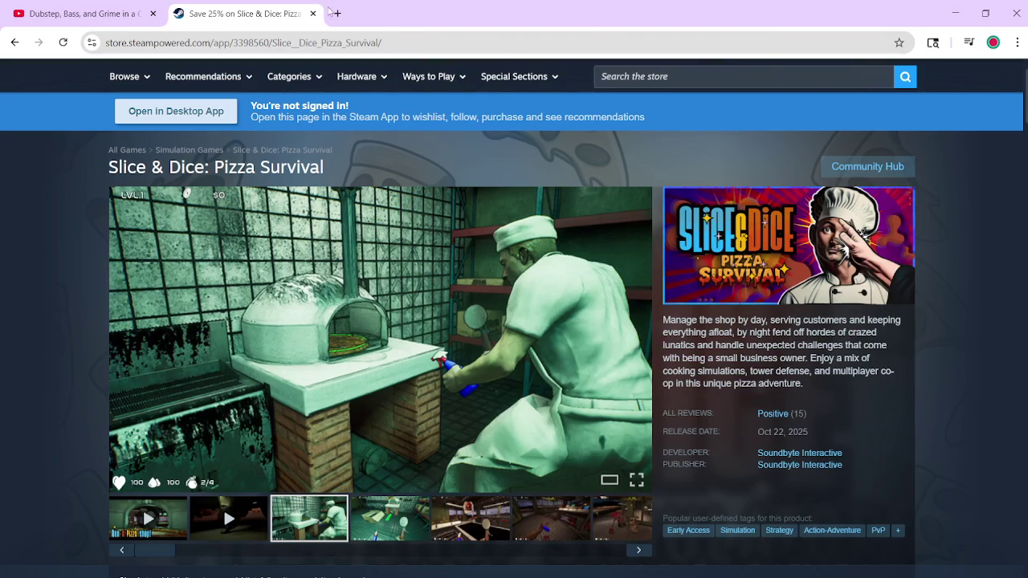
{"action": "left_click", "coordinate": [312, 14]}
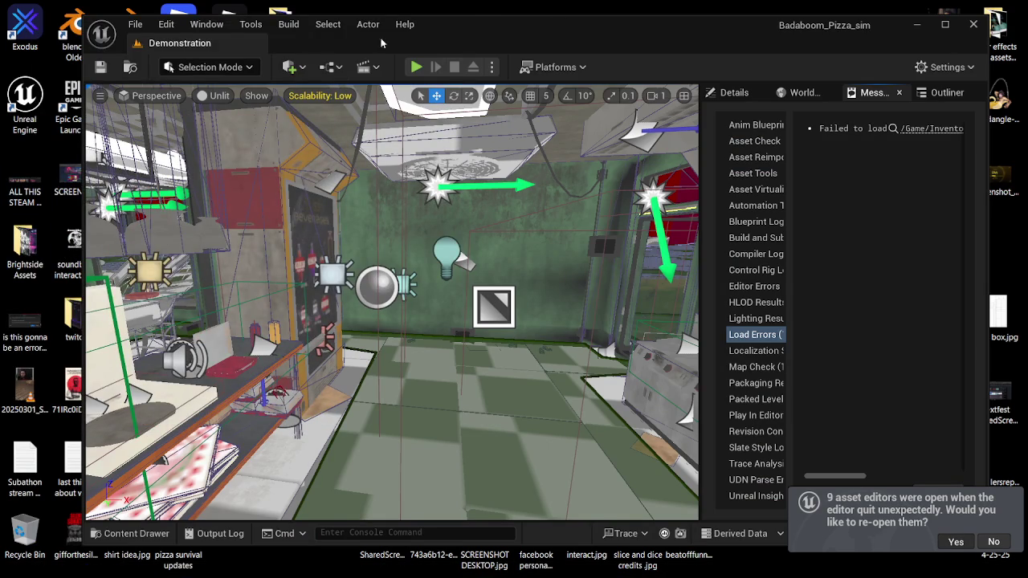
Step: Reopen the pre-crash asset editors, maximise the Blueprint editor, and switch to the data table tab
{"action": "left_click", "coordinate": [955, 542]}
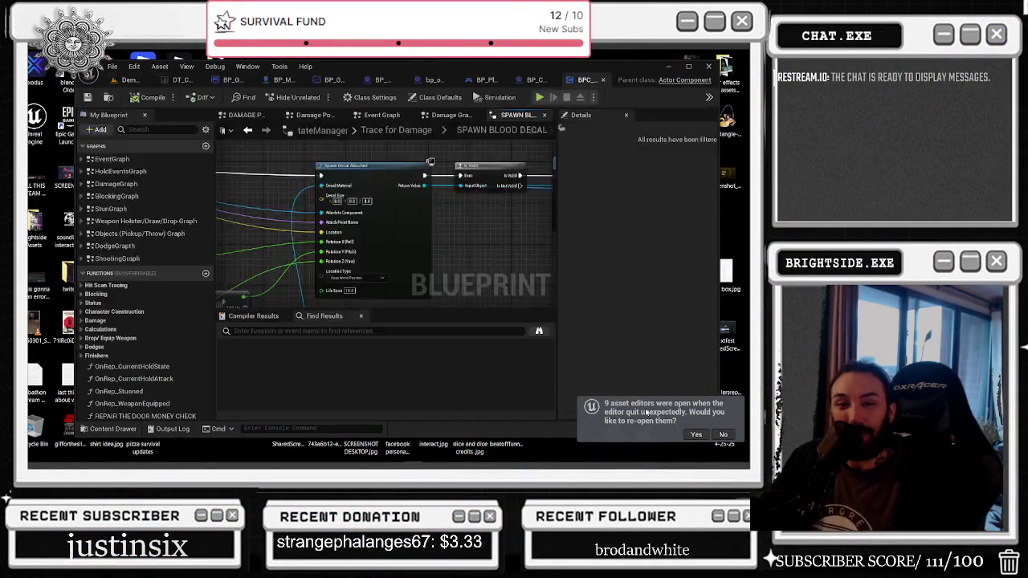
{"action": "left_click", "coordinate": [690, 67]}
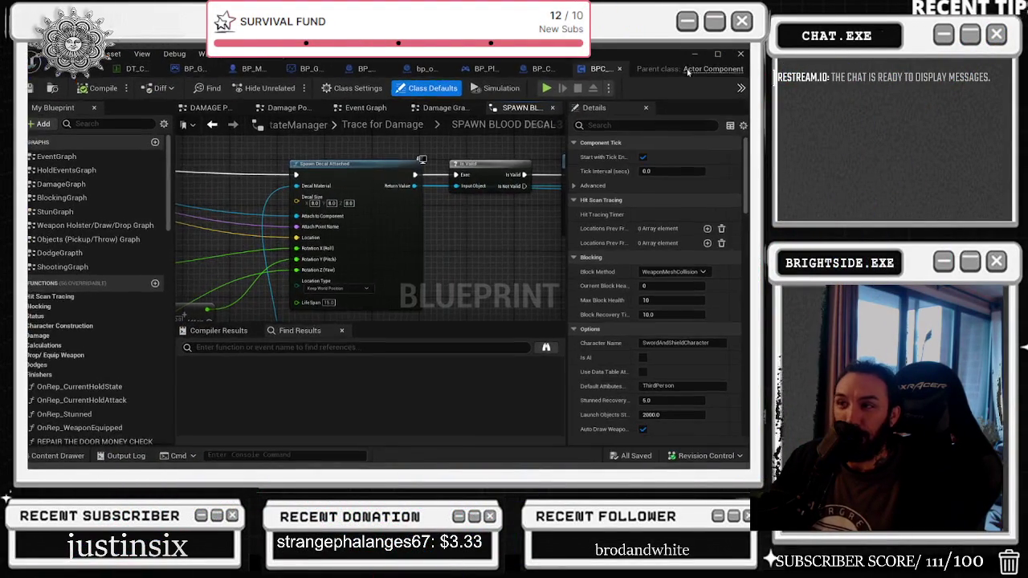
{"action": "key", "text": "alt+Tab"}
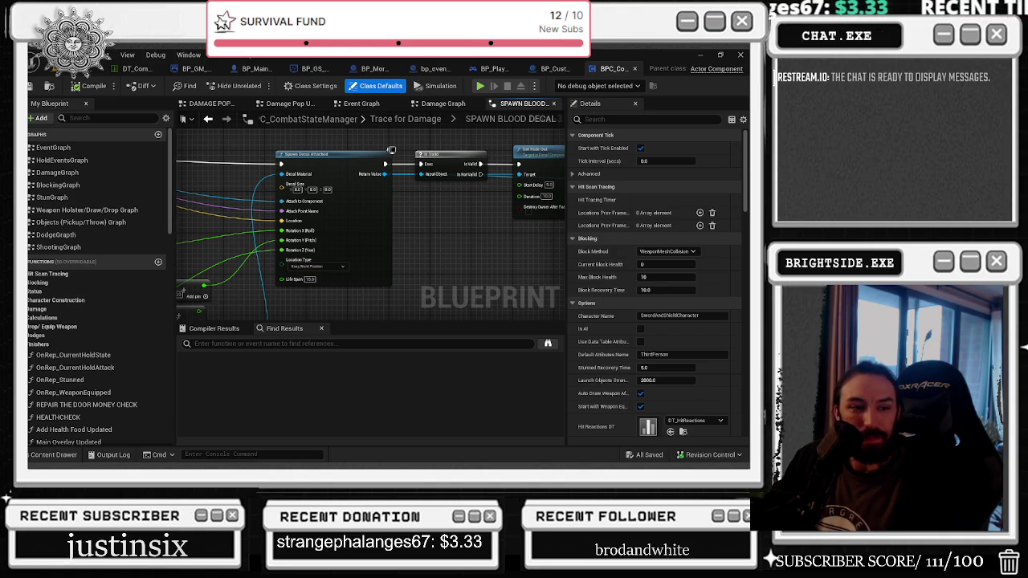
{"action": "left_click_drag", "start_coordinate": [466, 249], "coordinate": [521, 273]}
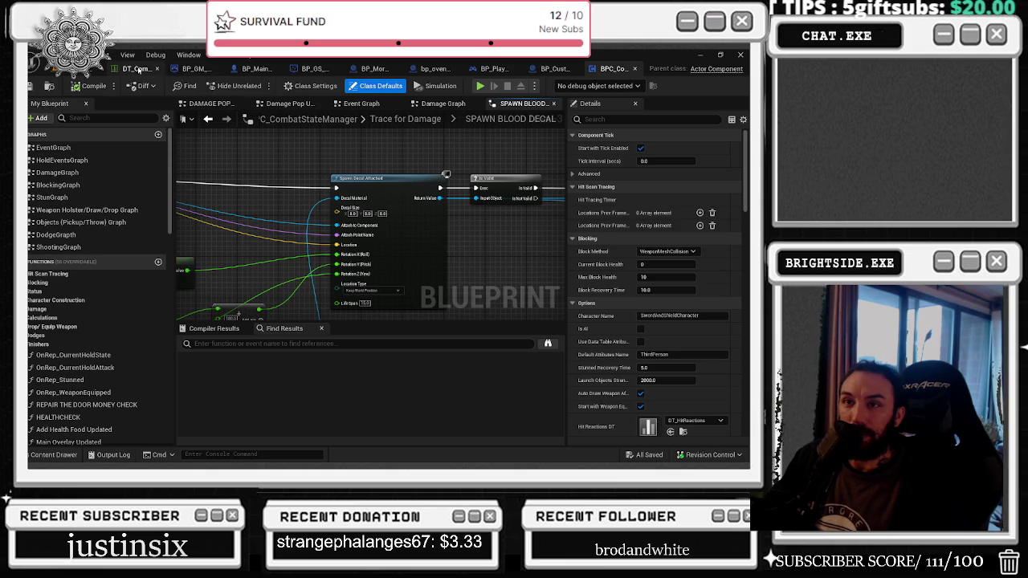
{"action": "left_click", "coordinate": [186, 71]}
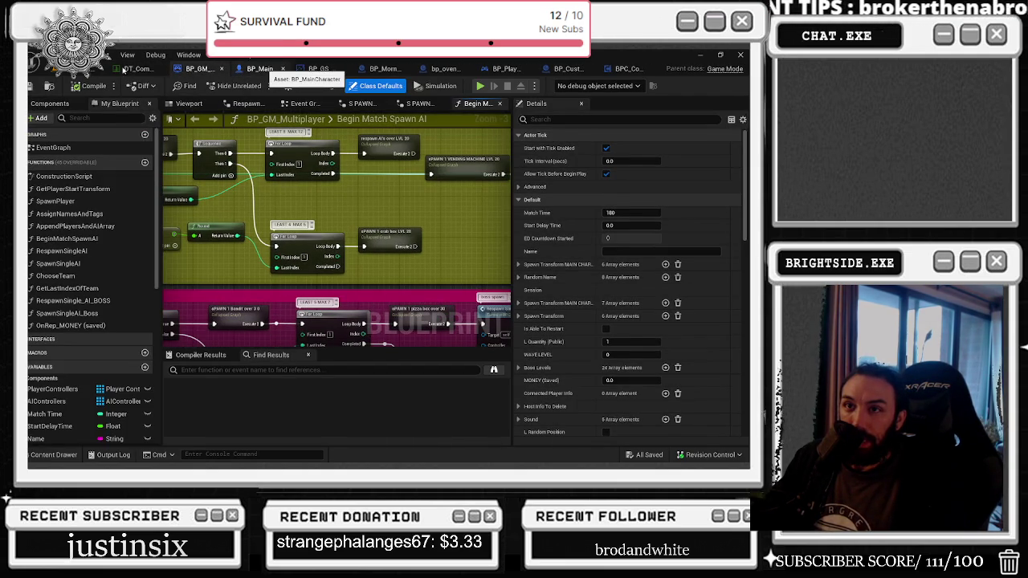
Step: From BP_MainCharacter's Change the Color of the Skin node, jump to its player controller event
{"action": "left_click", "coordinate": [125, 70]}
{"action": "left_click", "coordinate": [126, 72]}
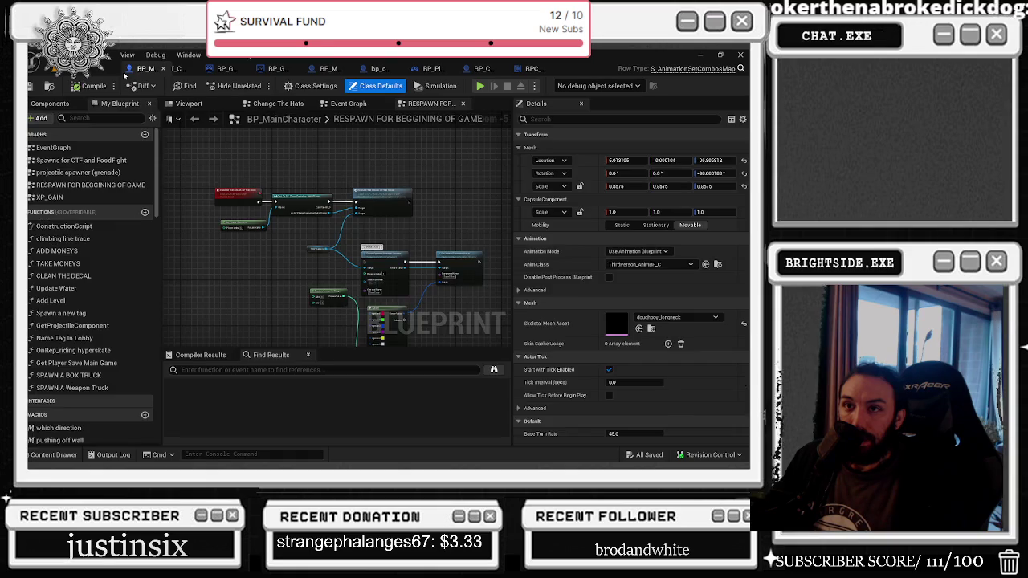
{"action": "scroll", "coordinate": [328, 209], "scroll_direction": "up", "scroll_amount": 2}
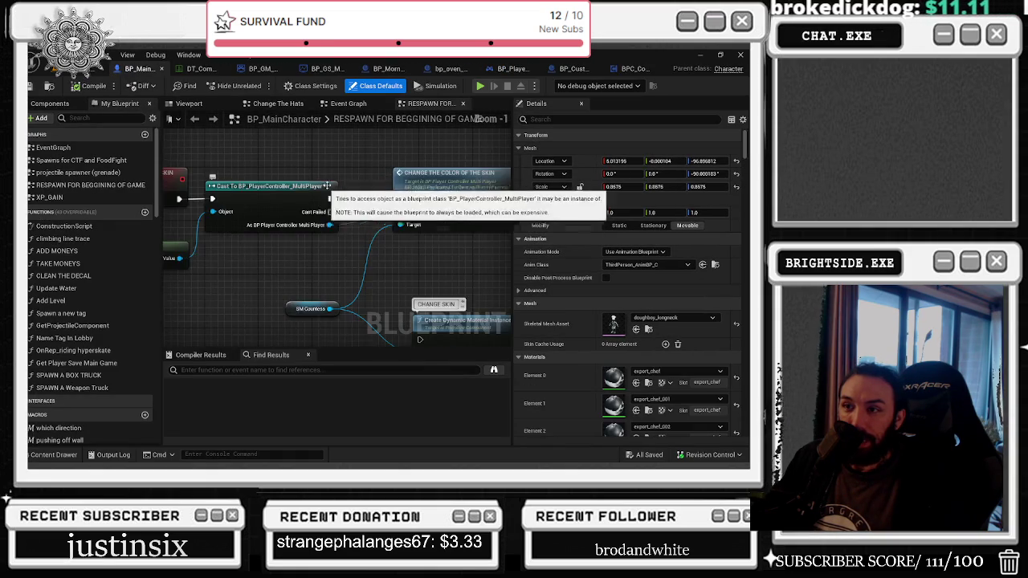
{"action": "left_click", "coordinate": [406, 188]}
{"action": "double_click", "coordinate": [406, 187]}
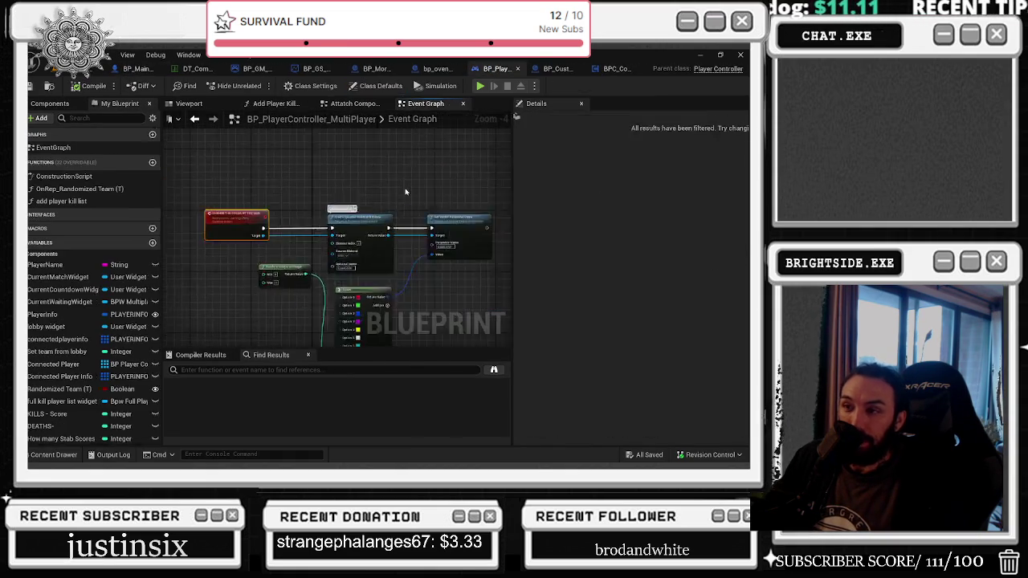
Step: Select the Random Integer and Select nodes, then return to the level editor viewport
{"action": "mouse_move", "coordinate": [287, 157]}
{"action": "left_mouse_down"}
{"action": "mouse_move", "coordinate": [390, 226]}
{"action": "mouse_move", "coordinate": [406, 269]}
{"action": "left_mouse_up"}
{"action": "scroll", "coordinate": [339, 234], "scroll_direction": "down", "scroll_amount": 1}
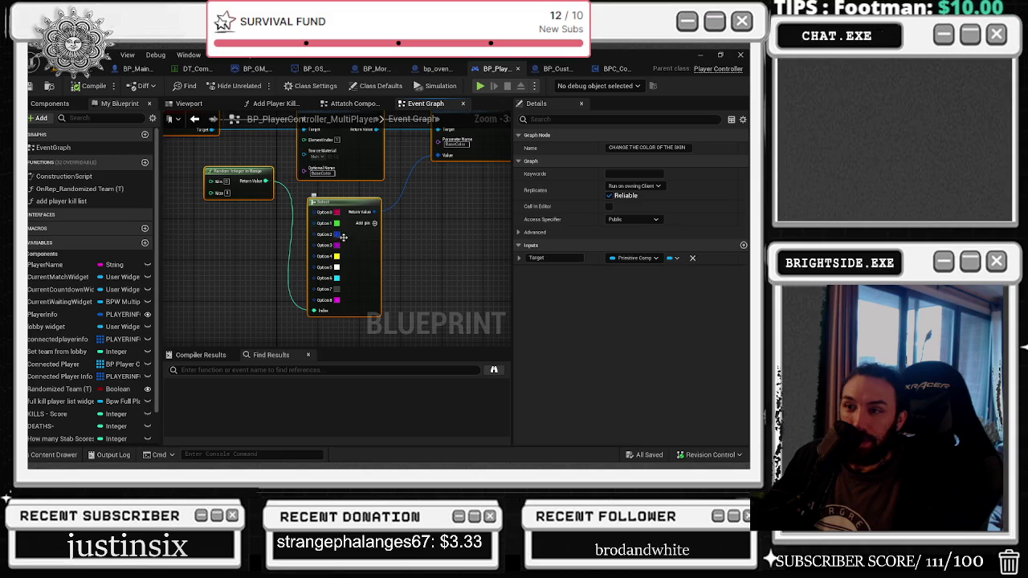
{"action": "left_click", "coordinate": [29, 87]}
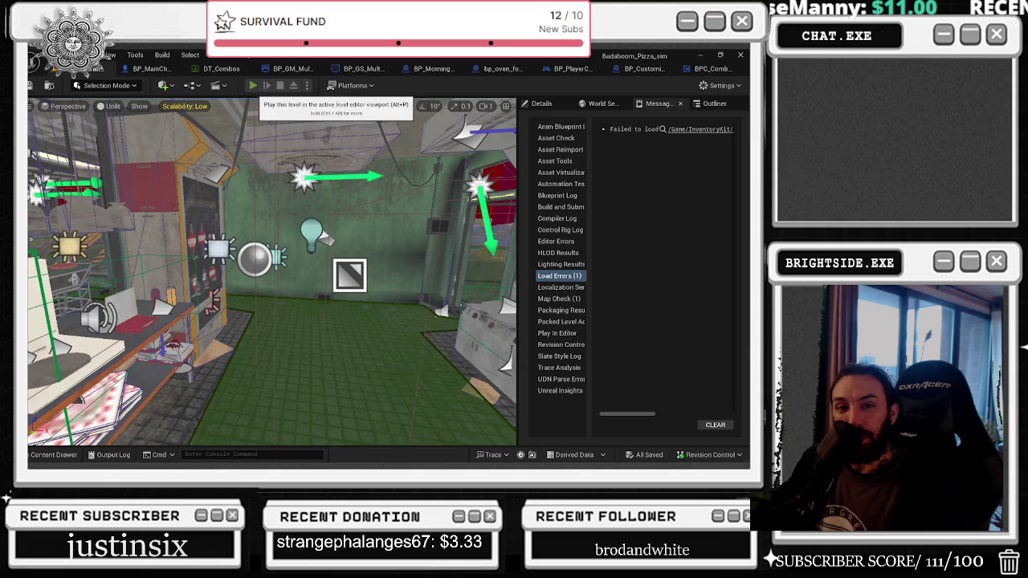
Step: Play-test the level, walking the chef in third-person view to check skin colours, then stop
{"action": "key", "text": "alt+p"}
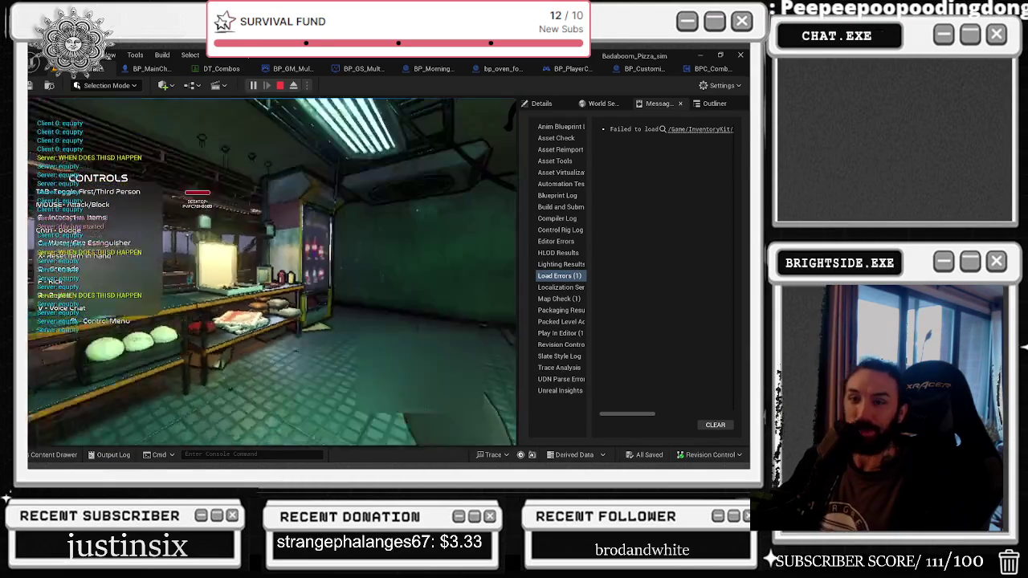
{"action": "key", "text": "Tab"}
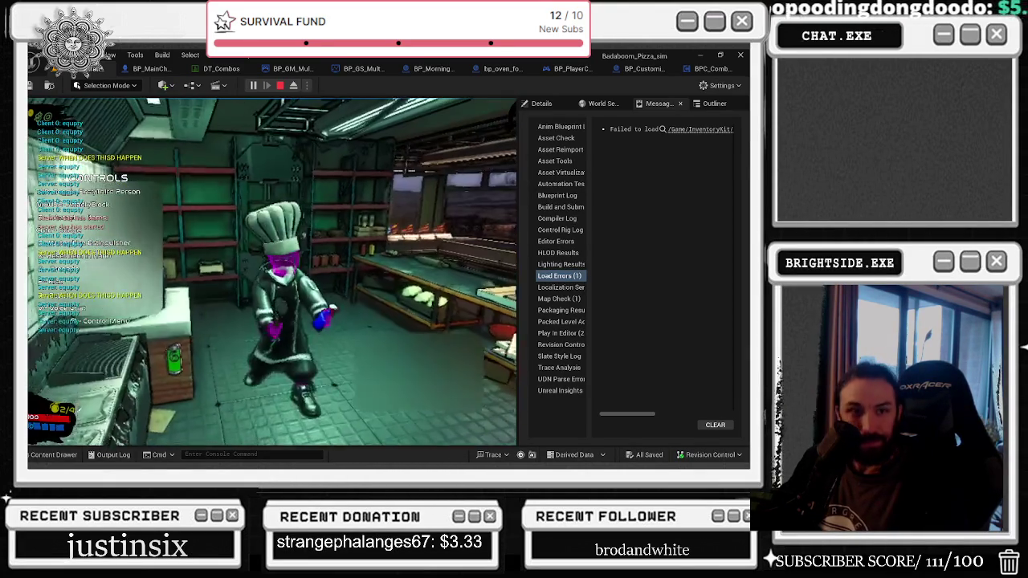
{"action": "key", "text": "shift+F1"}
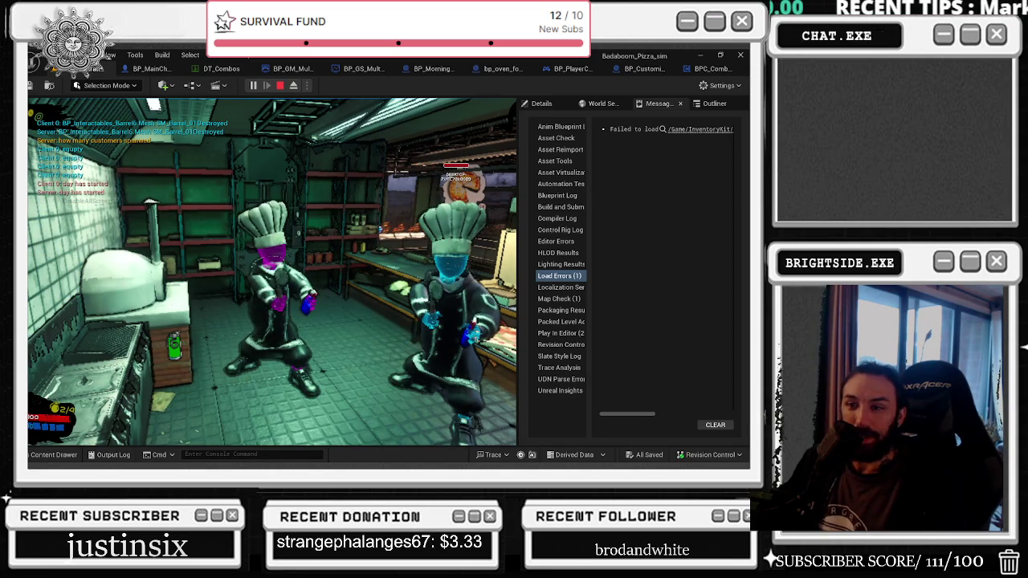
{"action": "key", "text": "Escape"}
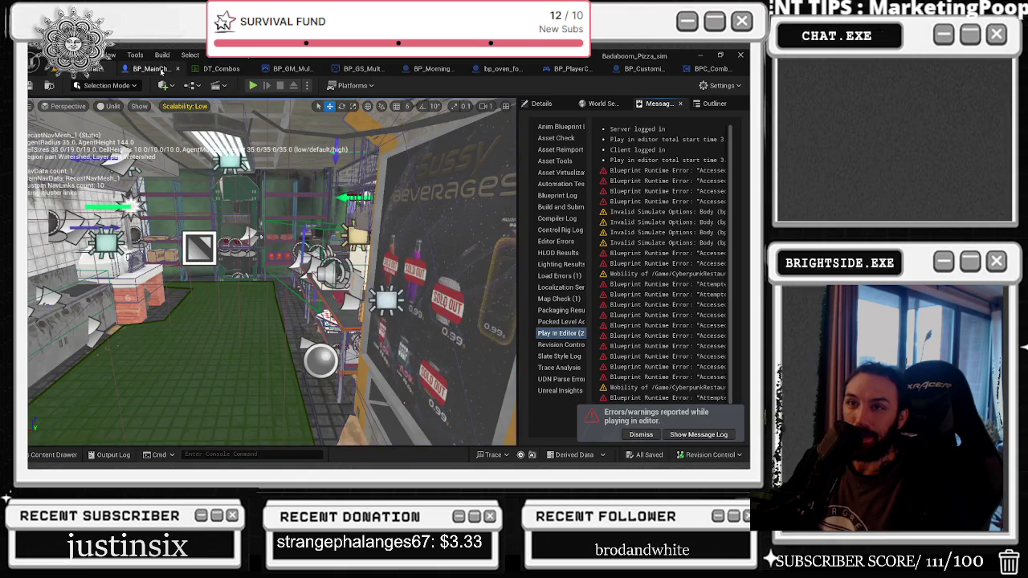
Step: Open BP_PlayerController_MultiPlayer's skin-colour event from BP_MainCharacter and place its tab second
{"action": "left_click", "coordinate": [160, 71]}
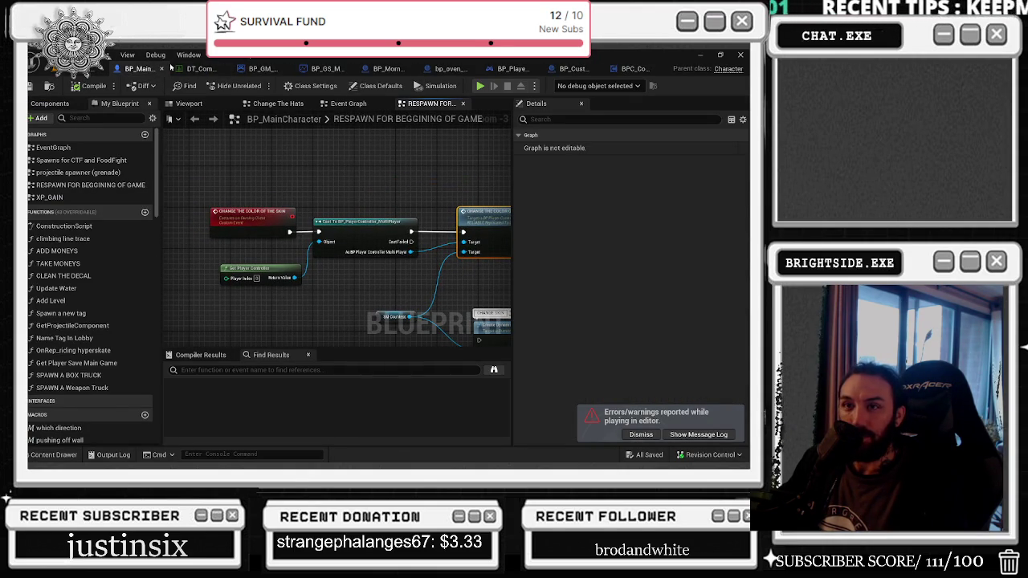
{"action": "double_click", "coordinate": [466, 234]}
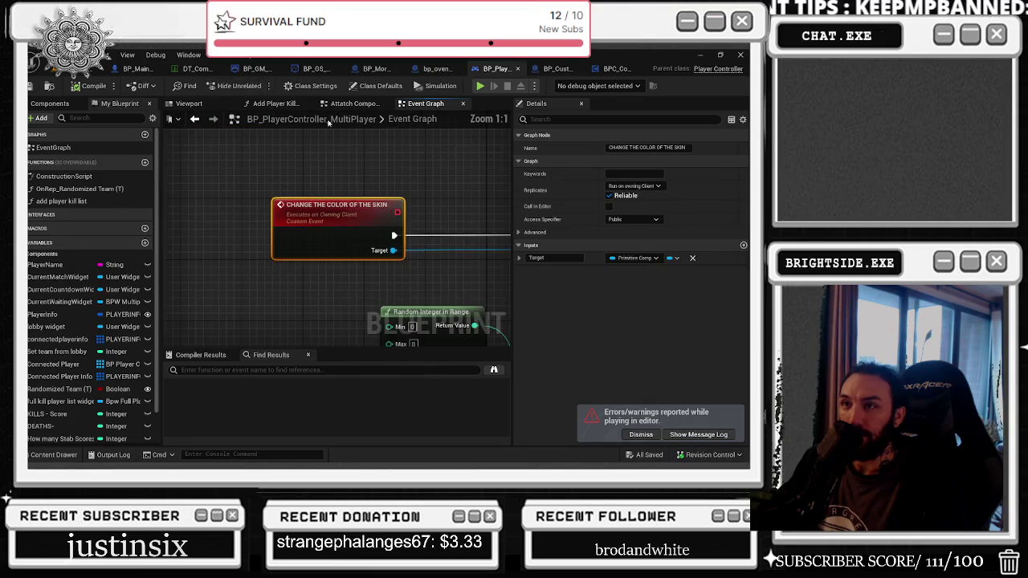
{"action": "left_click_drag", "start_coordinate": [494, 69], "coordinate": [197, 73]}
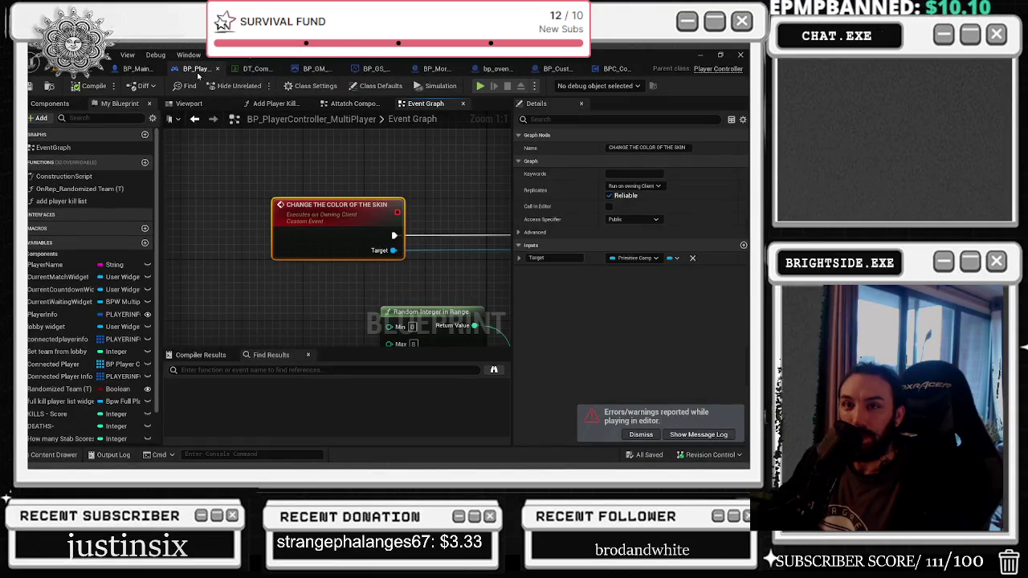
{"action": "scroll", "coordinate": [301, 180], "scroll_direction": "down", "scroll_amount": 4}
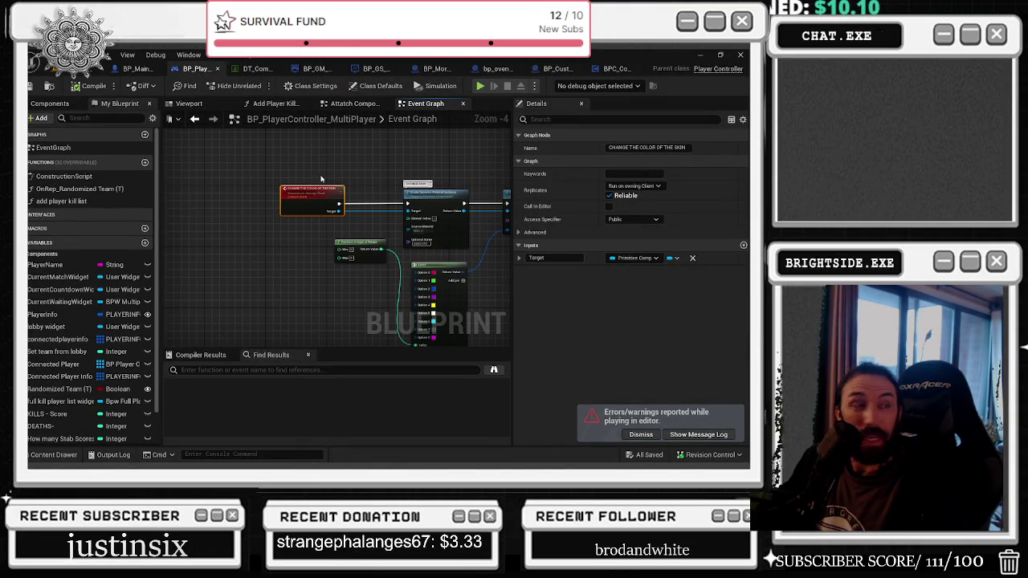
{"action": "scroll", "coordinate": [346, 190], "scroll_direction": "up", "scroll_amount": 4}
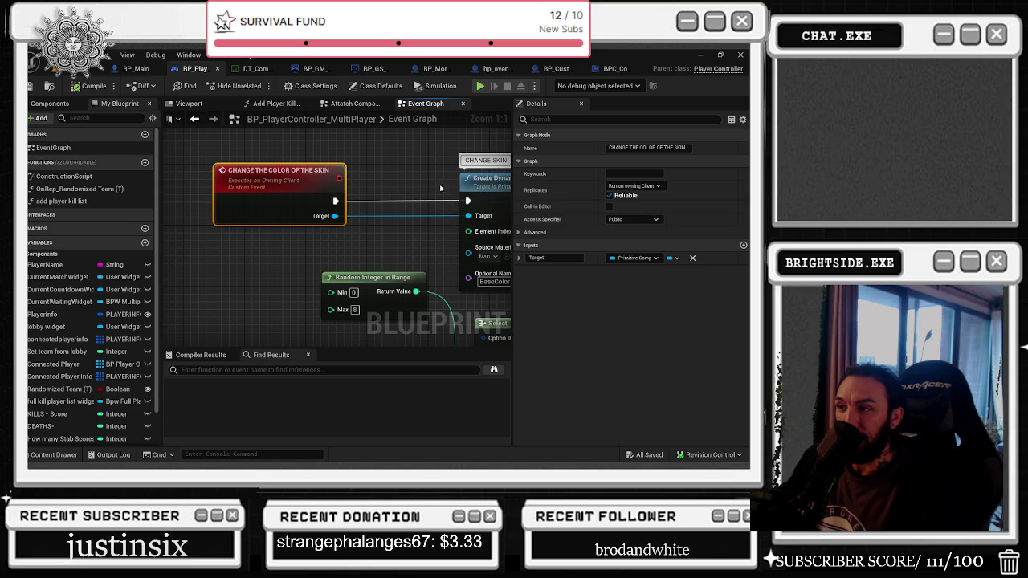
{"action": "scroll", "coordinate": [394, 158], "scroll_direction": "down", "scroll_amount": 3}
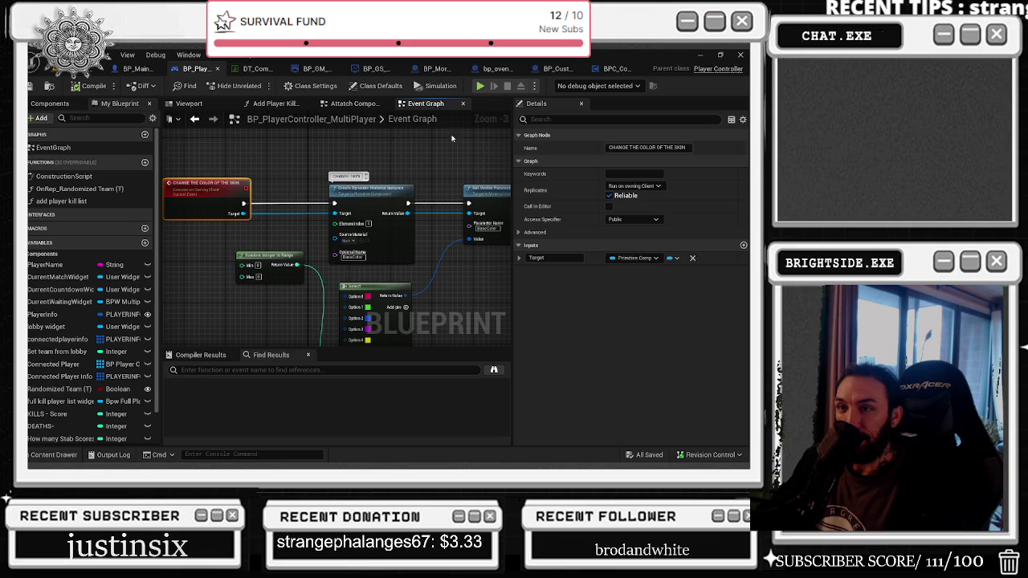
Step: Move the Random Integer in Range node lower and select the skin-colour event
{"action": "mouse_move", "coordinate": [285, 239]}
{"action": "left_mouse_down"}
{"action": "mouse_move", "coordinate": [326, 212]}
{"action": "mouse_move", "coordinate": [329, 277]}
{"action": "mouse_move", "coordinate": [282, 344]}
{"action": "mouse_move", "coordinate": [294, 306]}
{"action": "left_mouse_up"}
{"action": "left_click", "coordinate": [323, 229]}
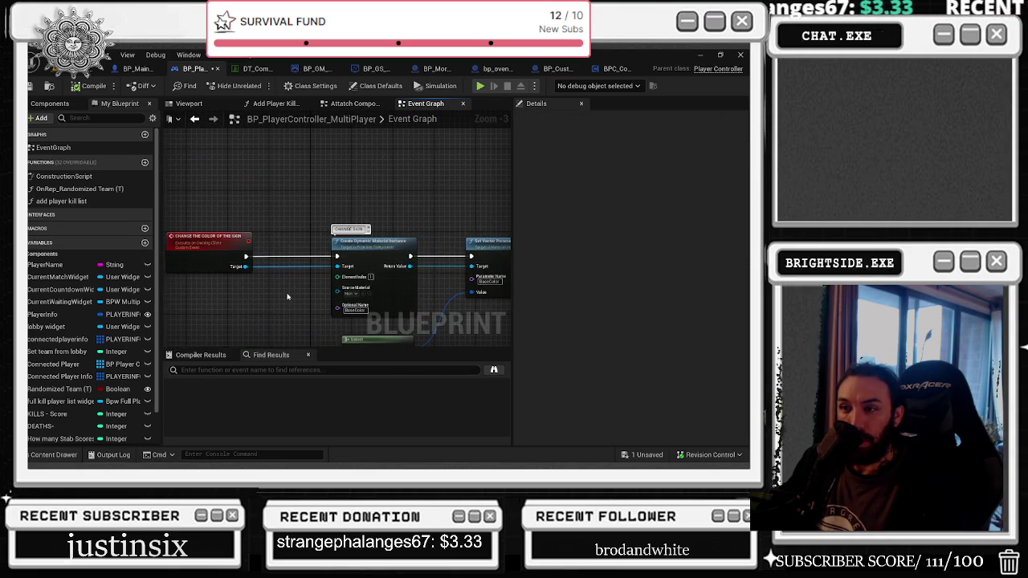
{"action": "left_click", "coordinate": [200, 236]}
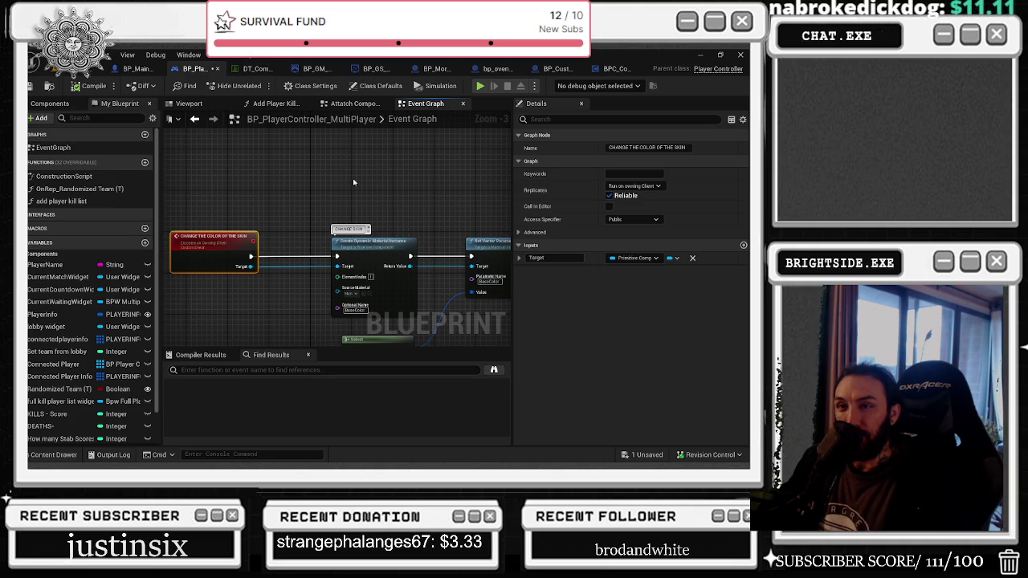
Step: Set the player controller's skin-colour event to Run on Server and save the Blueprint
{"action": "left_click", "coordinate": [139, 69]}
{"action": "left_click", "coordinate": [244, 220]}
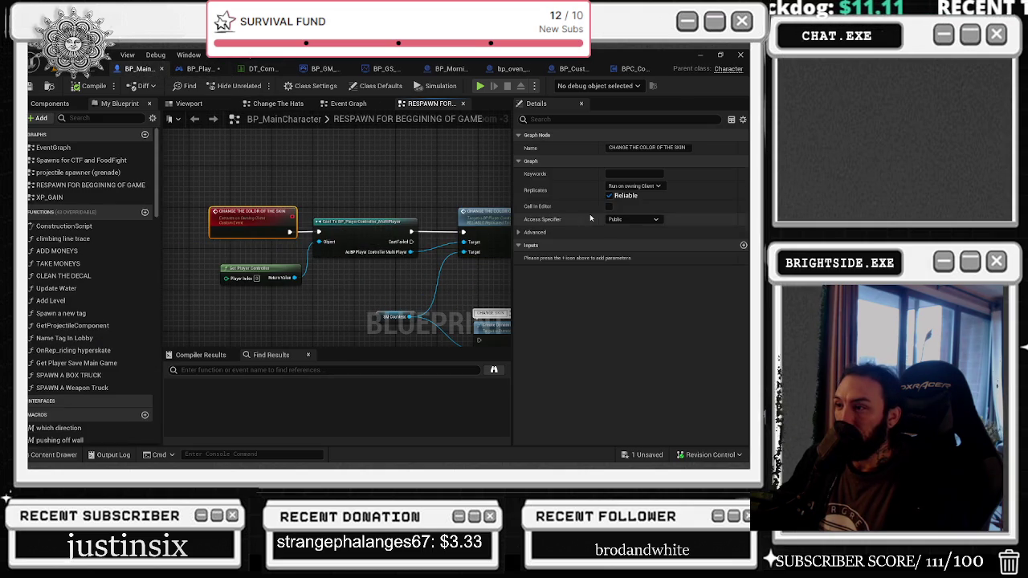
{"action": "left_click", "coordinate": [211, 72]}
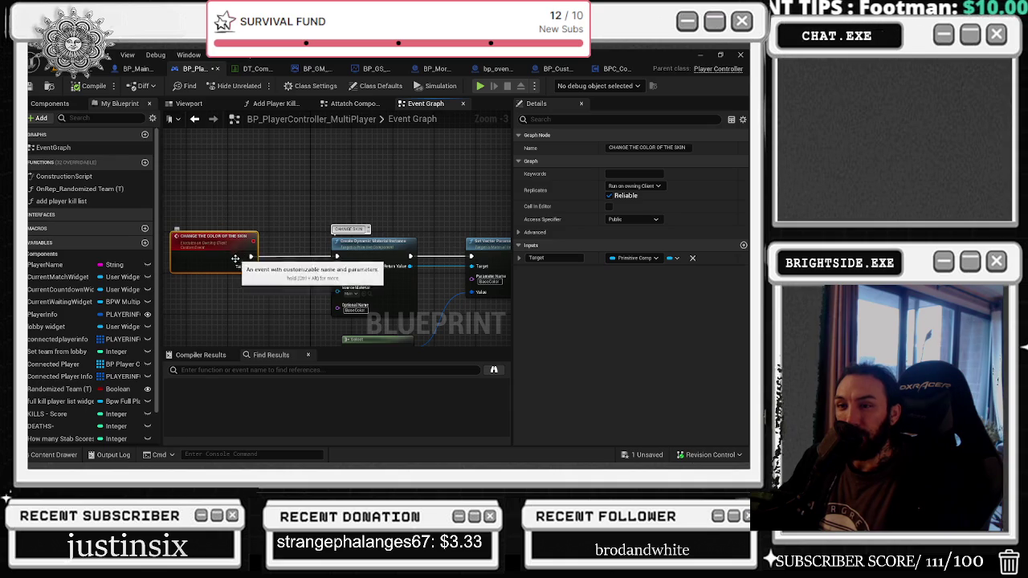
{"action": "left_click", "coordinate": [634, 186]}
{"action": "left_click", "coordinate": [637, 189]}
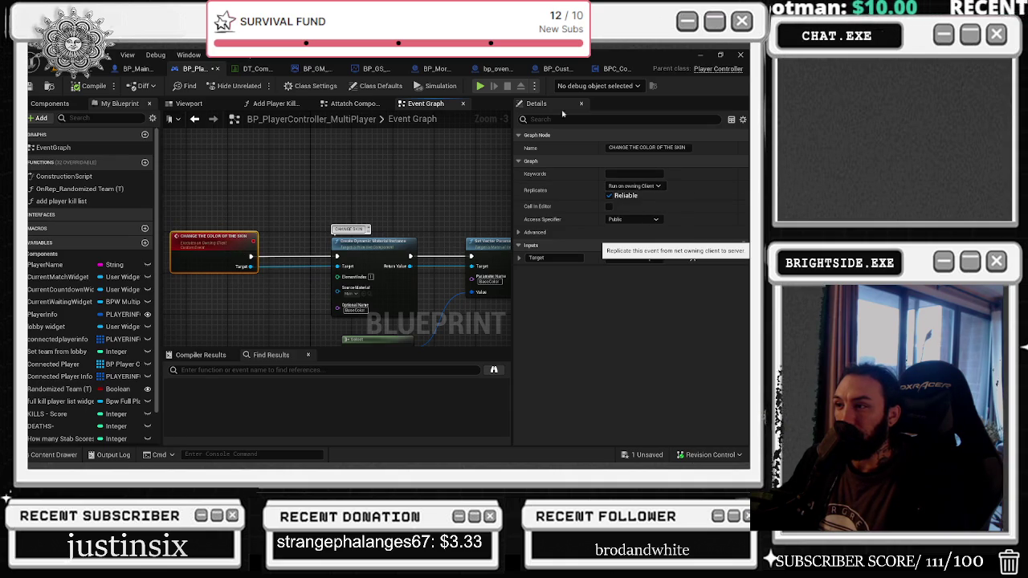
{"action": "left_click", "coordinate": [641, 456]}
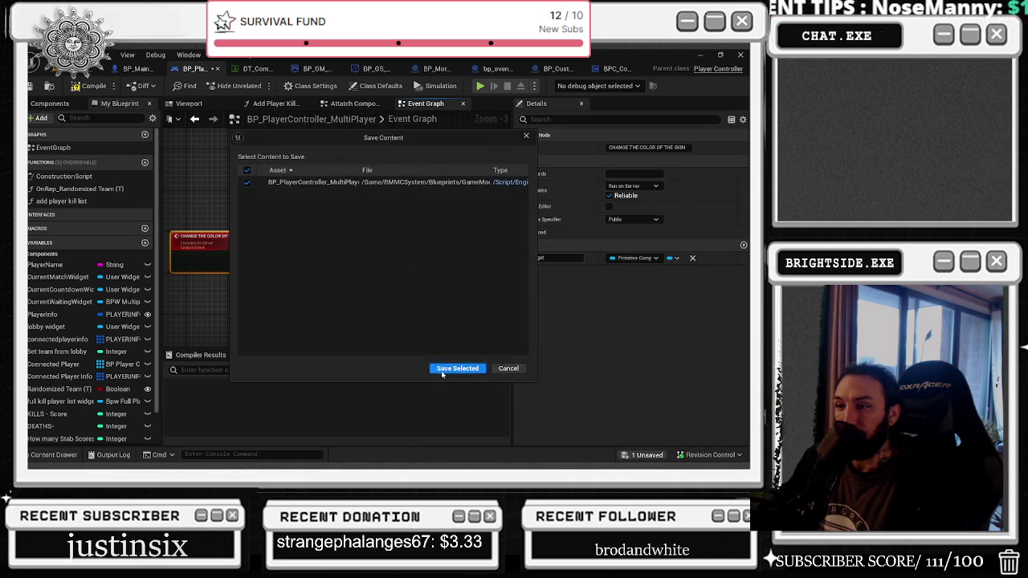
{"action": "left_click", "coordinate": [457, 368]}
Step: Compare the replication settings of the character and player controller skin-colour events
{"action": "left_click", "coordinate": [137, 69]}
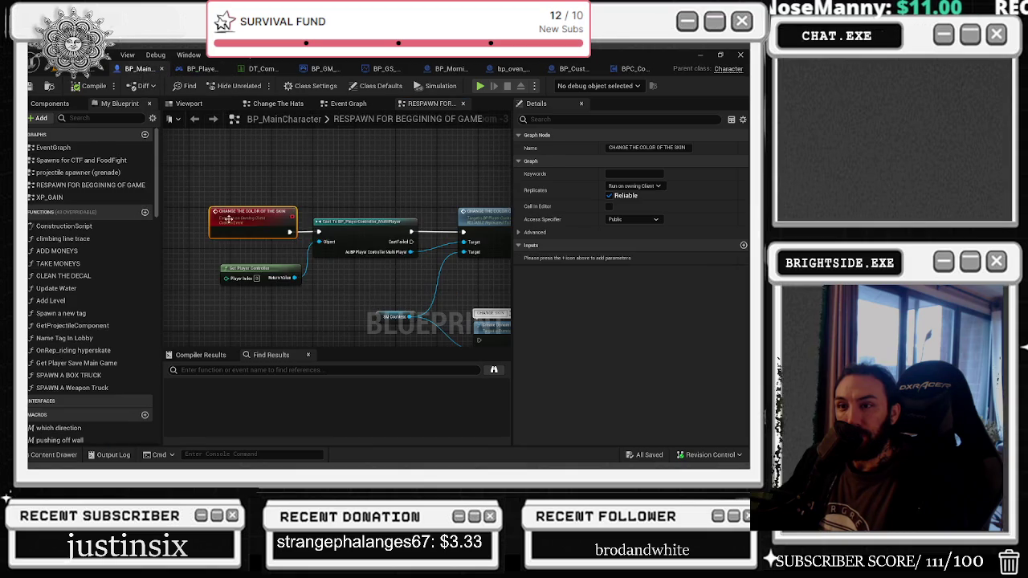
{"action": "left_click", "coordinate": [614, 188]}
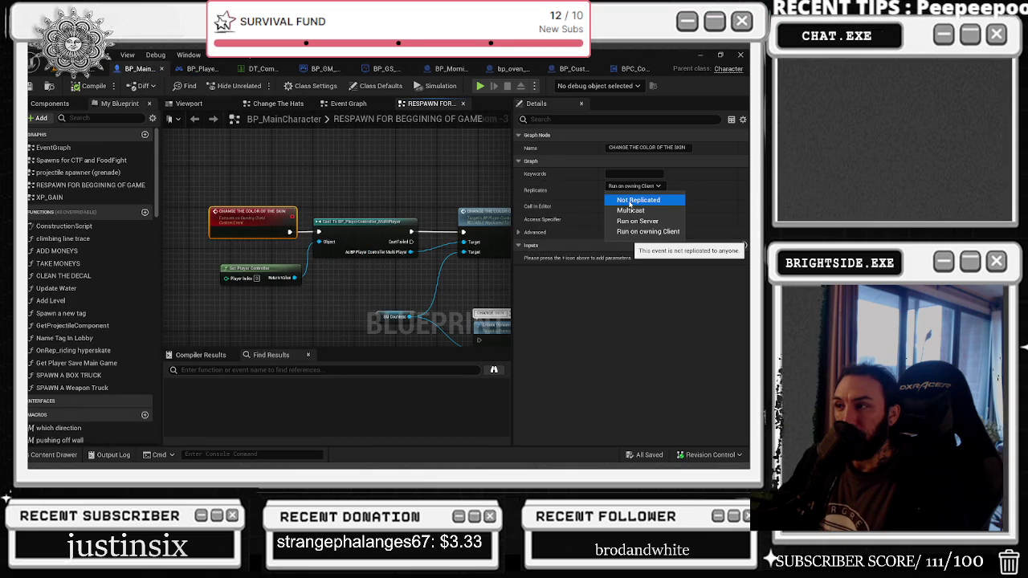
{"action": "left_click", "coordinate": [629, 202]}
{"action": "left_click", "coordinate": [201, 68]}
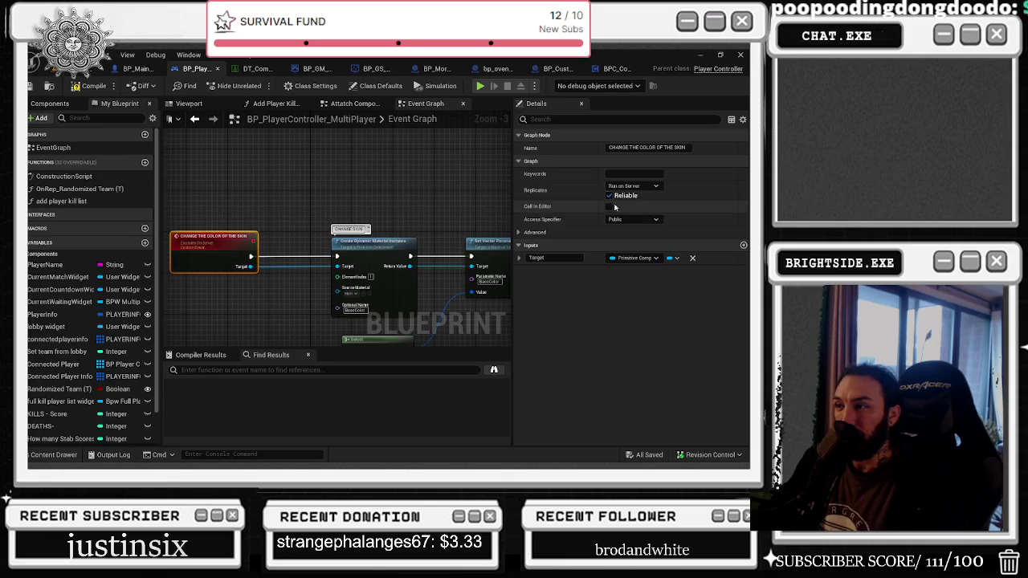
{"action": "left_click", "coordinate": [632, 186]}
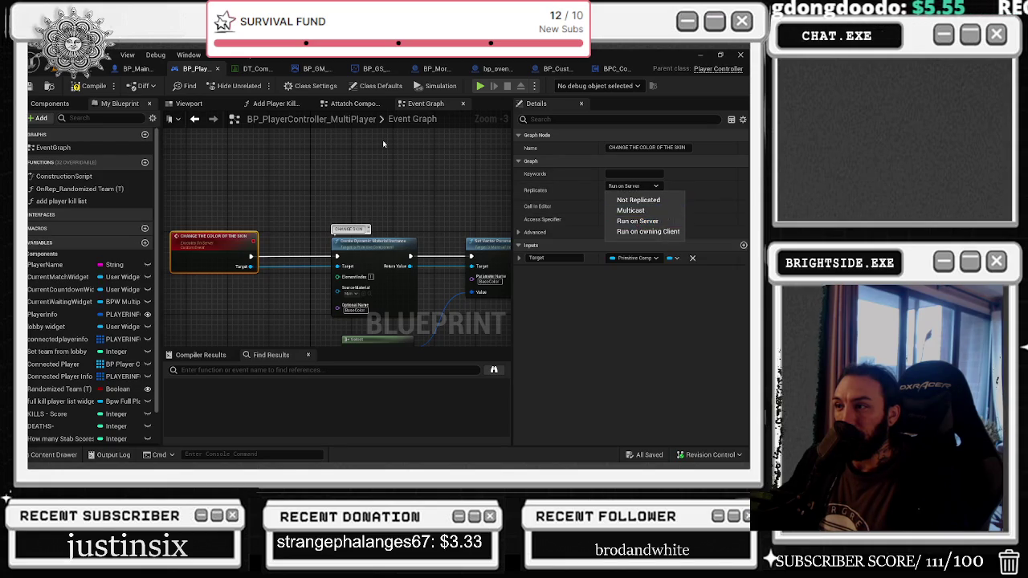
{"action": "left_click", "coordinate": [416, 151]}
Step: Set BP_MainCharacter's skin-colour event to Not Replicated, save it, and return to the level editor
{"action": "left_click", "coordinate": [139, 68]}
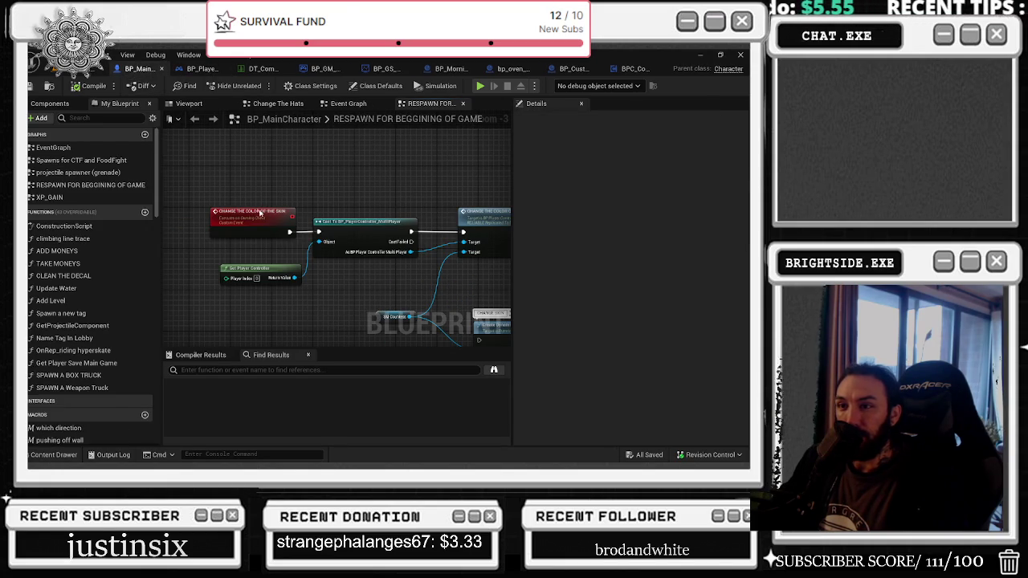
{"action": "left_click", "coordinate": [260, 210]}
{"action": "left_click", "coordinate": [634, 186]}
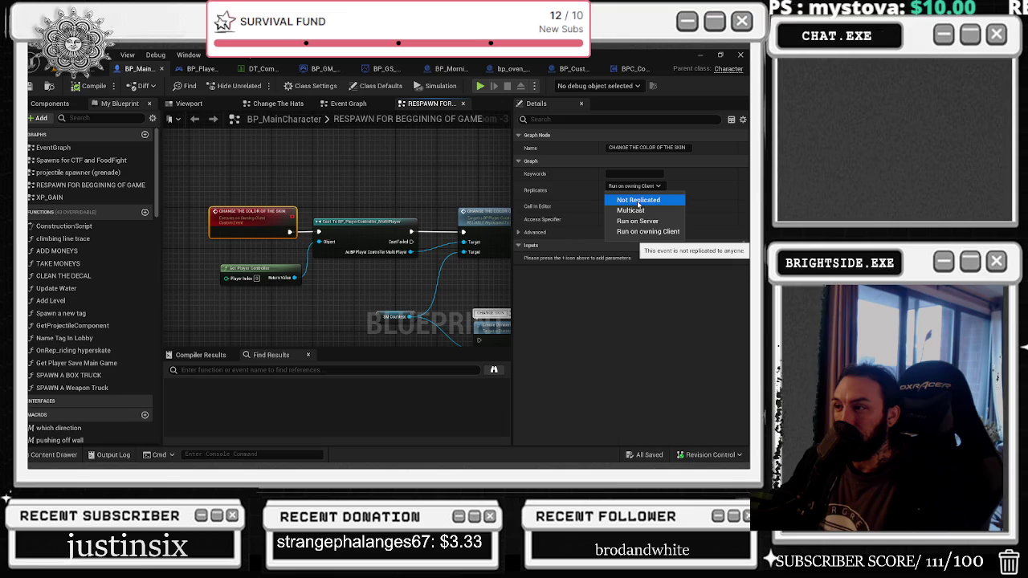
{"action": "left_click", "coordinate": [638, 200]}
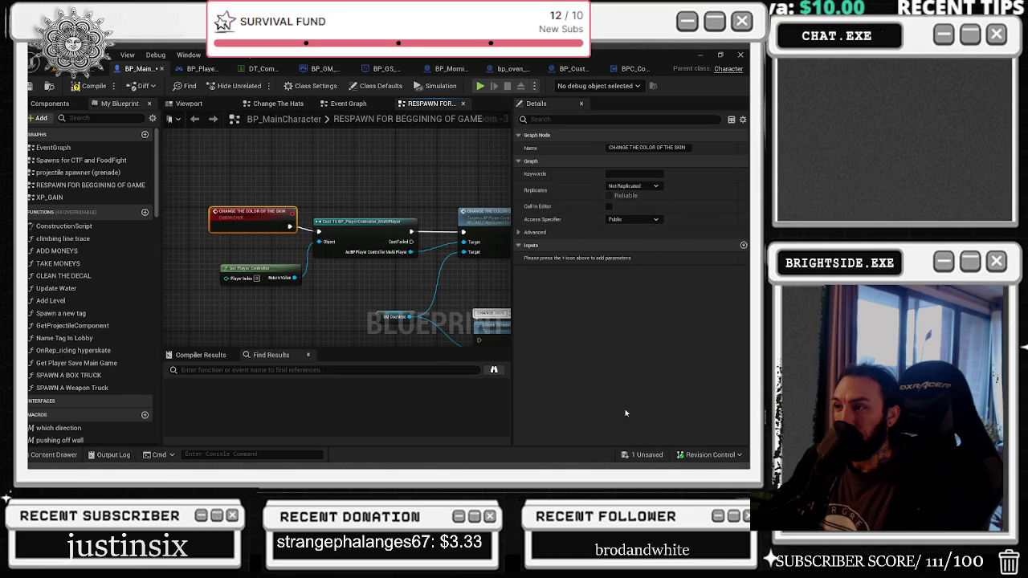
{"action": "left_click", "coordinate": [647, 455]}
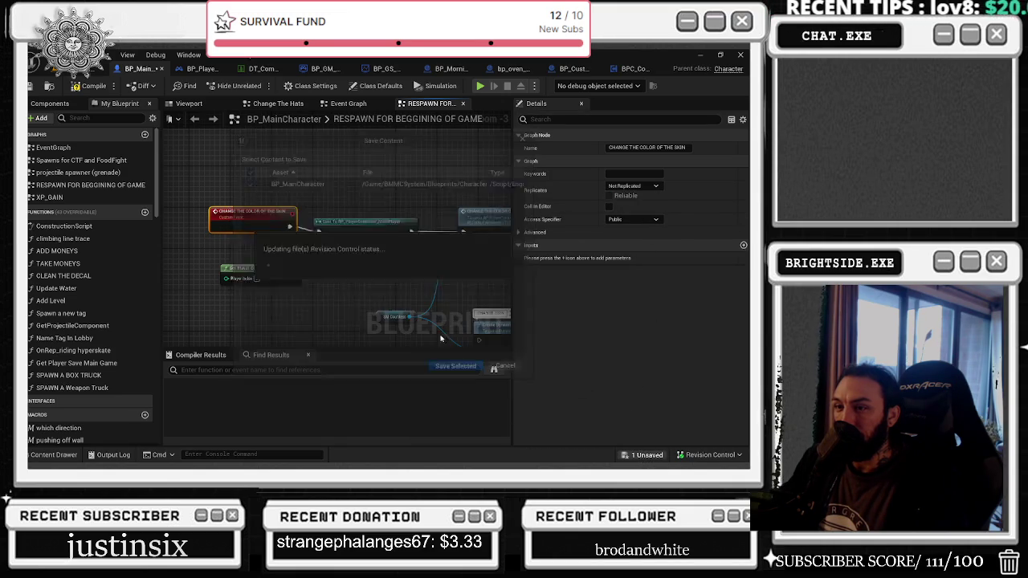
{"action": "left_click", "coordinate": [458, 369]}
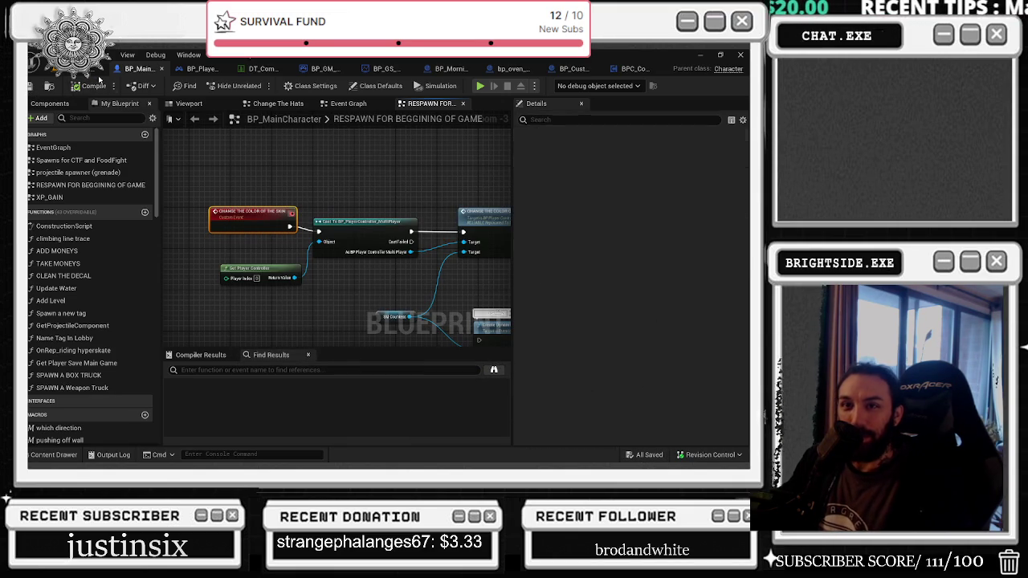
{"action": "key", "text": "alt+Tab"}
{"action": "key", "text": "alt+shift+Tab"}
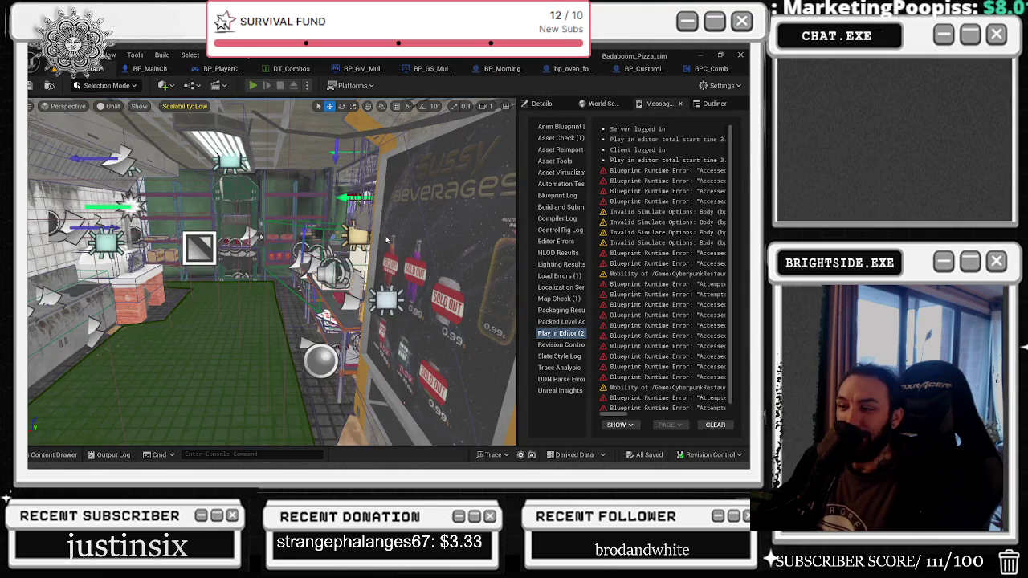
Step: Run another play-in-editor test in the kitchen level and stop it
{"action": "key", "text": "alt+p"}
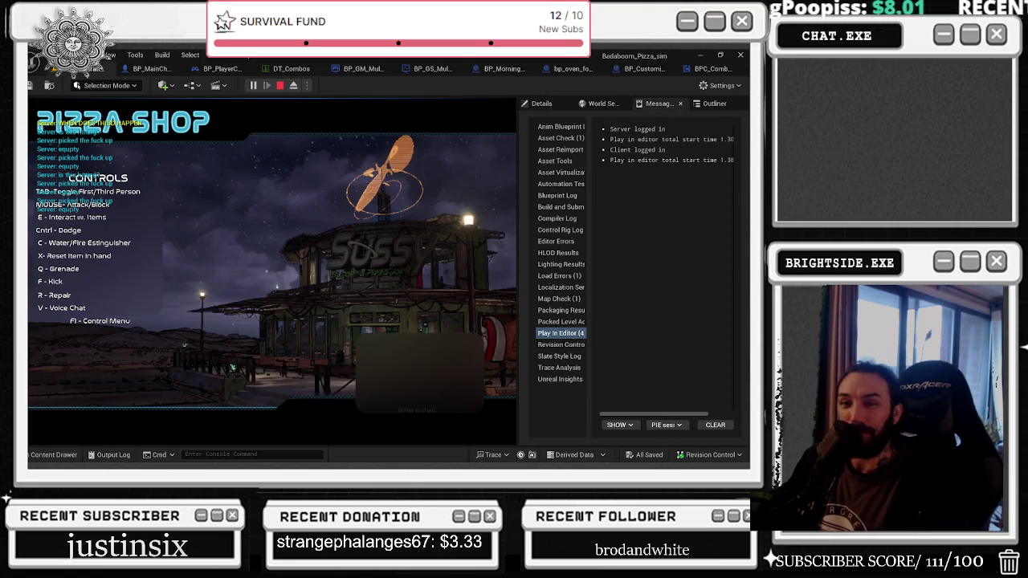
{"action": "key", "text": "alt+Tab"}
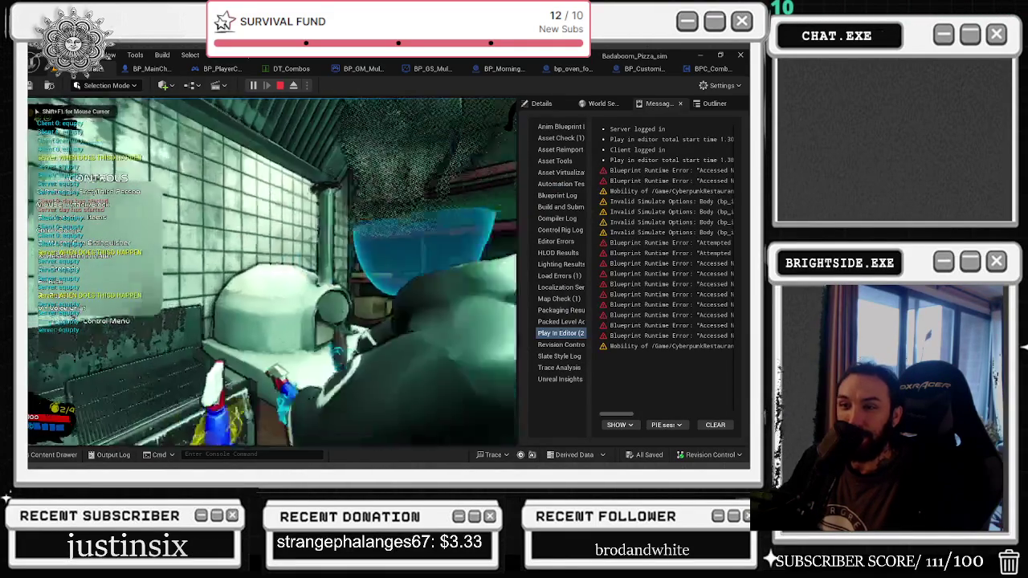
{"action": "key", "text": "Escape"}
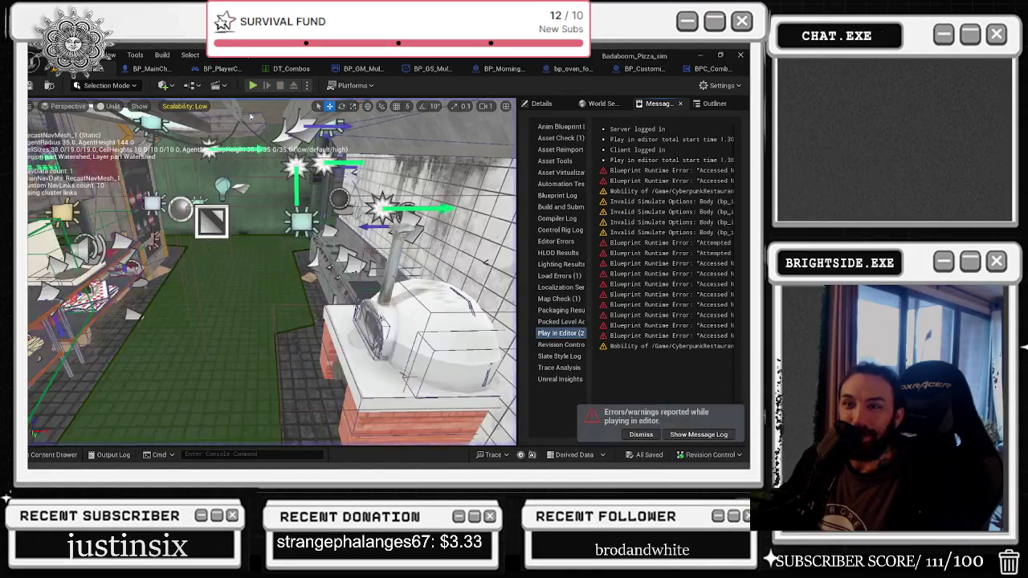
Step: In BP_MainCharacter, set the CHANGE THE COLOR OF THE SKIN event to replicate Run on Server
{"action": "left_click", "coordinate": [148, 69]}
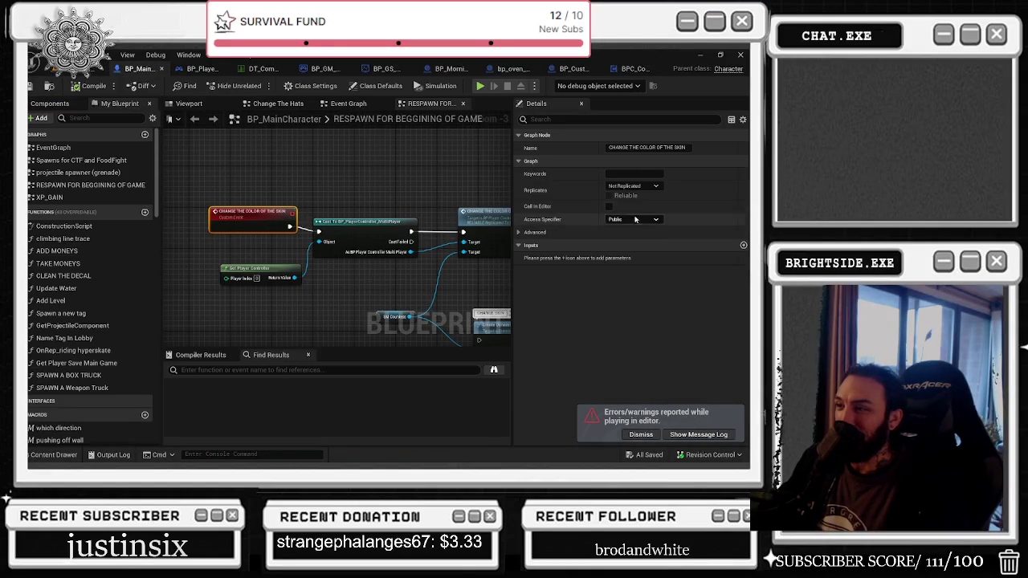
{"action": "left_click", "coordinate": [620, 186]}
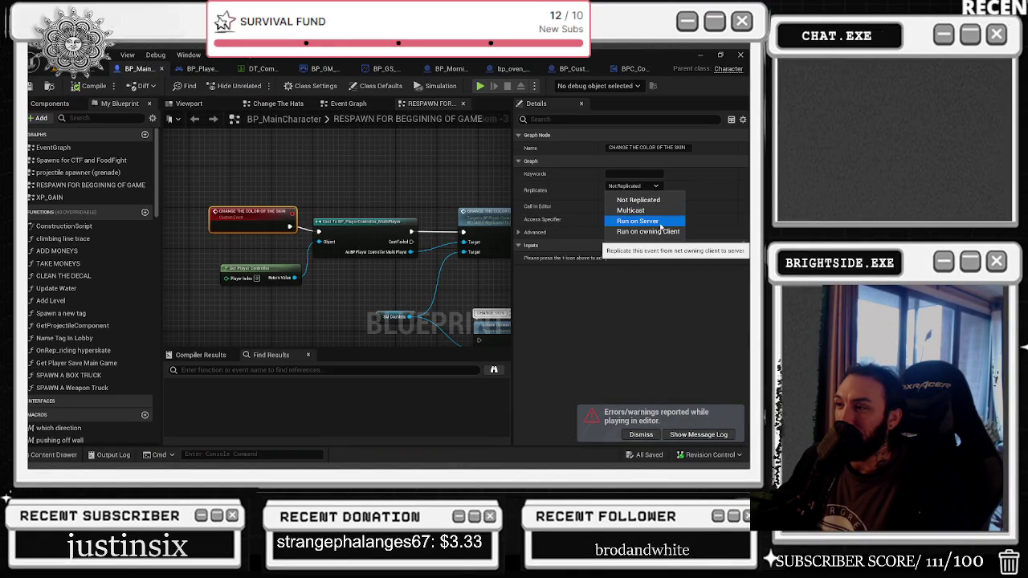
{"action": "left_click", "coordinate": [661, 225]}
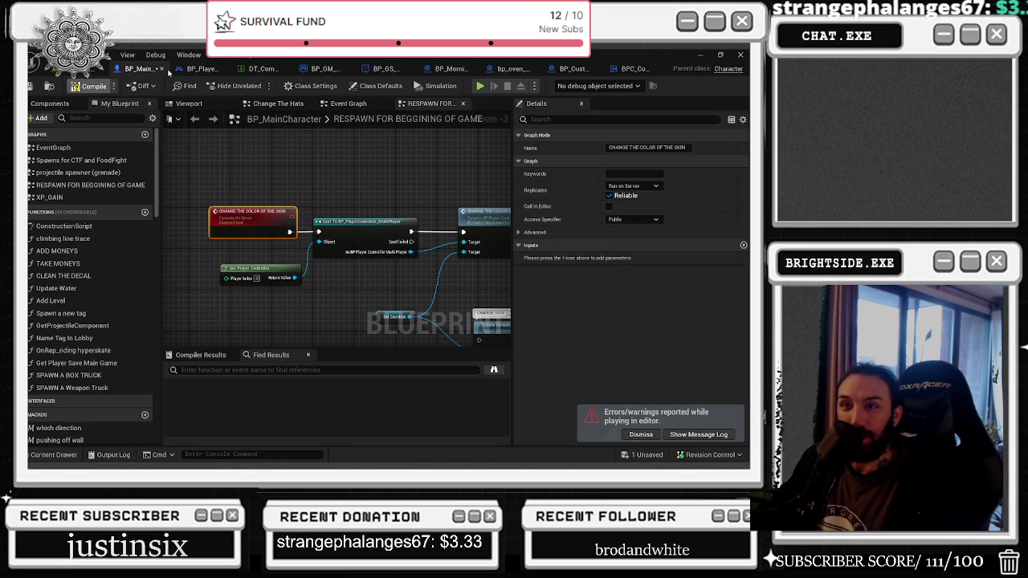
Step: Check the player controller's CHANGE THE COLOR OF THE SKIN event, then return to the level editor
{"action": "left_click", "coordinate": [194, 70]}
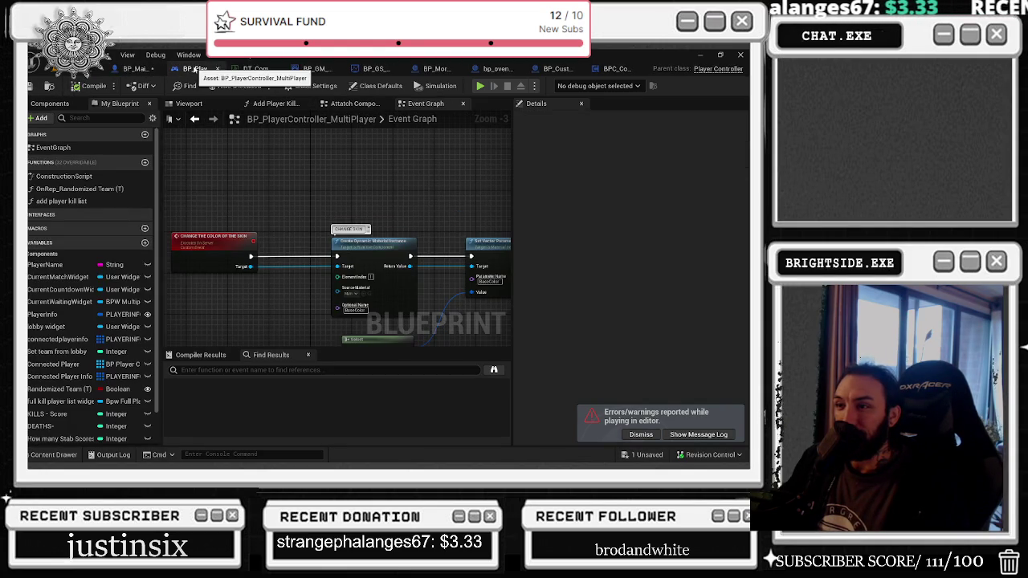
{"action": "left_click", "coordinate": [231, 262]}
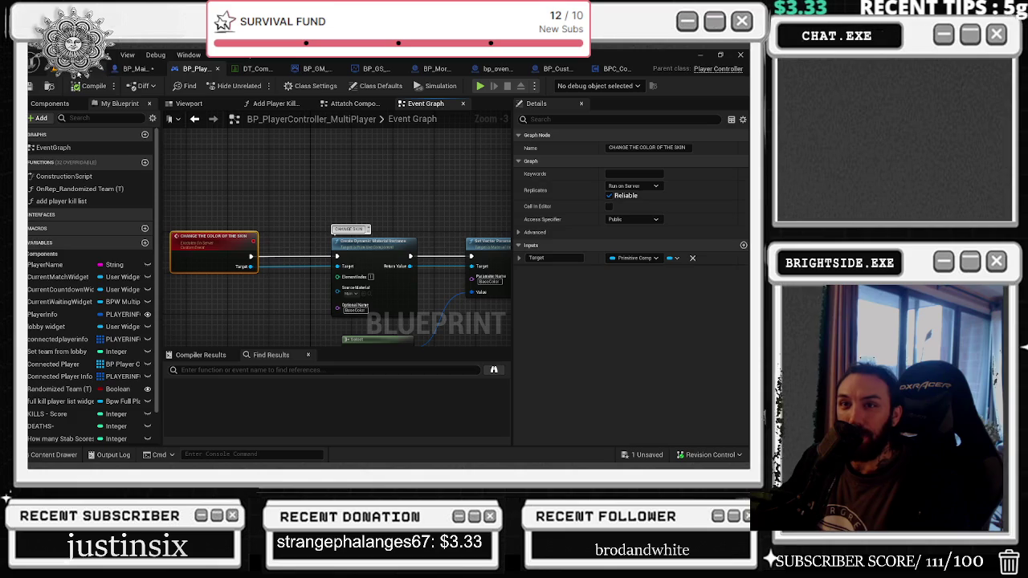
{"action": "left_click", "coordinate": [66, 71]}
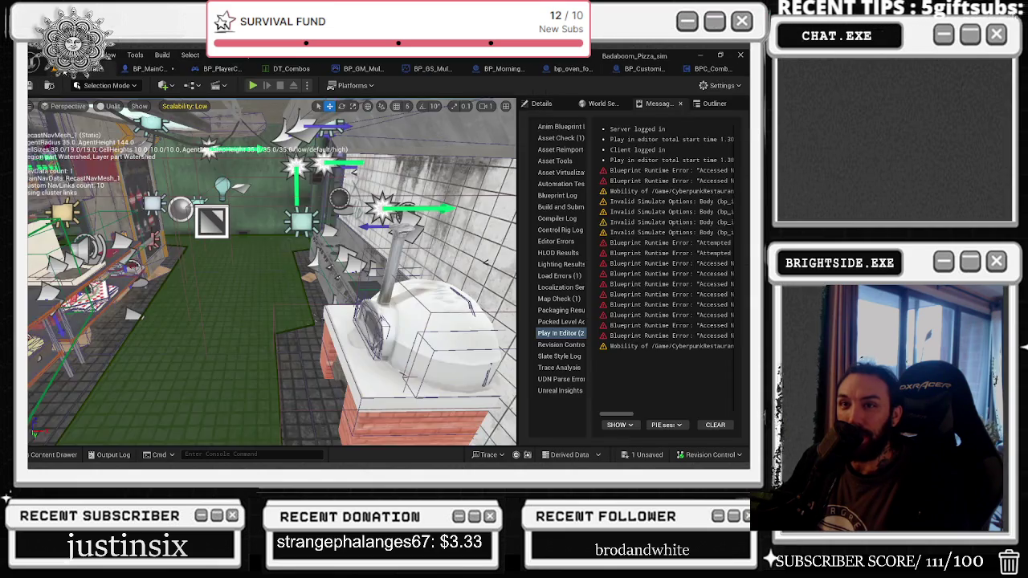
Step: Play-test the Pizza Shop game, stop the session, and bring BP_MainCharacter back up
{"action": "left_click", "coordinate": [254, 86]}
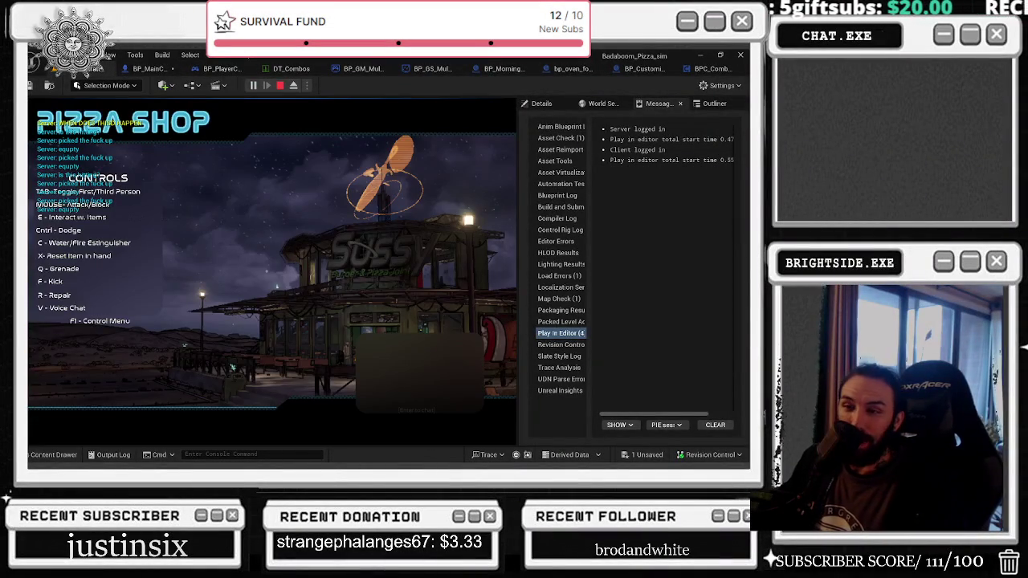
{"action": "key", "text": "alt+Tab"}
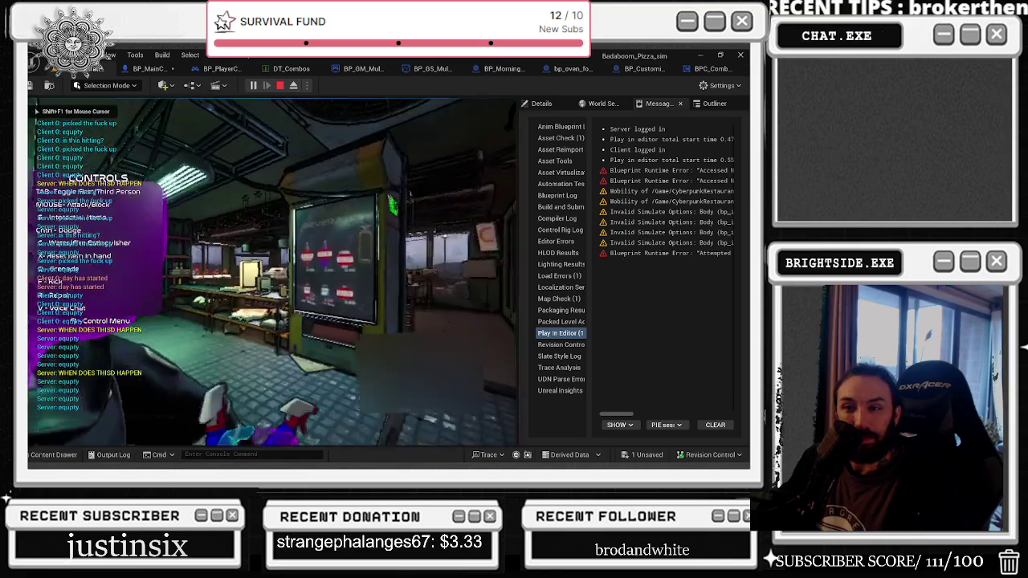
{"action": "key", "text": "alt+Tab"}
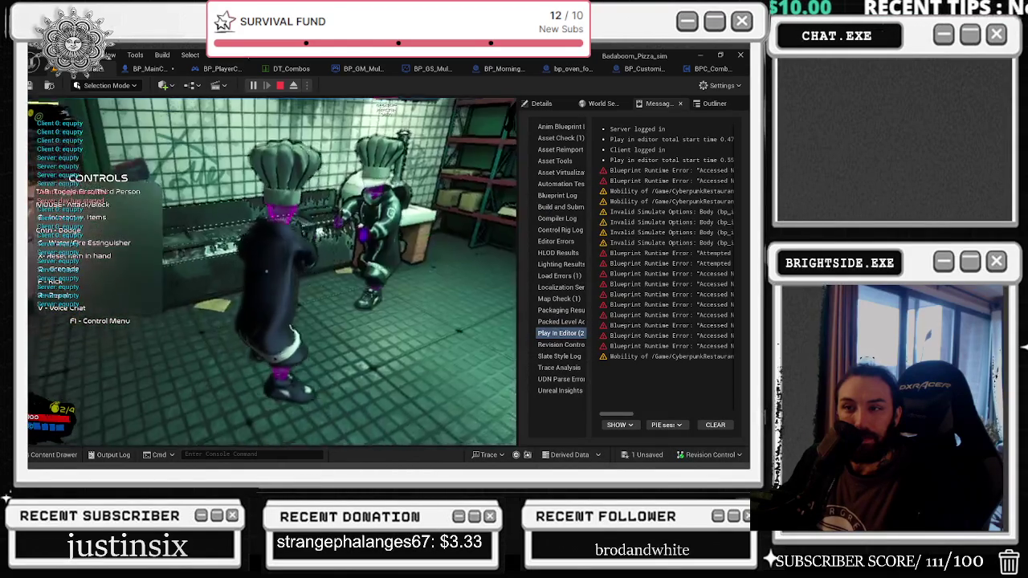
{"action": "key", "text": "alt+Tab"}
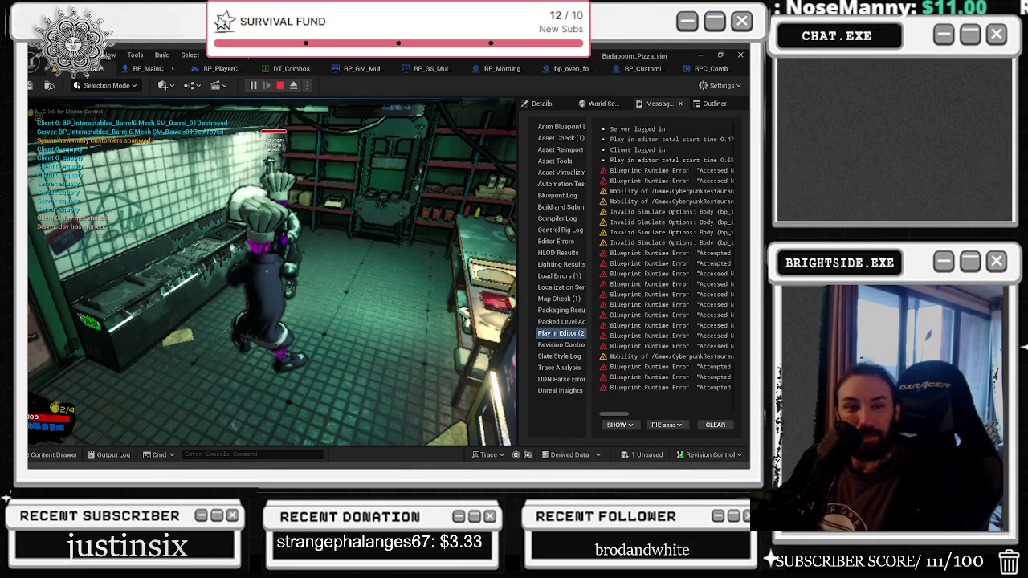
{"action": "left_click", "coordinate": [279, 85]}
{"action": "left_click", "coordinate": [145, 69]}
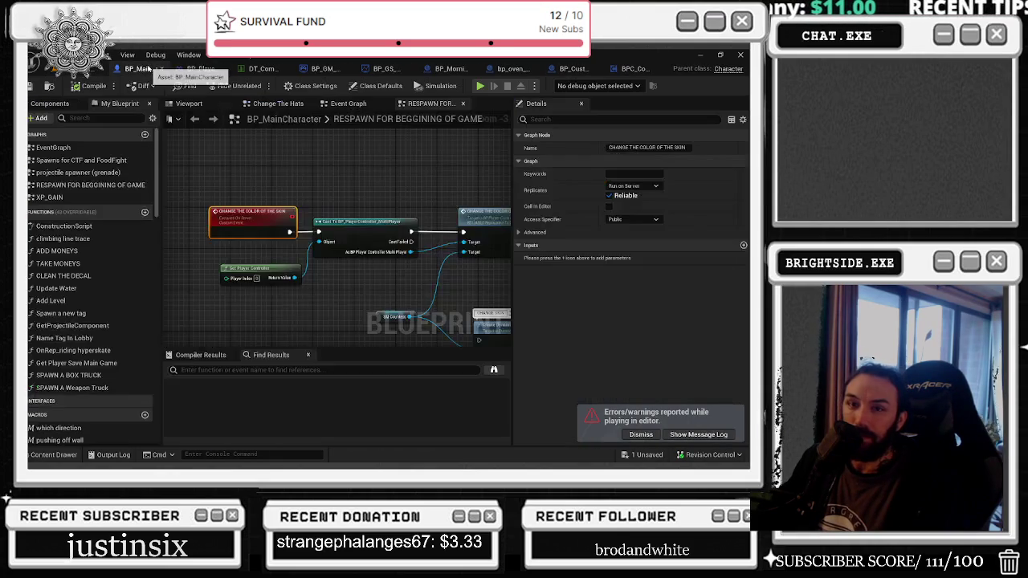
Step: Switch the character's skin-colour event to Multicast, compile, and start a fresh play test
{"action": "left_click", "coordinate": [625, 187]}
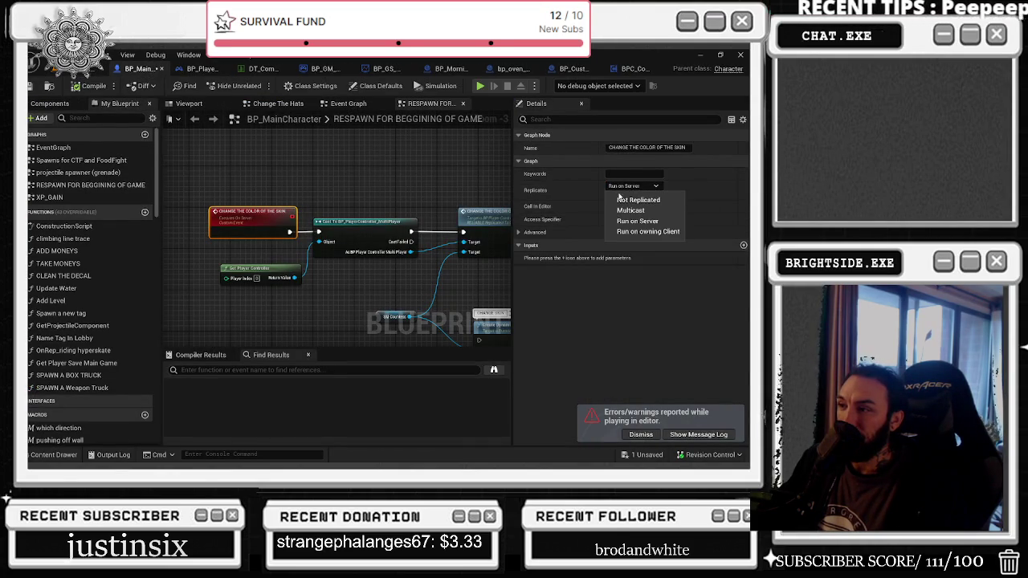
{"action": "left_click", "coordinate": [629, 210]}
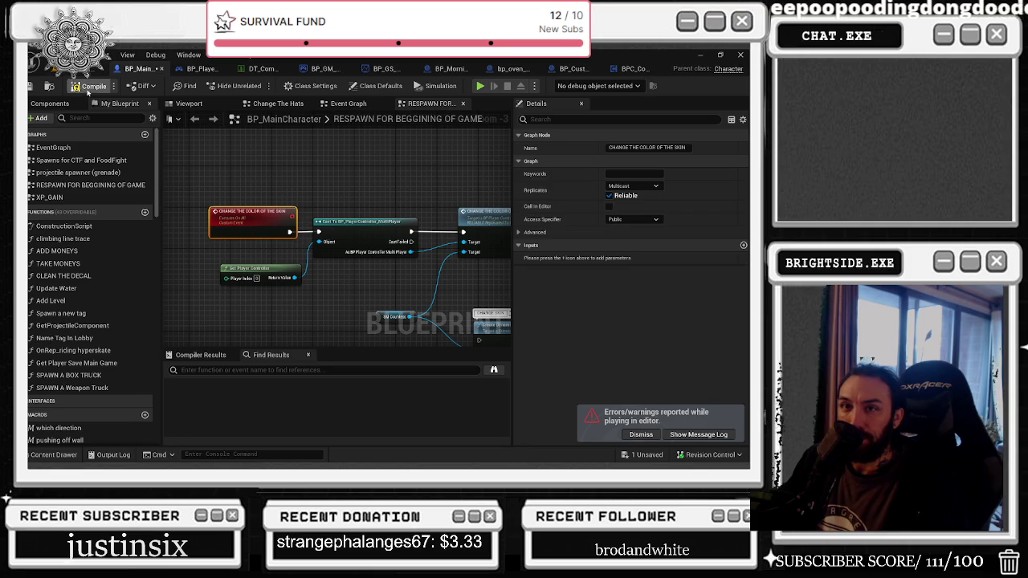
{"action": "left_click", "coordinate": [76, 85]}
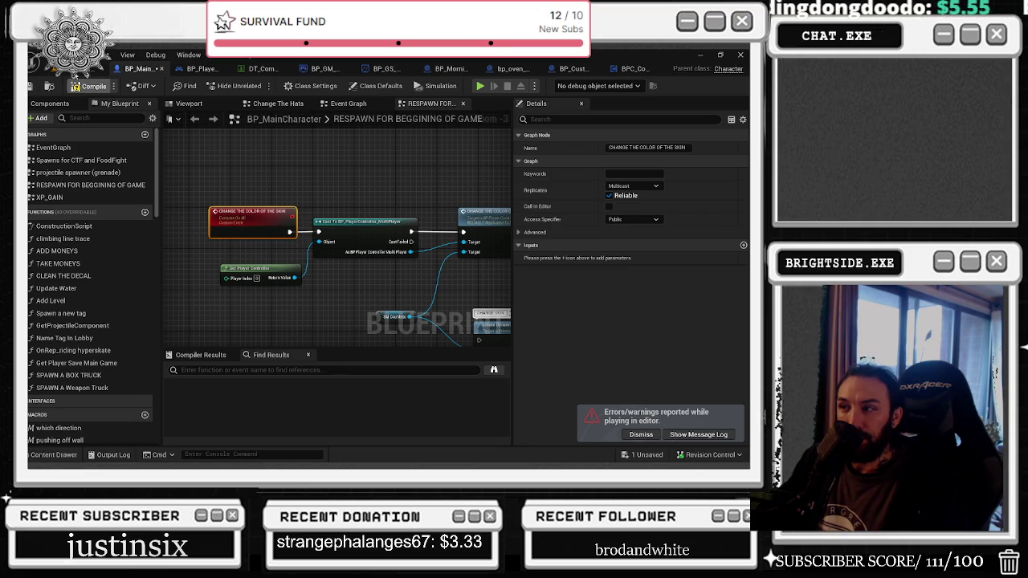
{"action": "left_click", "coordinate": [94, 69]}
{"action": "left_click", "coordinate": [251, 86]}
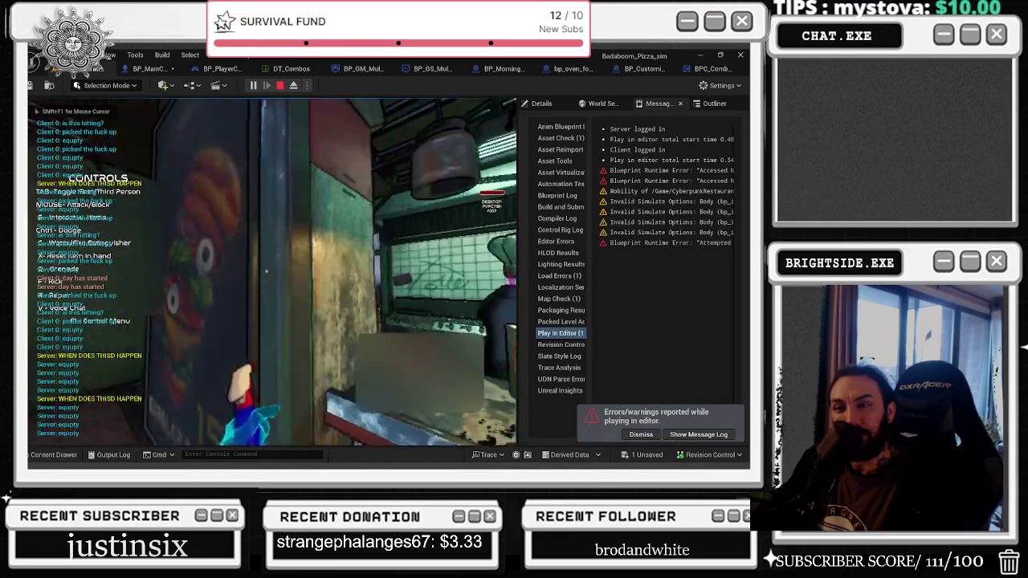
Step: Try the game in third-person view, stop it with Escape, and reopen BP_PlayerController_MultiPlayer
{"action": "key", "text": "alt+Tab"}
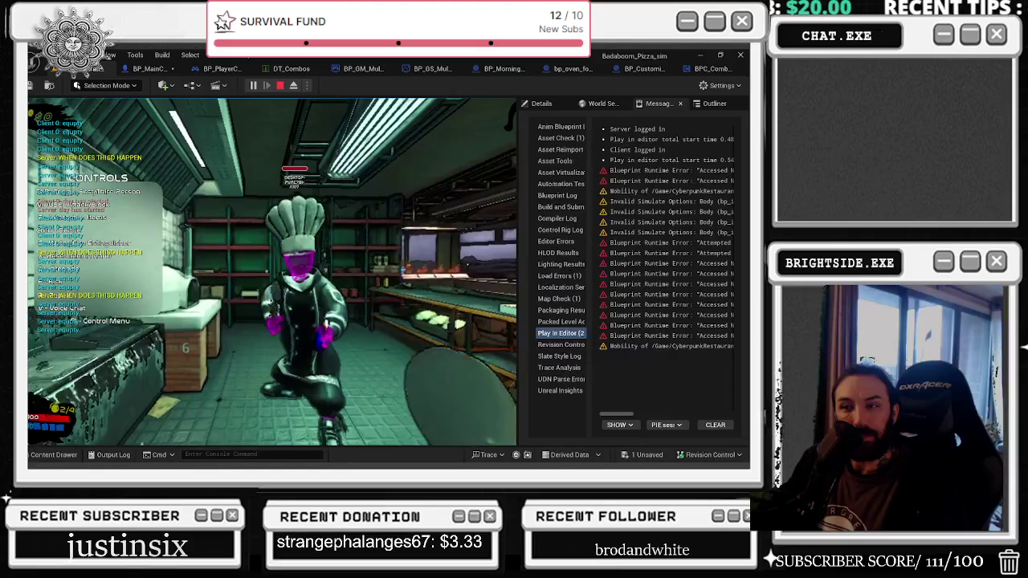
{"action": "key", "text": "Tab"}
{"action": "key", "text": "Escape"}
{"action": "left_click", "coordinate": [196, 71]}
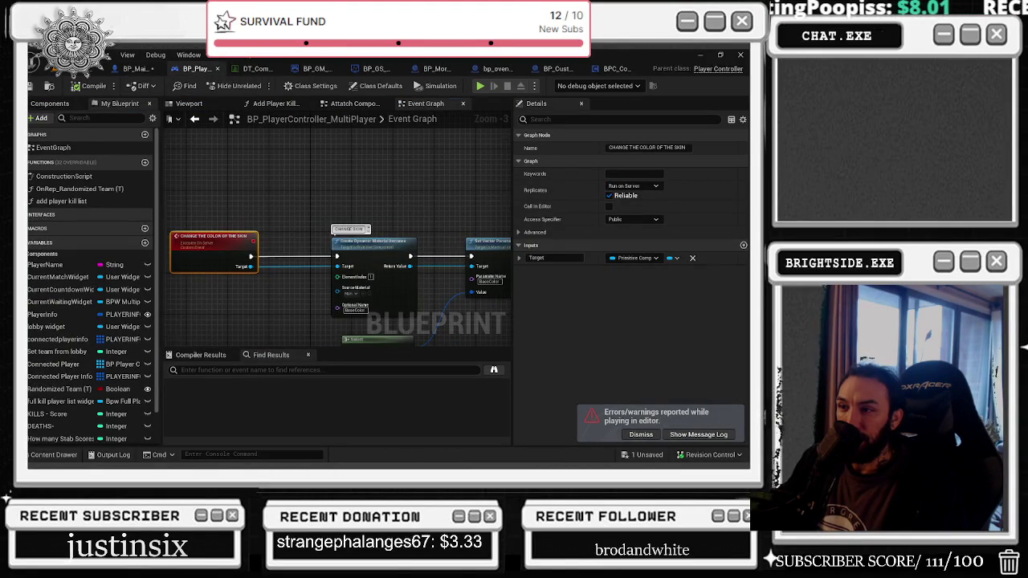
Step: Set the player controller's skin-colour event to replicate as Multicast
{"action": "scroll", "coordinate": [383, 220], "scroll_direction": "down", "scroll_amount": 1}
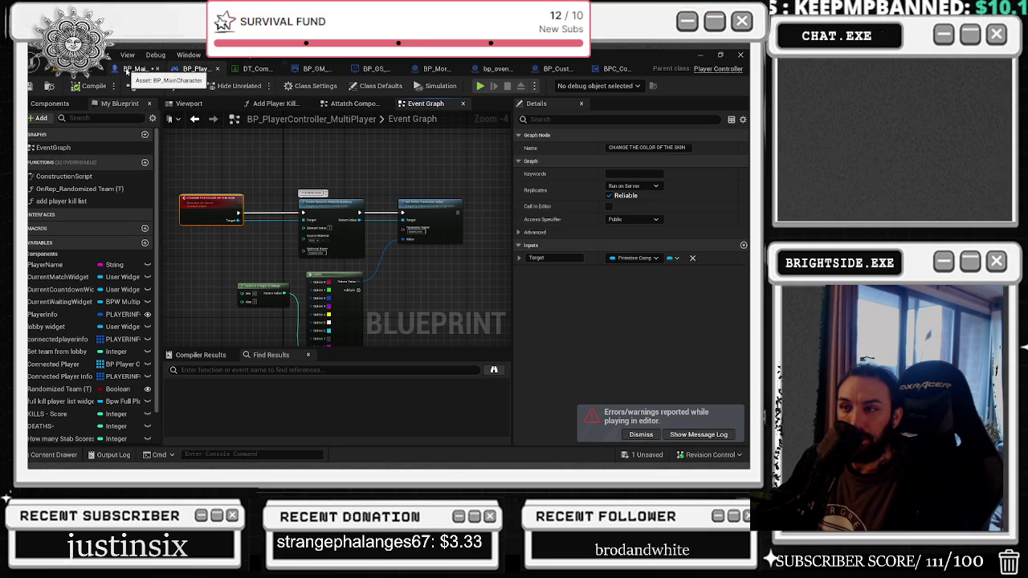
{"action": "left_click_drag", "start_coordinate": [275, 218], "coordinate": [310, 223]}
{"action": "left_click", "coordinate": [631, 187]}
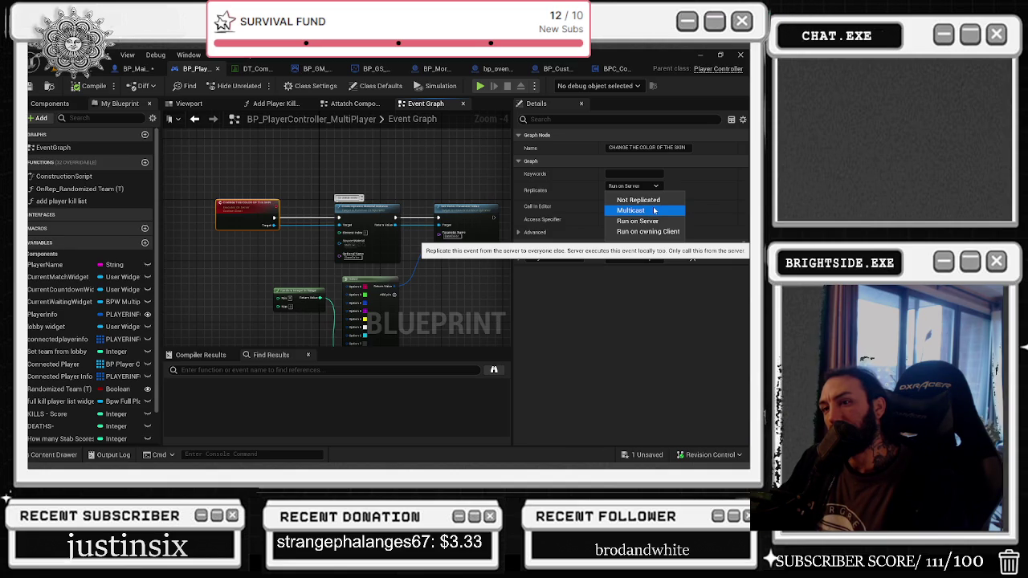
{"action": "left_click", "coordinate": [689, 234]}
{"action": "left_click", "coordinate": [633, 186]}
{"action": "left_click", "coordinate": [626, 205]}
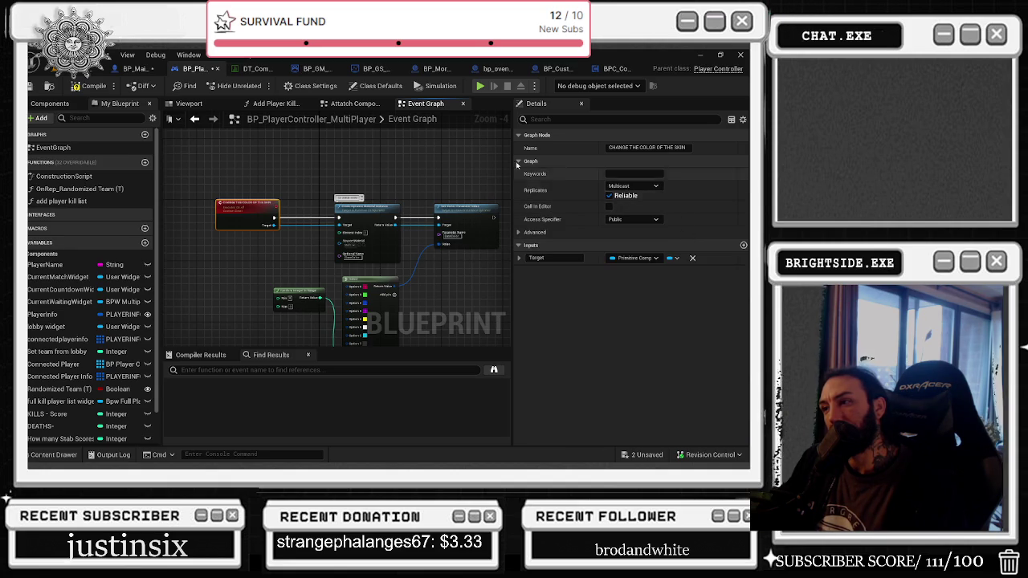
Step: Set BP_MainCharacter's skin-colour event to Not Replicated and return to the level editor
{"action": "left_click", "coordinate": [141, 70]}
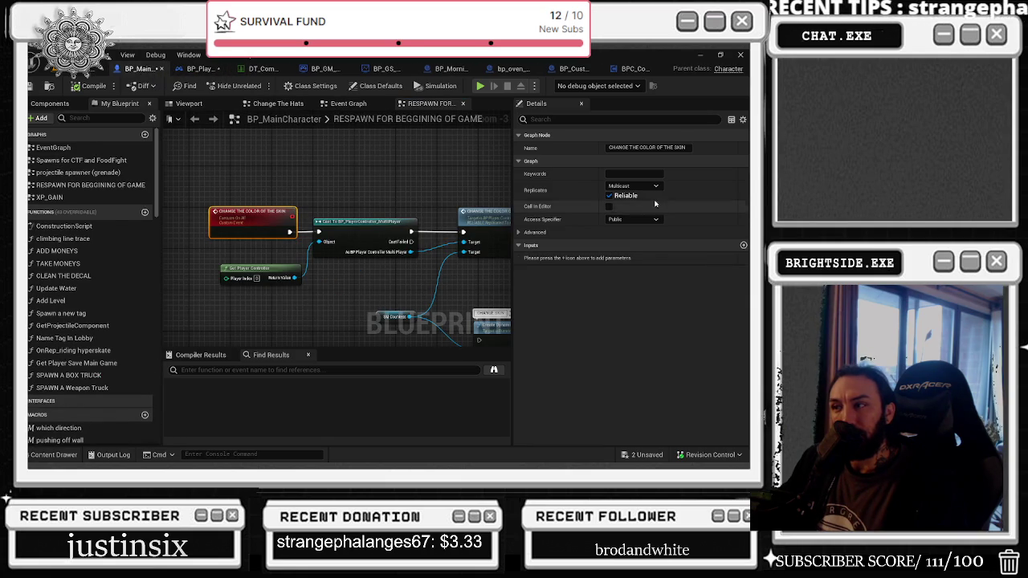
{"action": "left_click", "coordinate": [633, 186]}
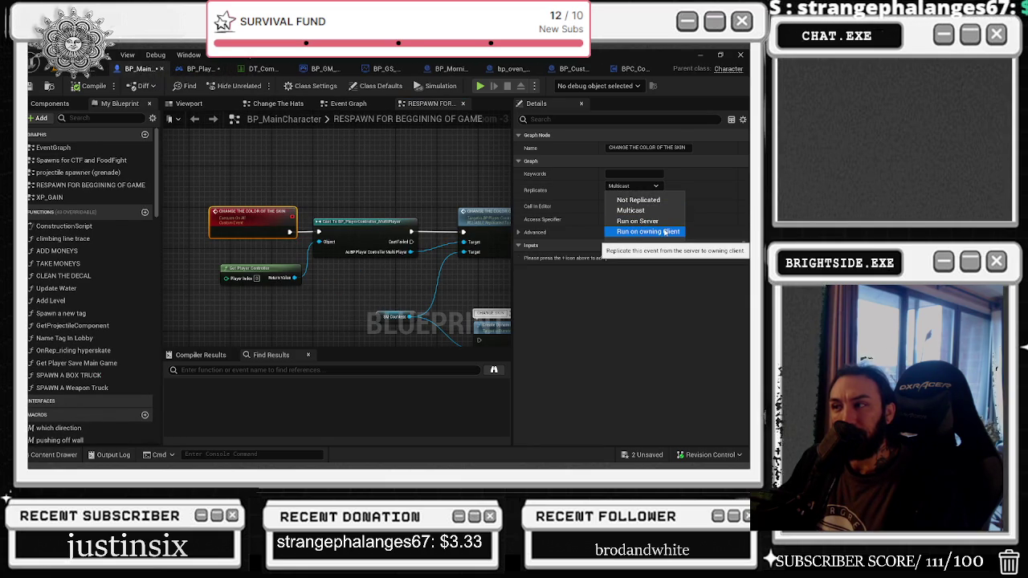
{"action": "left_click", "coordinate": [639, 200]}
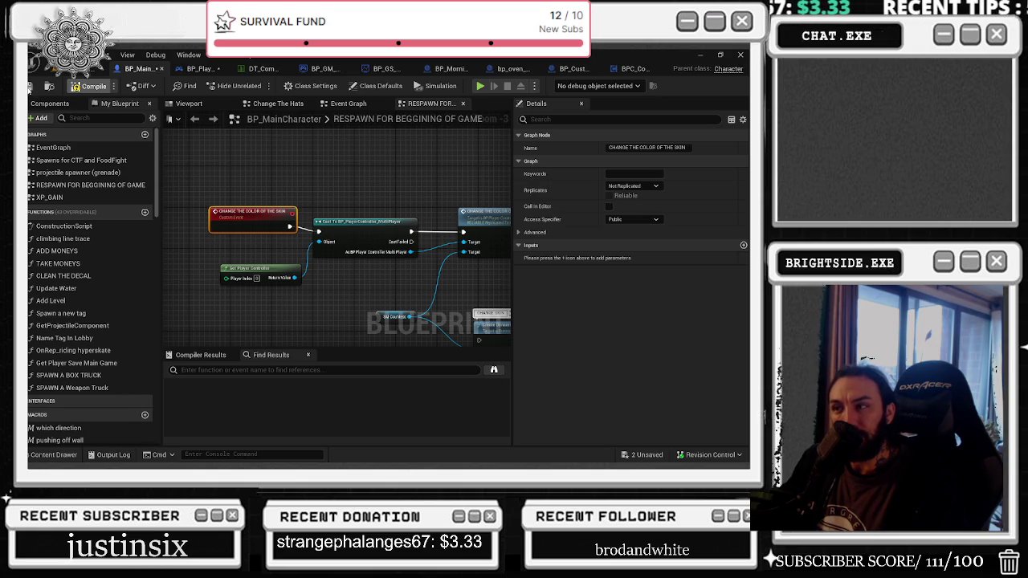
{"action": "left_click", "coordinate": [92, 68]}
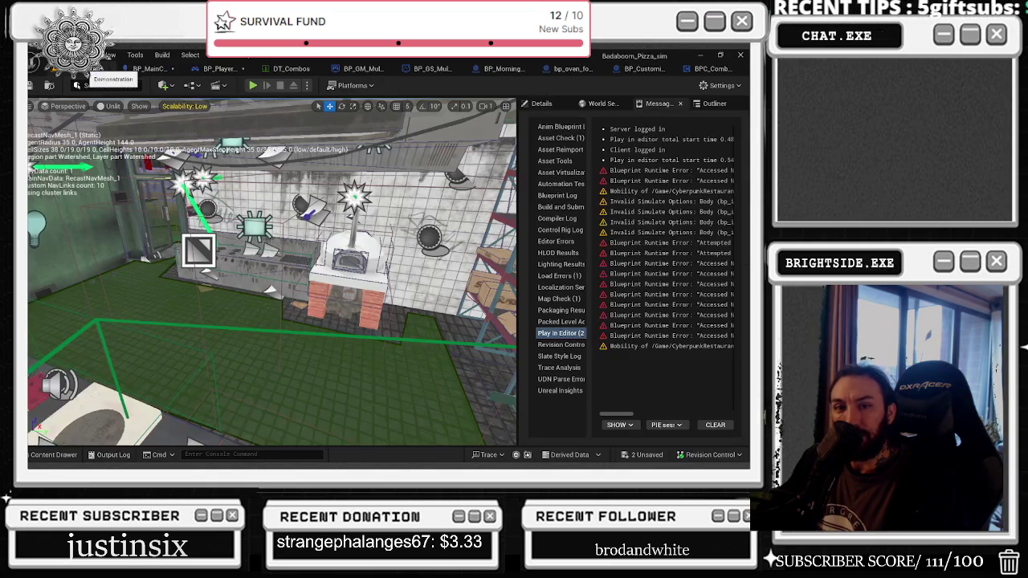
Step: Run another play test, free the mouse with Shift+F1, and stop it with Escape
{"action": "left_click", "coordinate": [252, 85]}
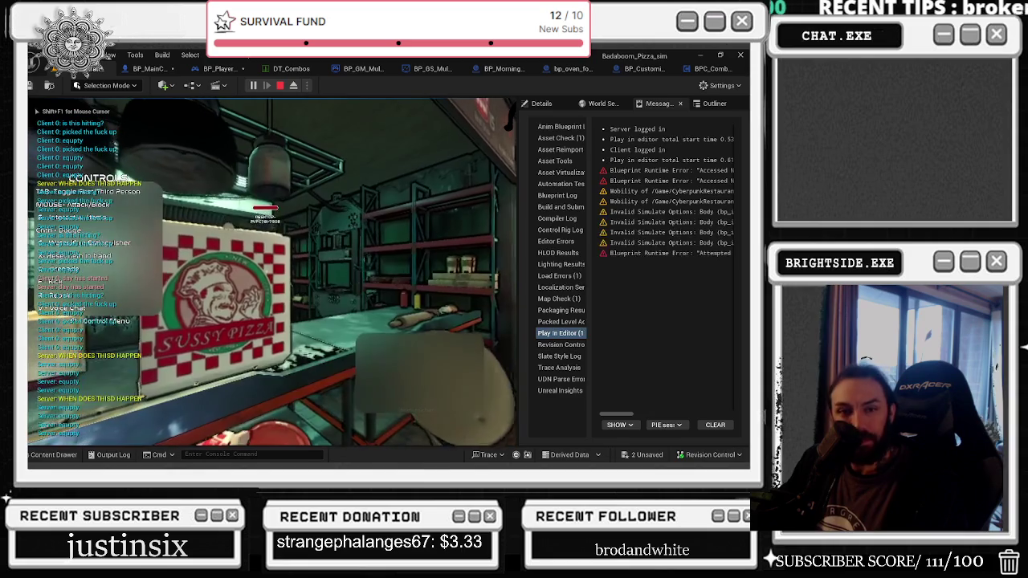
{"action": "key", "text": "alt+Tab"}
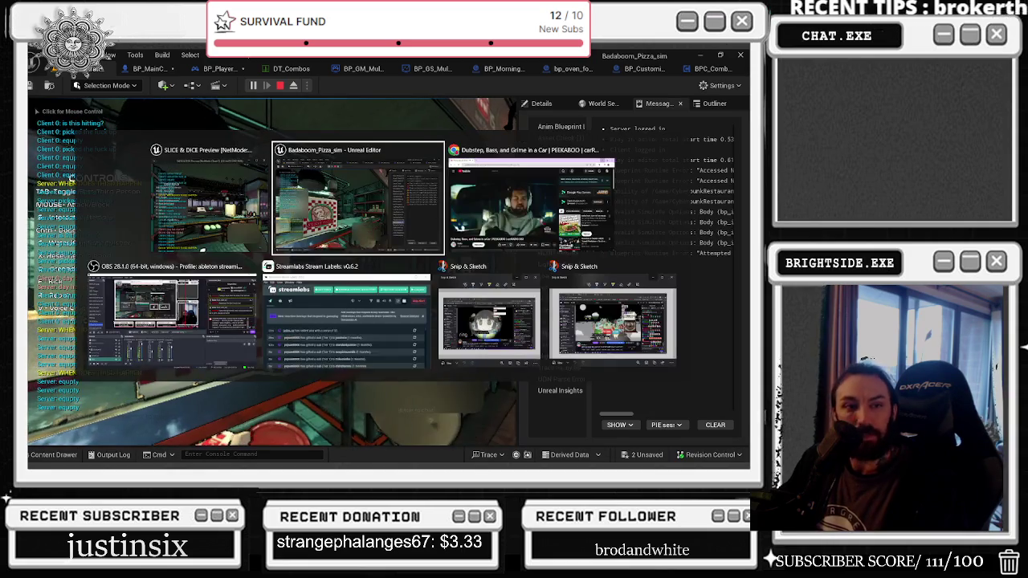
{"action": "key", "text": "alt+Tab"}
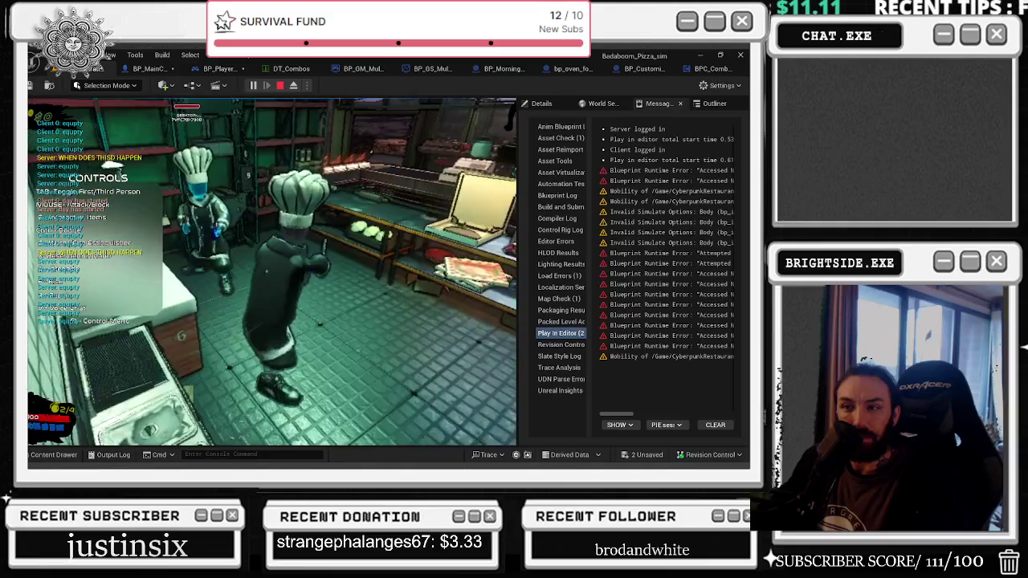
{"action": "key", "text": "shift+F1"}
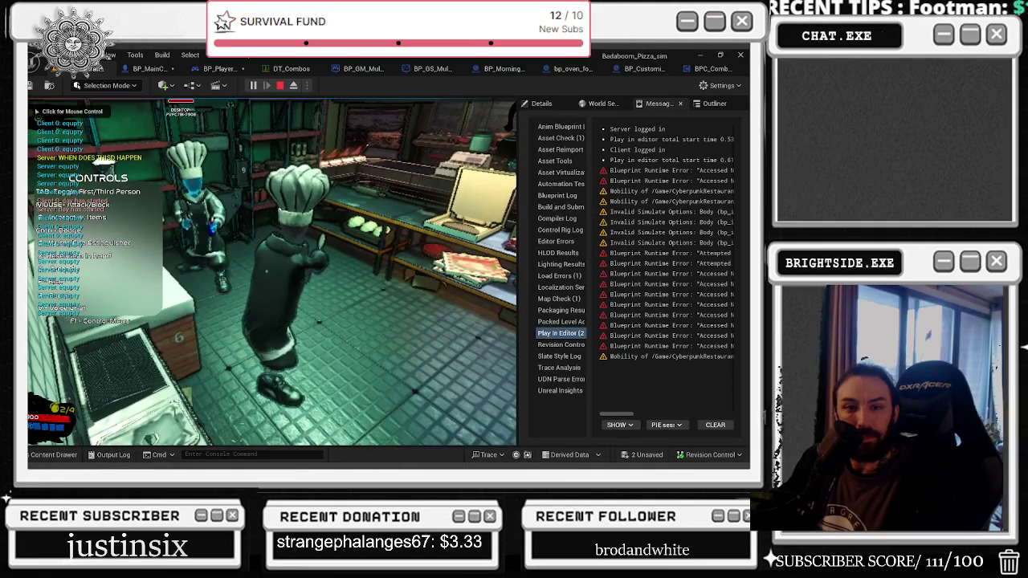
{"action": "key", "text": "Escape"}
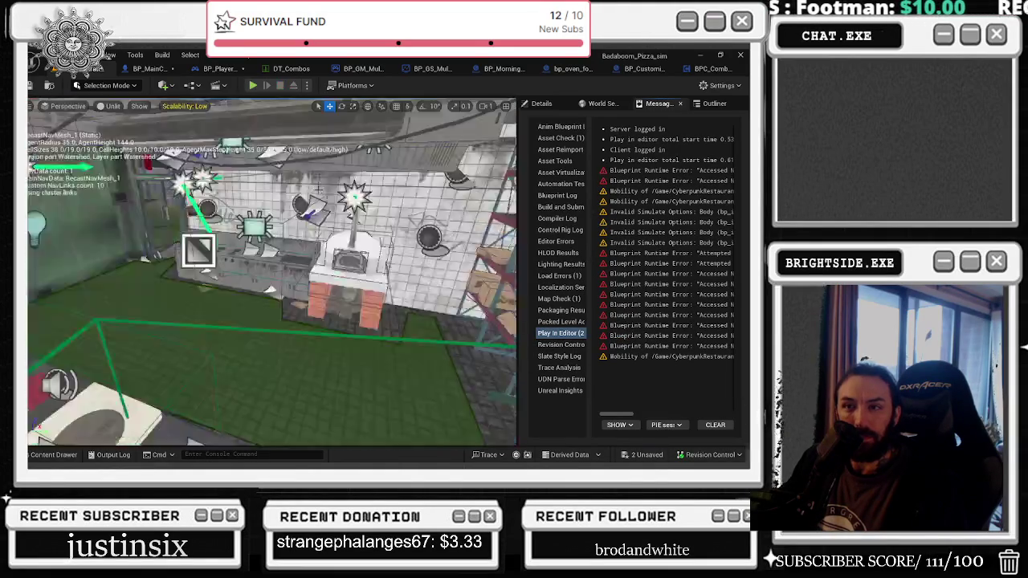
{"action": "left_click", "coordinate": [148, 68]}
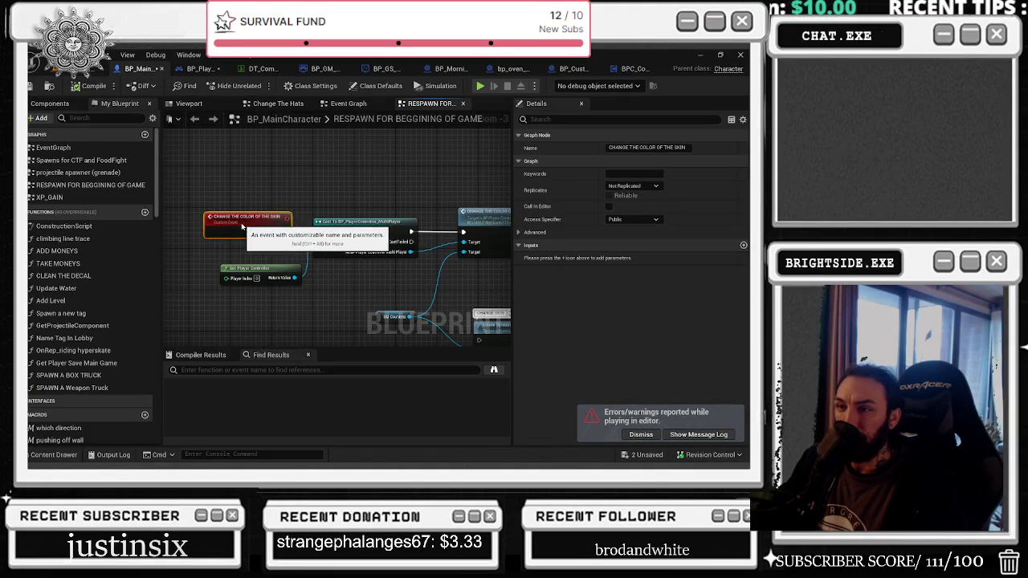
Step: Review both blueprints' replication and set the controller's skin-colour event to Run on Server
{"action": "left_click", "coordinate": [197, 69]}
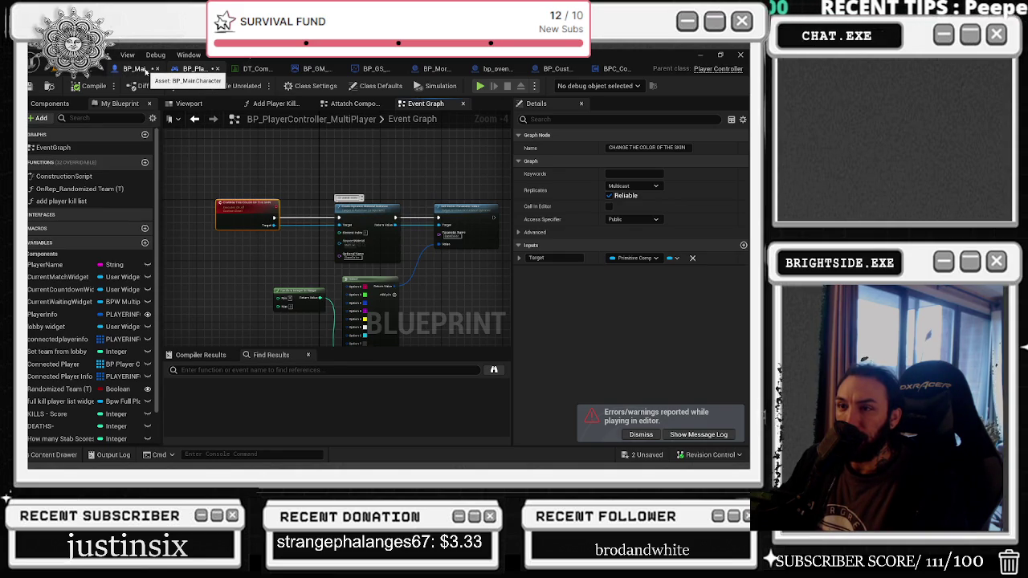
{"action": "left_click", "coordinate": [137, 68]}
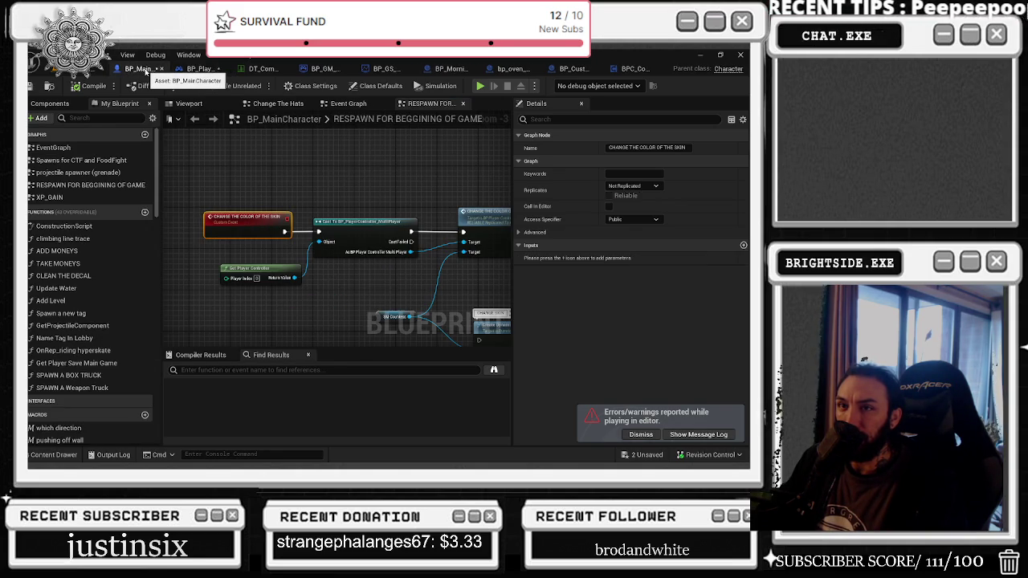
{"action": "left_click", "coordinate": [633, 186]}
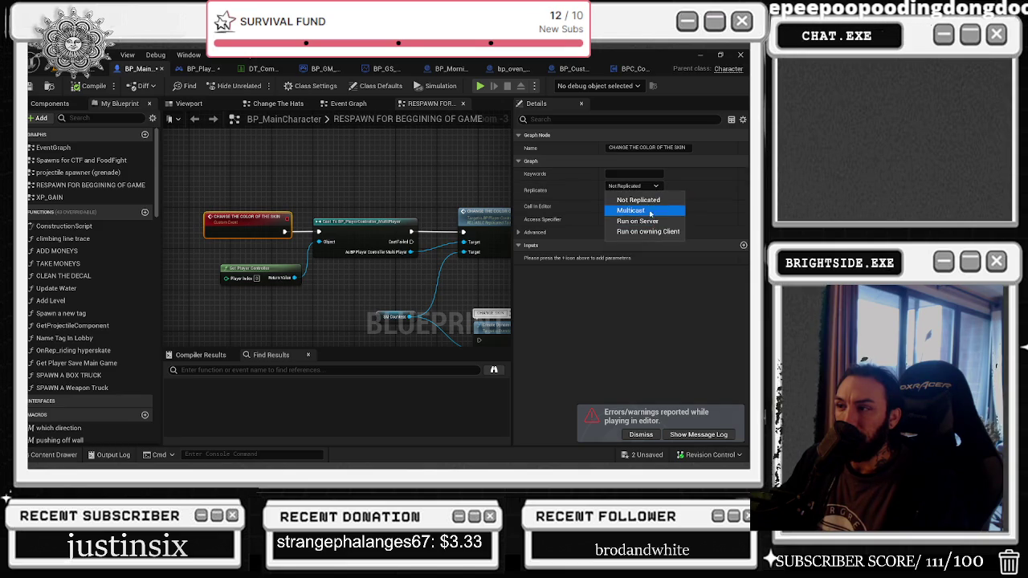
{"action": "left_click", "coordinate": [649, 210]}
{"action": "left_click", "coordinate": [192, 69]}
{"action": "left_click", "coordinate": [633, 185]}
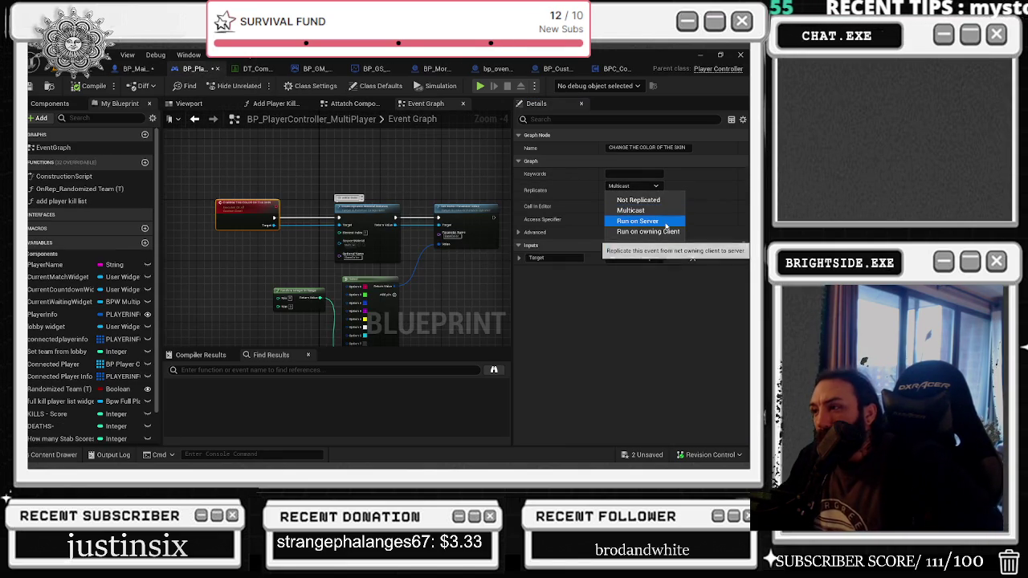
{"action": "left_click", "coordinate": [666, 222]}
Step: Save the changed blueprints, compile the player controller, and start a play test
{"action": "left_click", "coordinate": [642, 455]}
{"action": "left_click", "coordinate": [458, 368]}
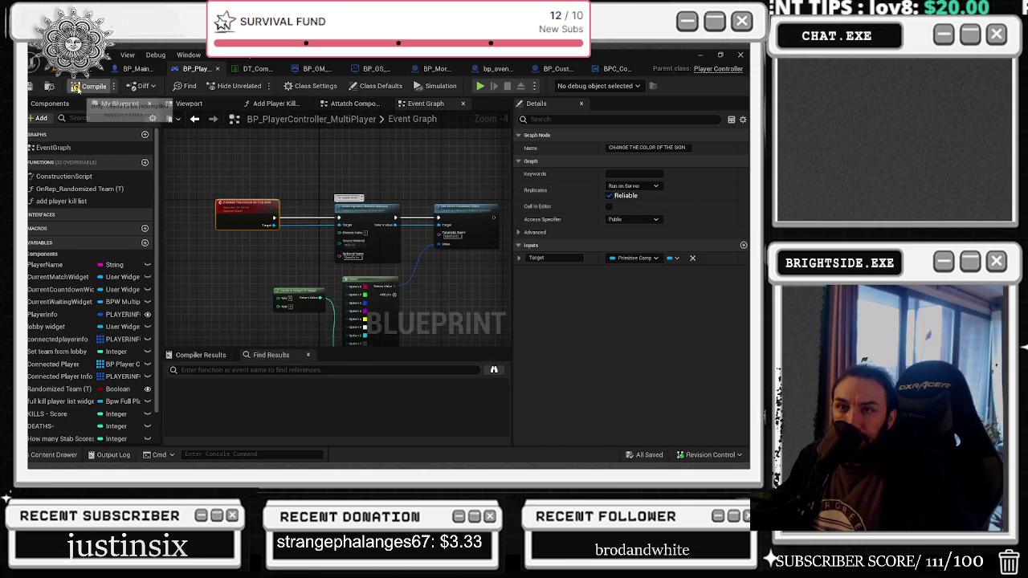
{"action": "left_click", "coordinate": [77, 89]}
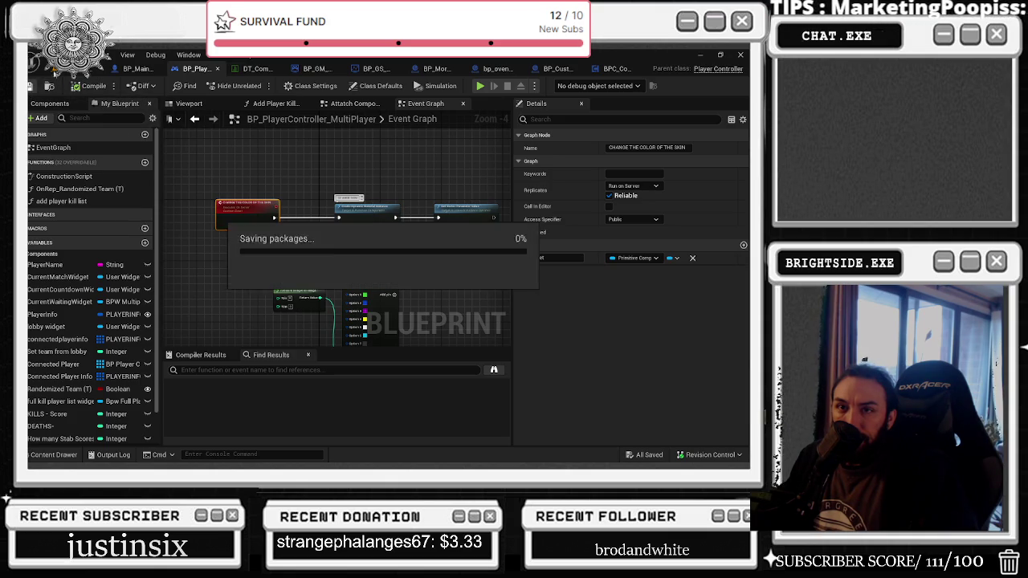
{"action": "left_click", "coordinate": [97, 68]}
{"action": "left_click", "coordinate": [253, 85]}
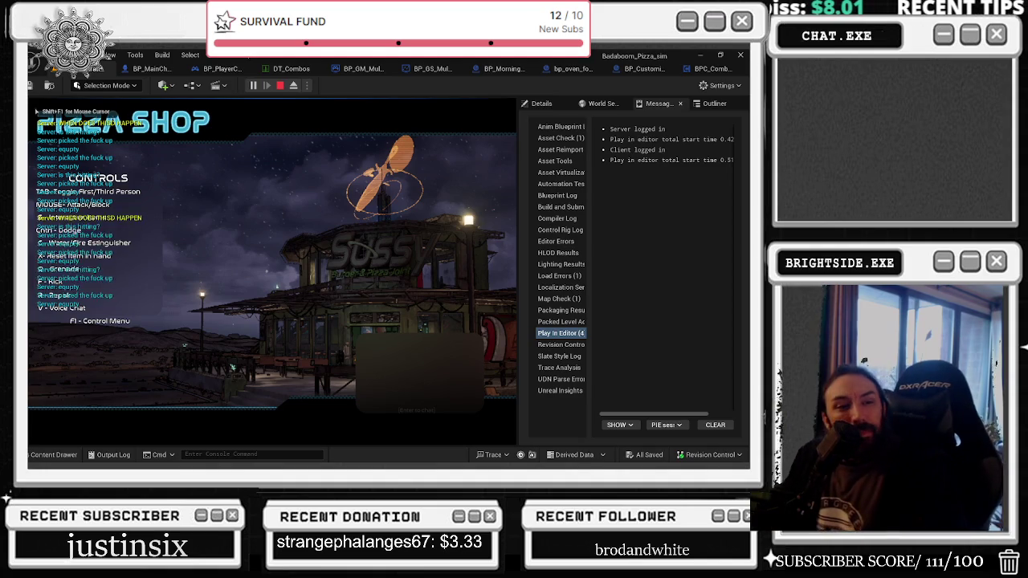
{"action": "key", "text": "w"}
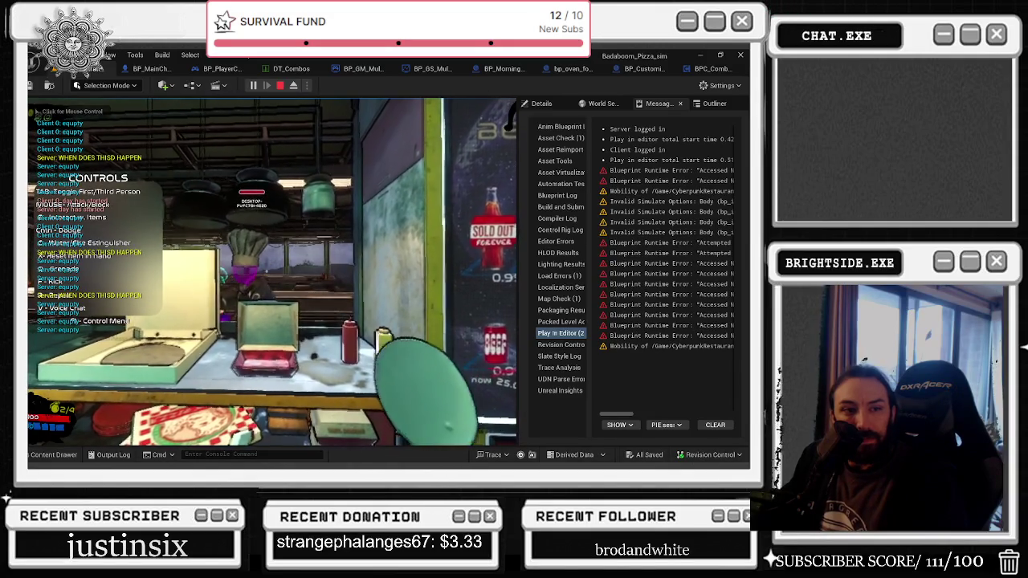
{"action": "key", "text": "Escape"}
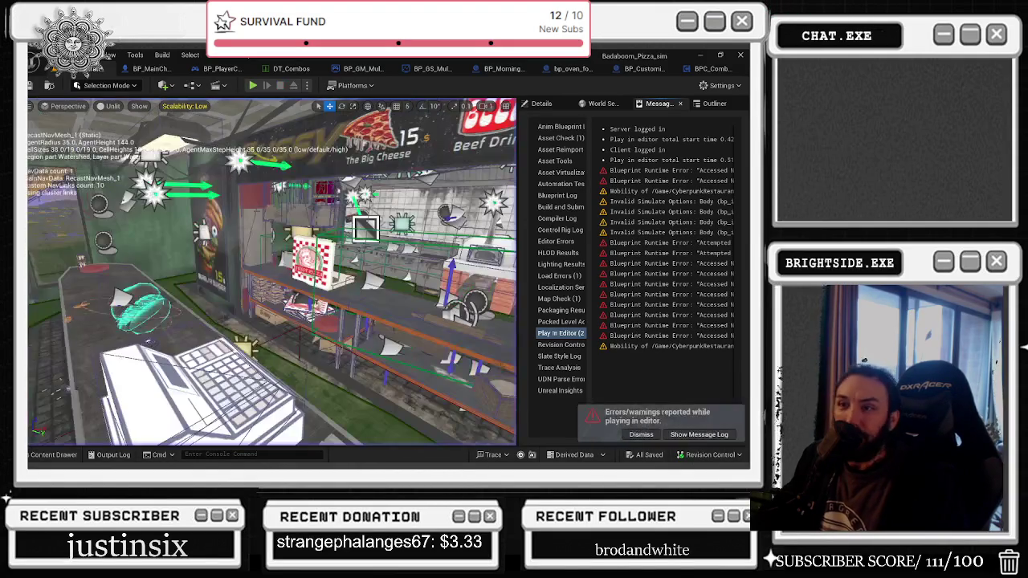
Step: Set the player controller's skin-colour event to Run on owning Client
{"action": "left_click", "coordinate": [145, 68]}
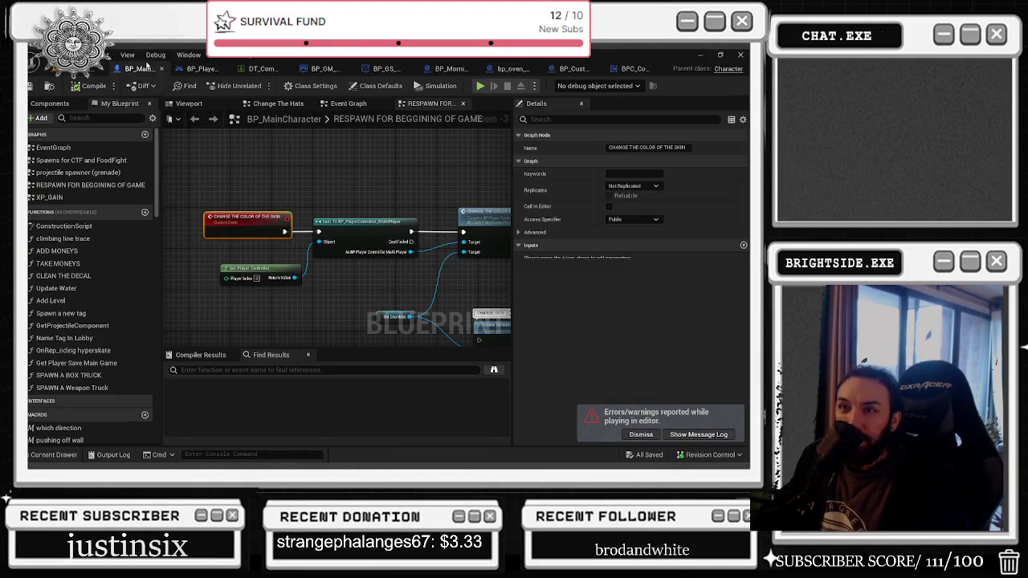
{"action": "left_click", "coordinate": [194, 69]}
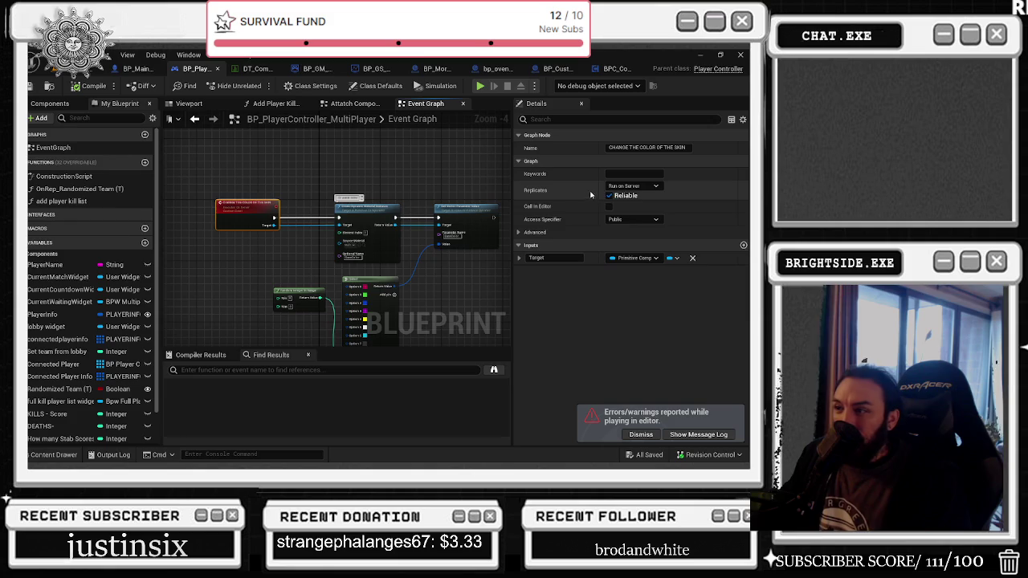
{"action": "left_click", "coordinate": [633, 186]}
{"action": "left_click", "coordinate": [544, 232]}
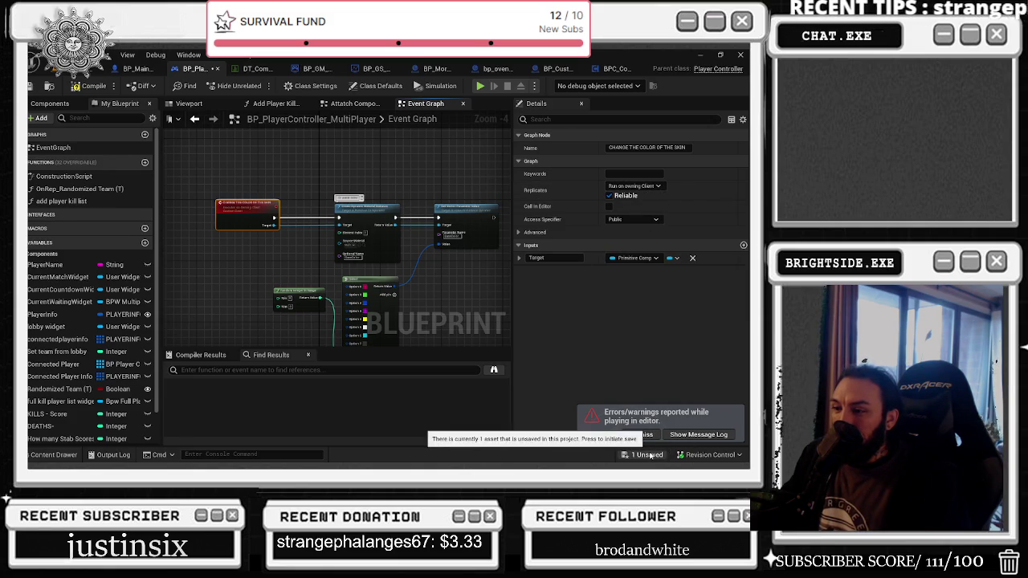
Step: Save and compile (F7) the player controller blueprint, then start a play test
{"action": "left_click", "coordinate": [647, 455]}
{"action": "left_click", "coordinate": [441, 370]}
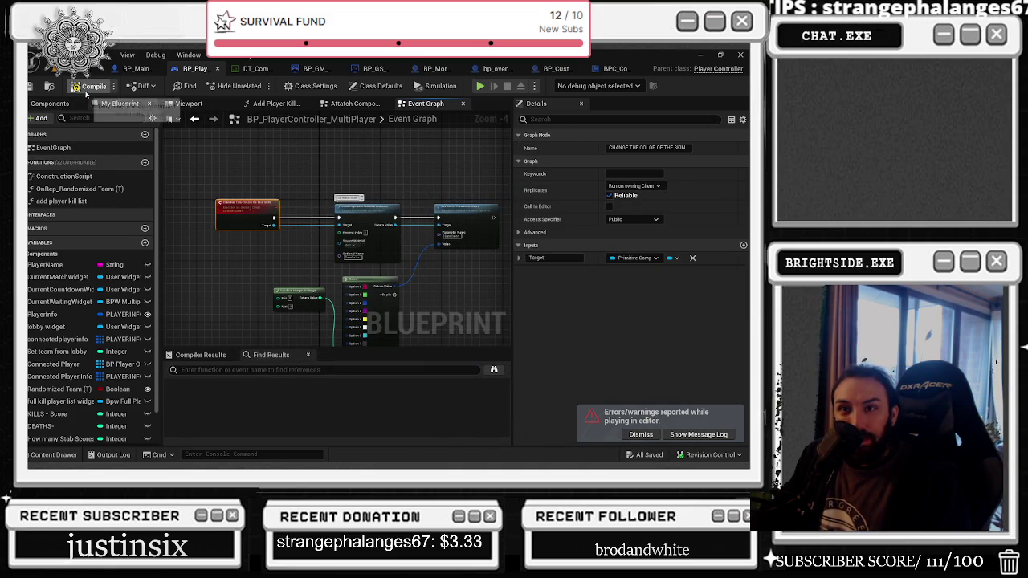
{"action": "key", "text": "F7"}
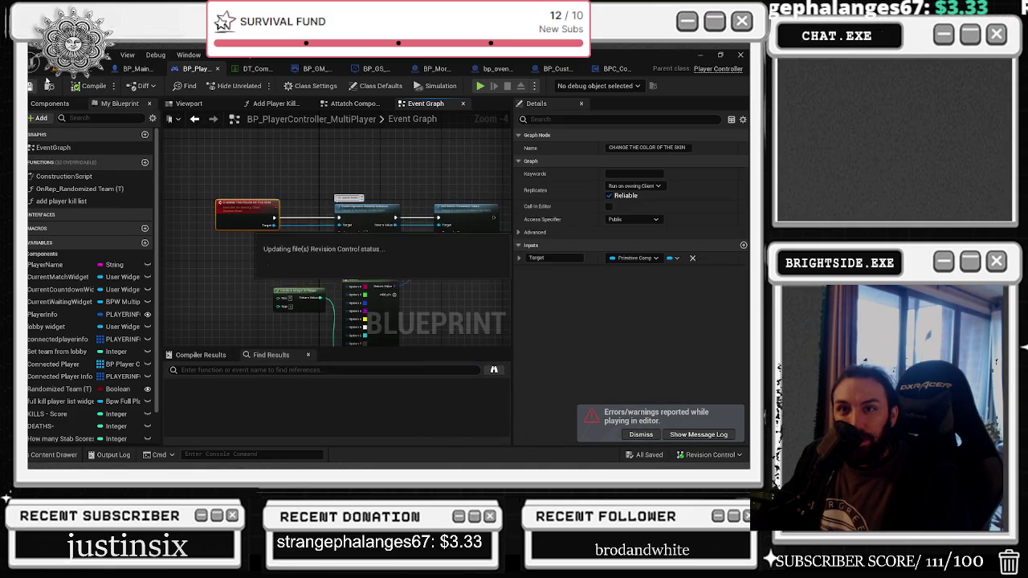
{"action": "left_click", "coordinate": [98, 69]}
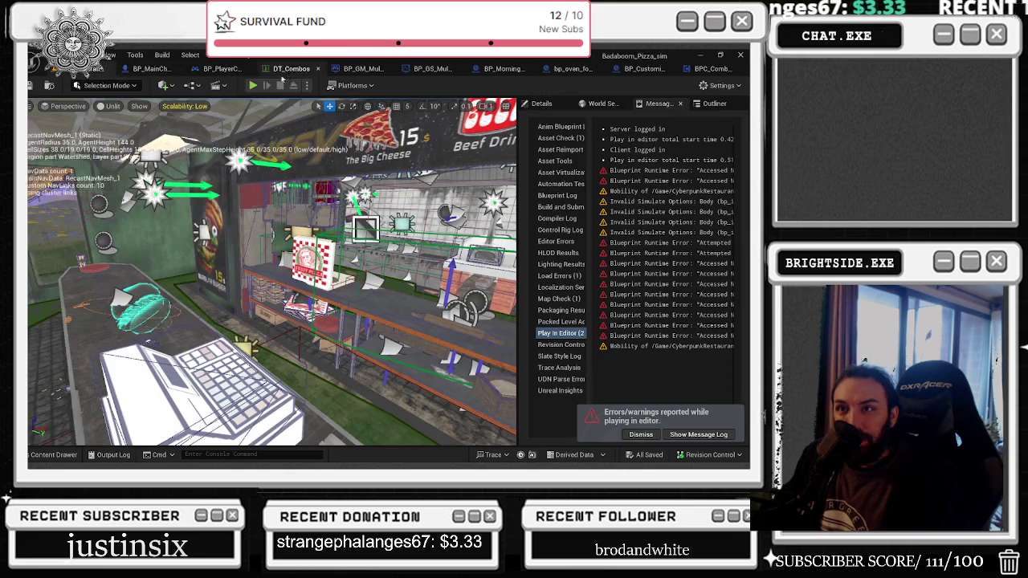
{"action": "left_click", "coordinate": [255, 95]}
{"action": "key", "text": "alt+Tab"}
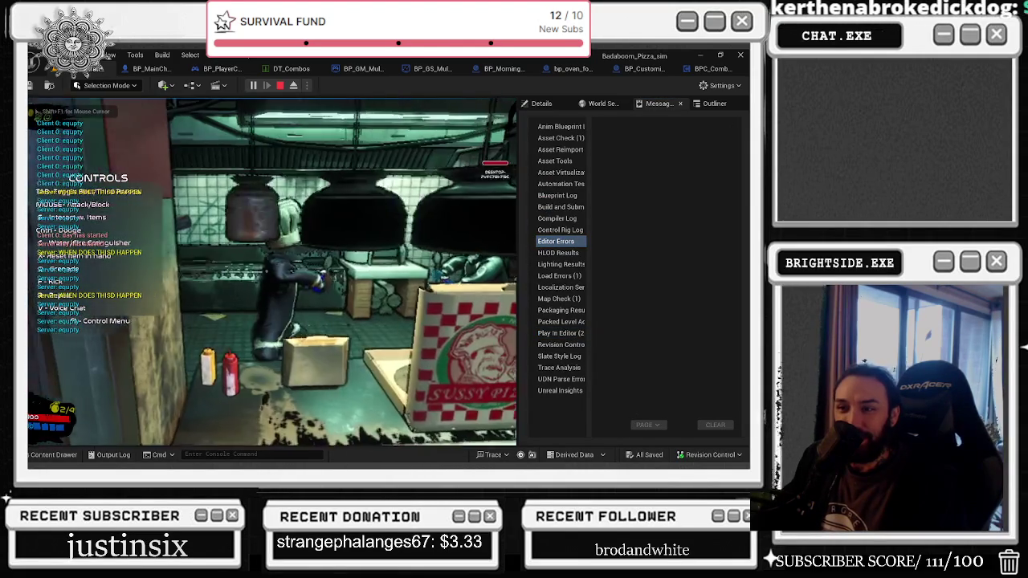
{"action": "key", "text": "Escape"}
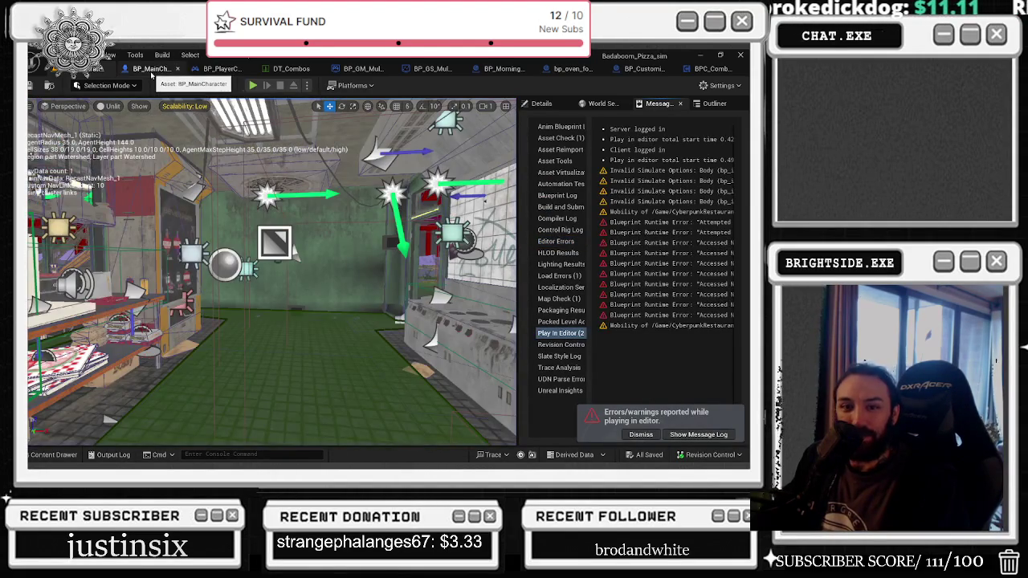
{"action": "left_click", "coordinate": [149, 69]}
Step: Make BP_MainCharacter's skin-colour event replicate as Multicast
{"action": "left_click", "coordinate": [199, 69]}
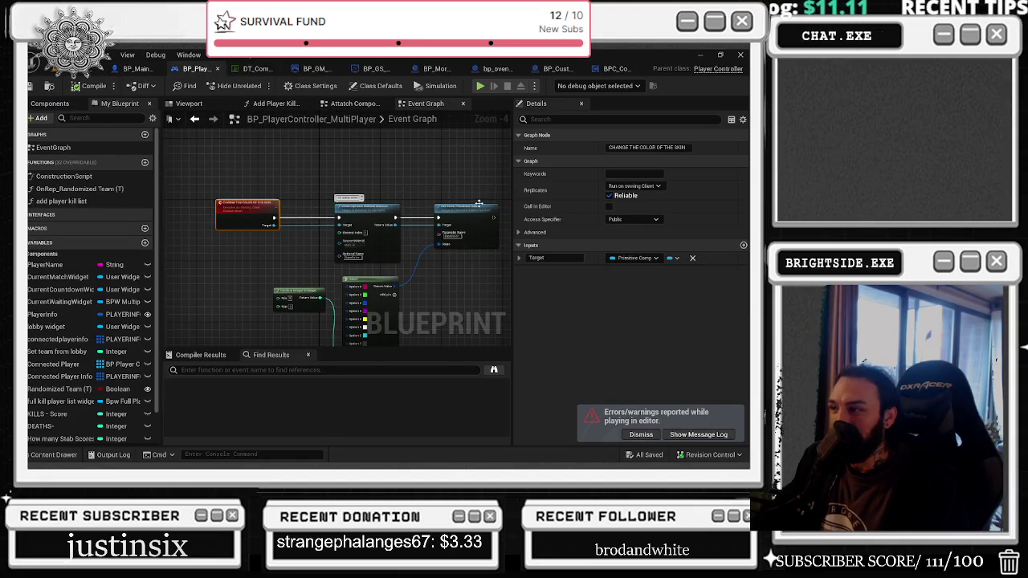
{"action": "left_click", "coordinate": [635, 186]}
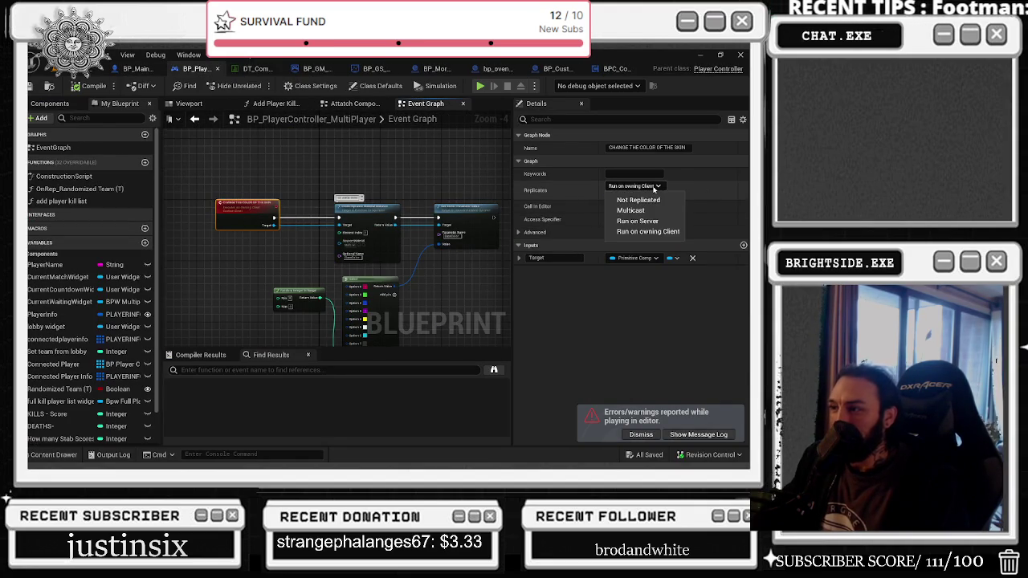
{"action": "left_click", "coordinate": [283, 183]}
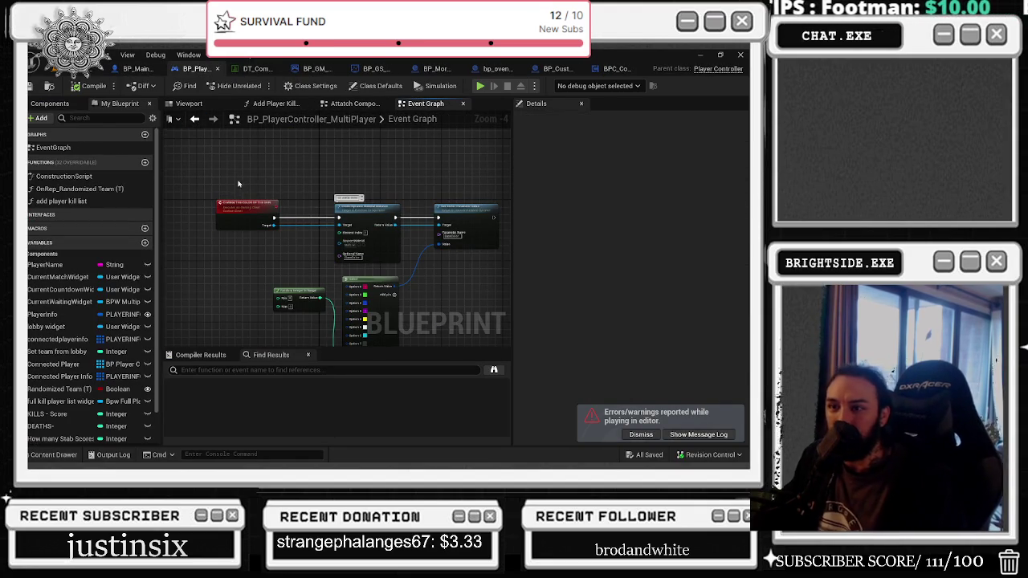
{"action": "left_click", "coordinate": [139, 69]}
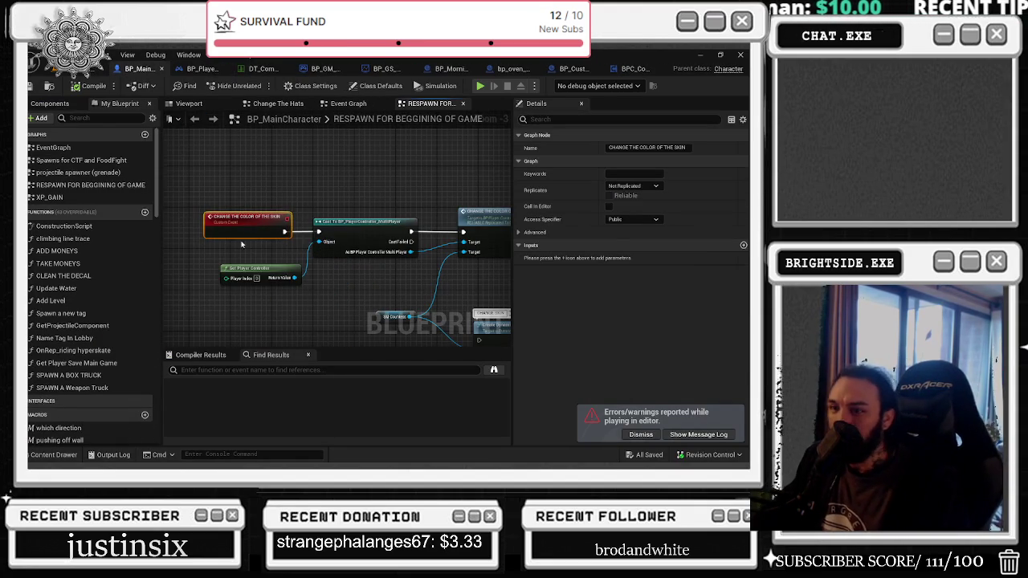
{"action": "left_click", "coordinate": [649, 186]}
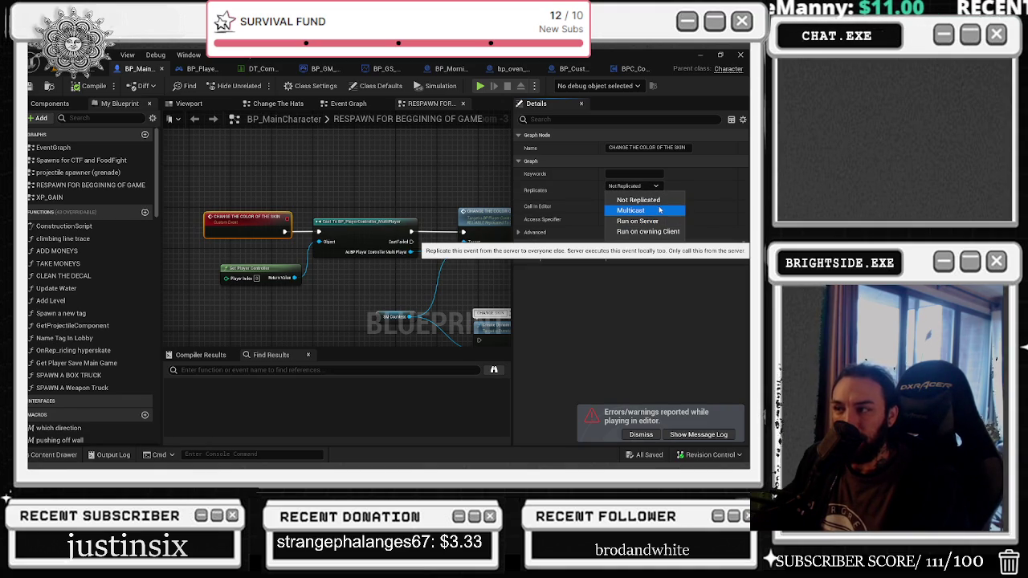
{"action": "left_click", "coordinate": [662, 210]}
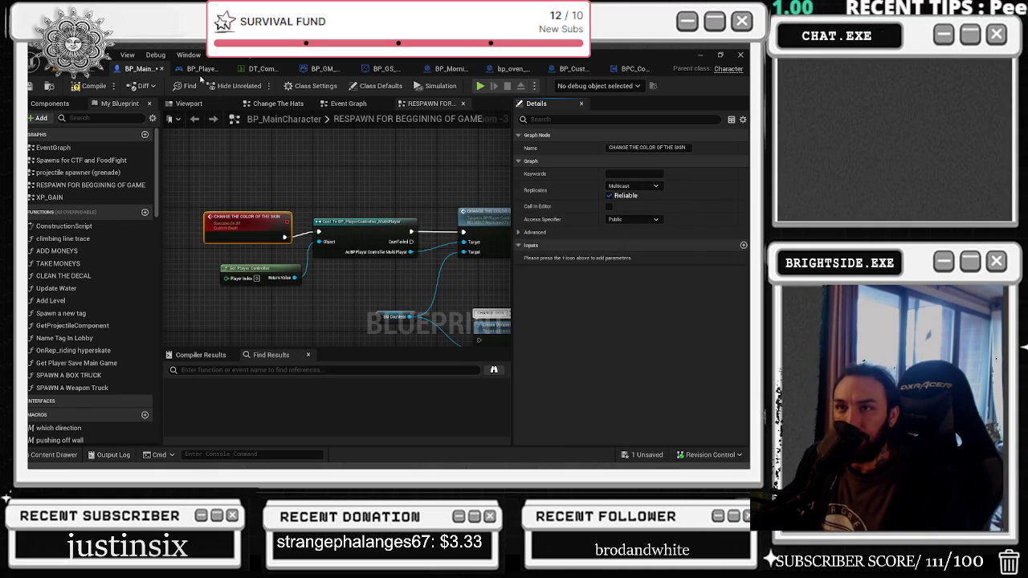
Step: Keep the controller's event on Run on owning Client, save BP_MainCharacter, and start a test play
{"action": "left_click", "coordinate": [196, 68]}
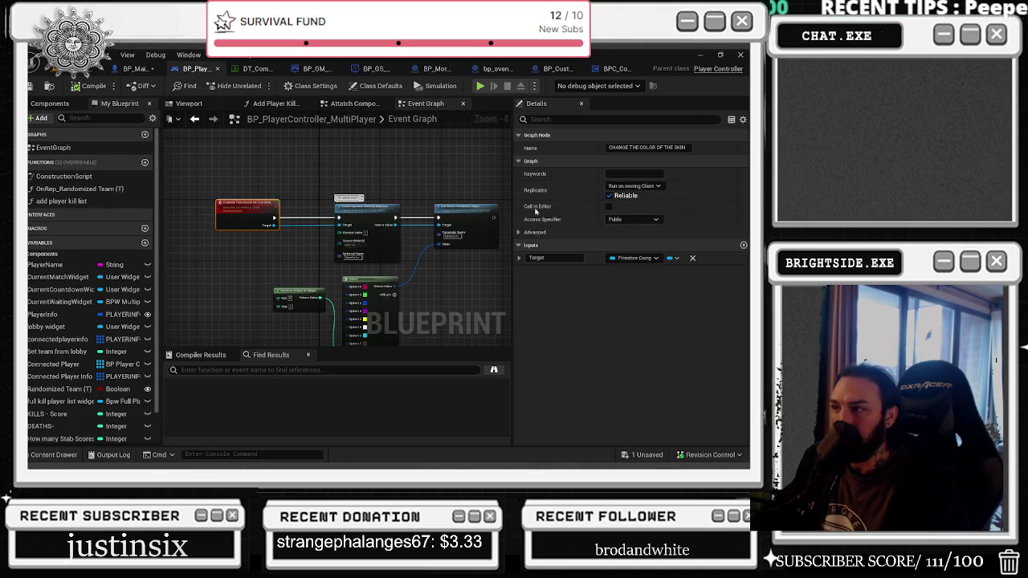
{"action": "left_click", "coordinate": [644, 187]}
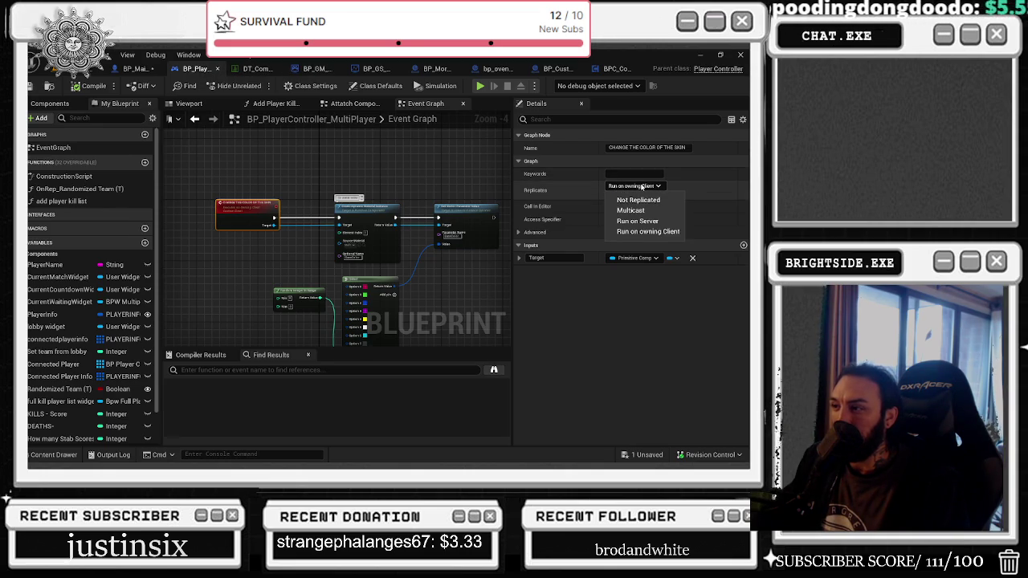
{"action": "left_click", "coordinate": [575, 187]}
{"action": "left_click", "coordinate": [114, 70]}
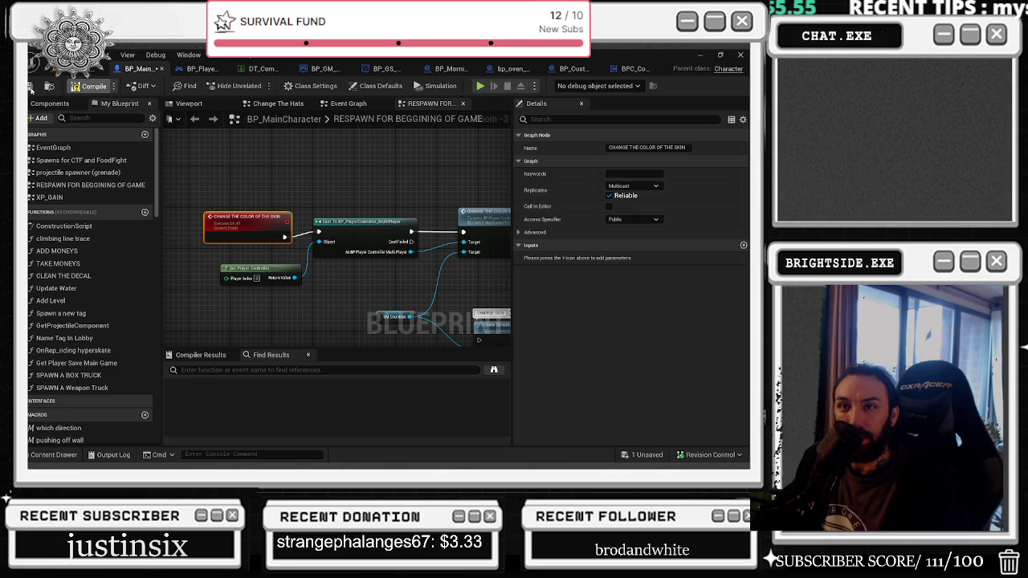
{"action": "left_click", "coordinate": [49, 86]}
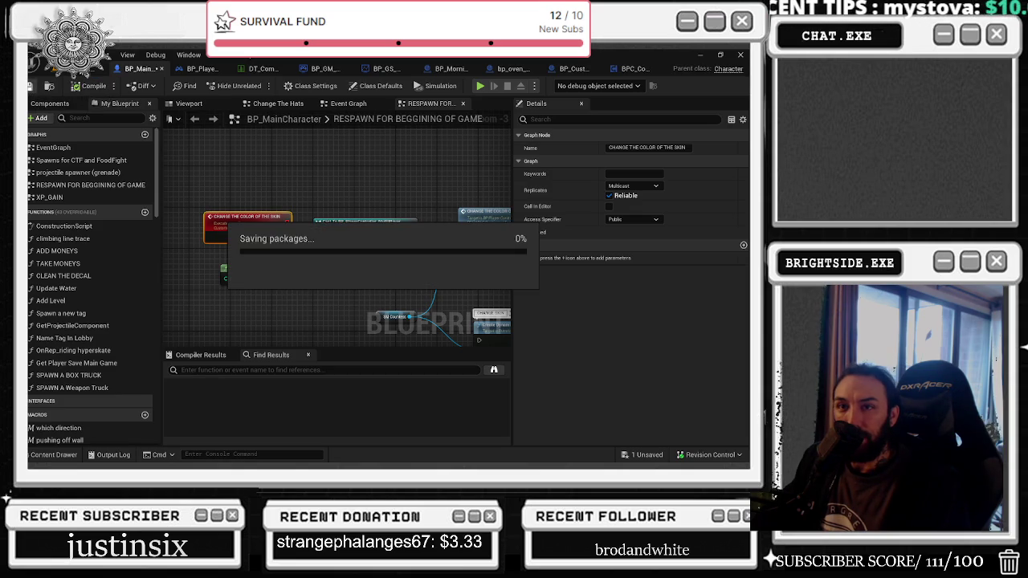
{"action": "left_click", "coordinate": [101, 69]}
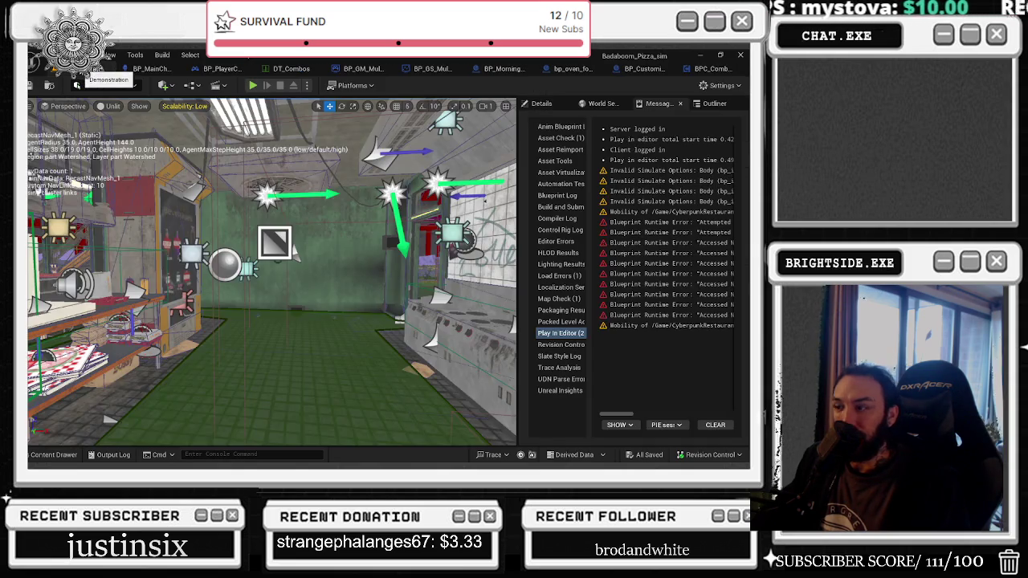
{"action": "left_click", "coordinate": [253, 86]}
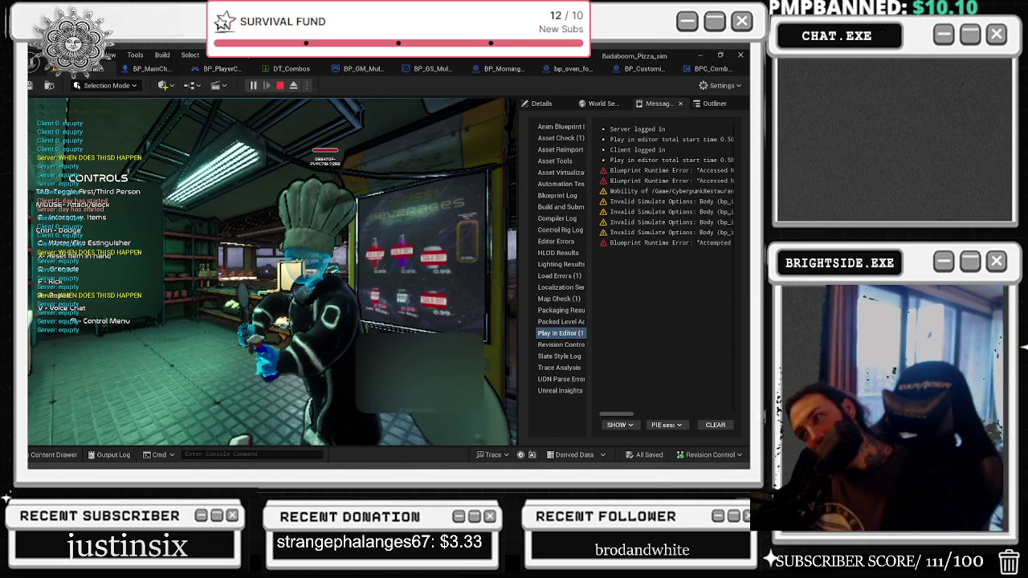
Step: Bring up the Windows window switcher over the running test session
{"action": "key", "text": "alt+Tab"}
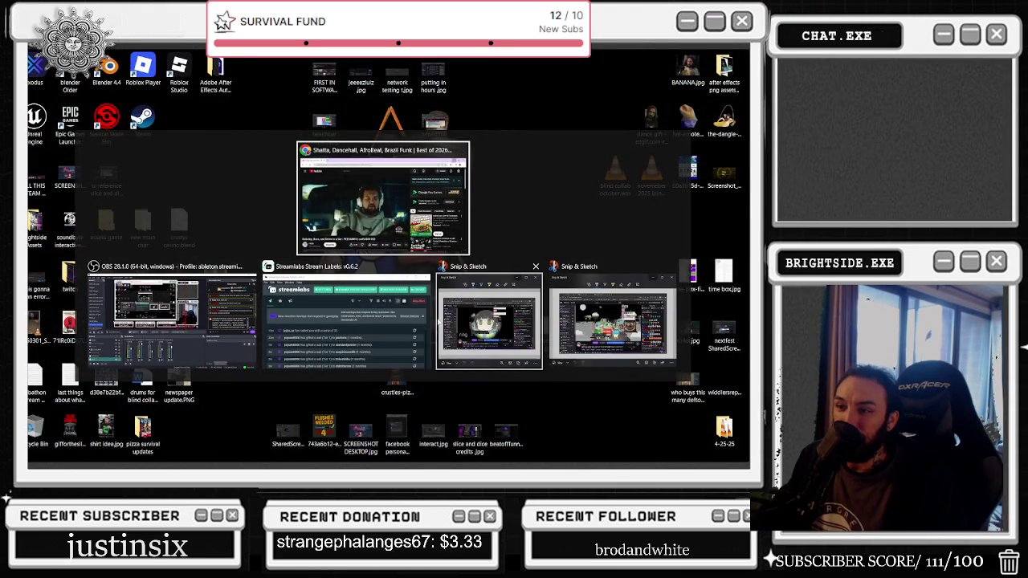
Step: Dismiss the window switcher and close the Badaboom_Pizza_sim crash report without sending it
{"action": "left_click", "coordinate": [247, 392]}
{"action": "mouse_move", "coordinate": [239, 465]}
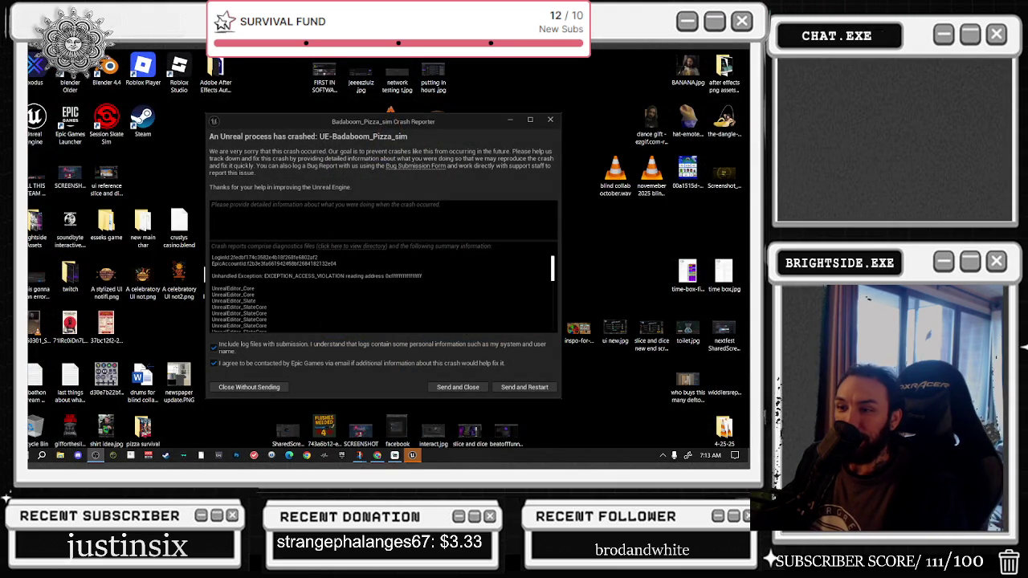
{"action": "left_click", "coordinate": [545, 384]}
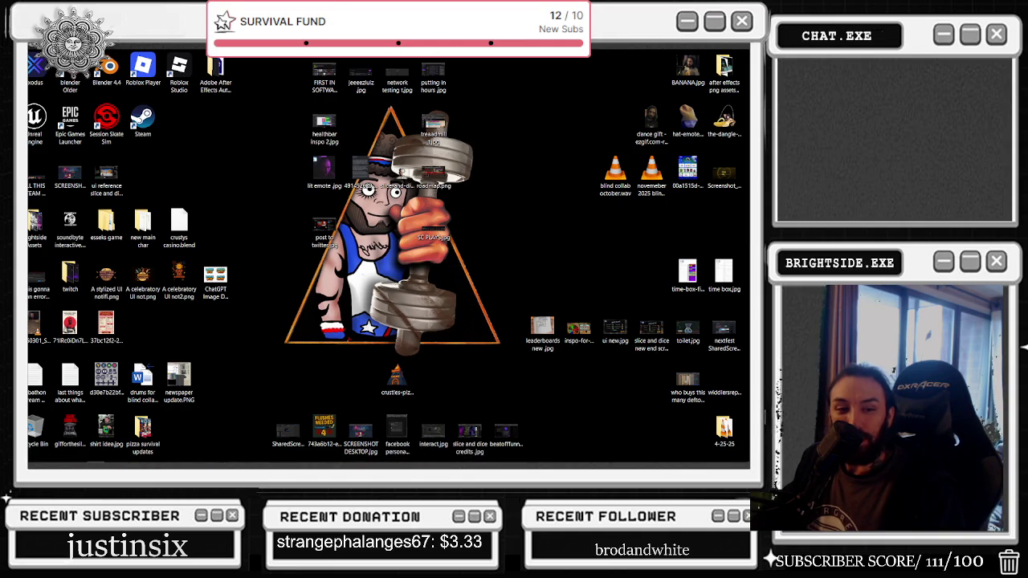
{"action": "mouse_move", "coordinate": [268, 465]}
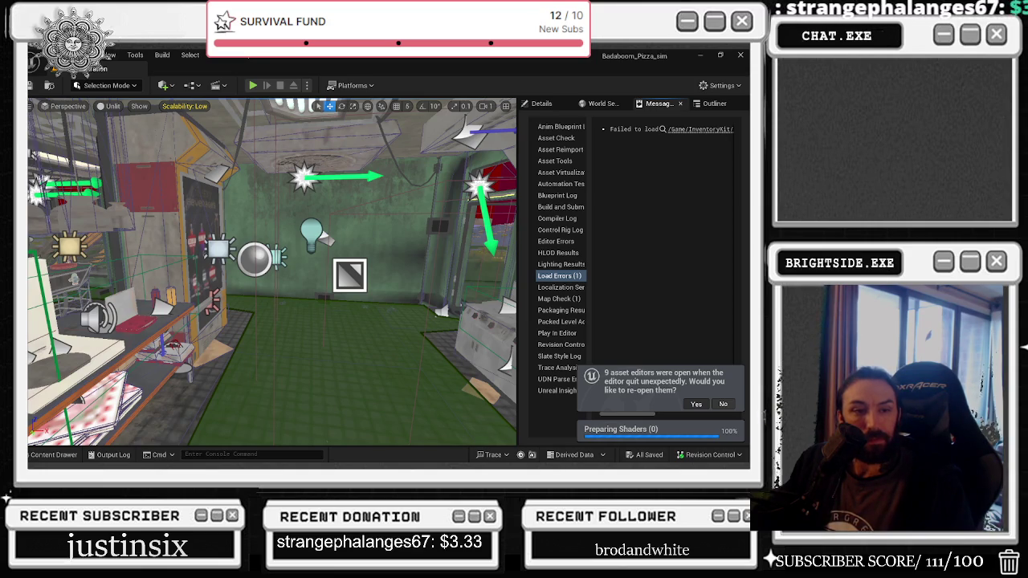
Step: Reopen the pre-crash asset editors and pan BPC_CombatStateManager's graph to its Inputs node
{"action": "left_click", "coordinate": [696, 404]}
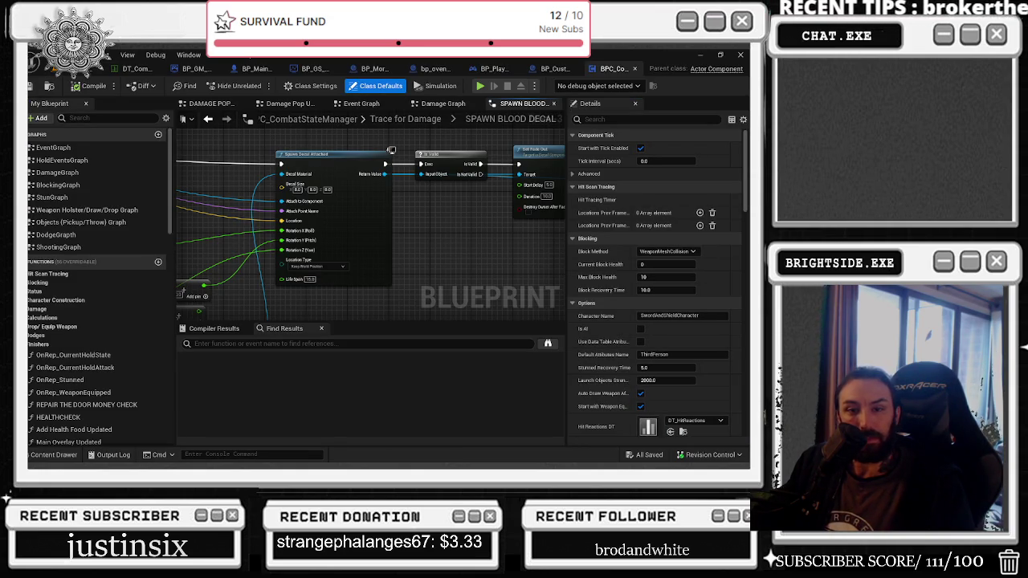
{"action": "scroll", "coordinate": [96, 282], "scroll_direction": "down", "scroll_amount": 4}
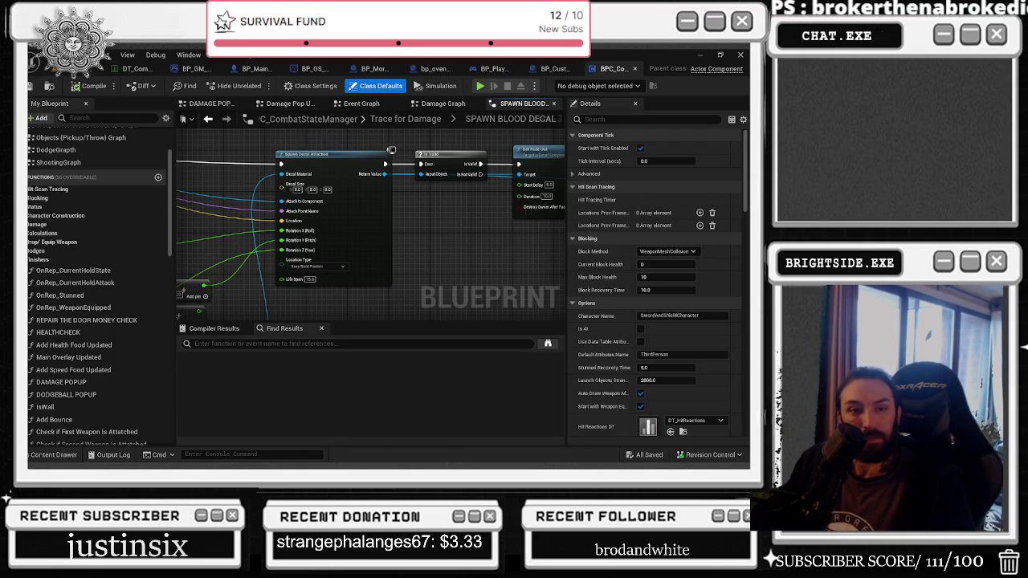
{"action": "left_click_drag", "start_coordinate": [307, 224], "coordinate": [546, 225]}
{"action": "mouse_move", "coordinate": [201, 169]}
{"action": "left_mouse_down"}
{"action": "mouse_move", "coordinate": [344, 197]}
{"action": "mouse_move", "coordinate": [297, 164]}
{"action": "mouse_move", "coordinate": [318, 145]}
{"action": "mouse_move", "coordinate": [230, 197]}
{"action": "left_mouse_up"}
{"action": "scroll", "coordinate": [240, 258], "scroll_direction": "down", "scroll_amount": 3}
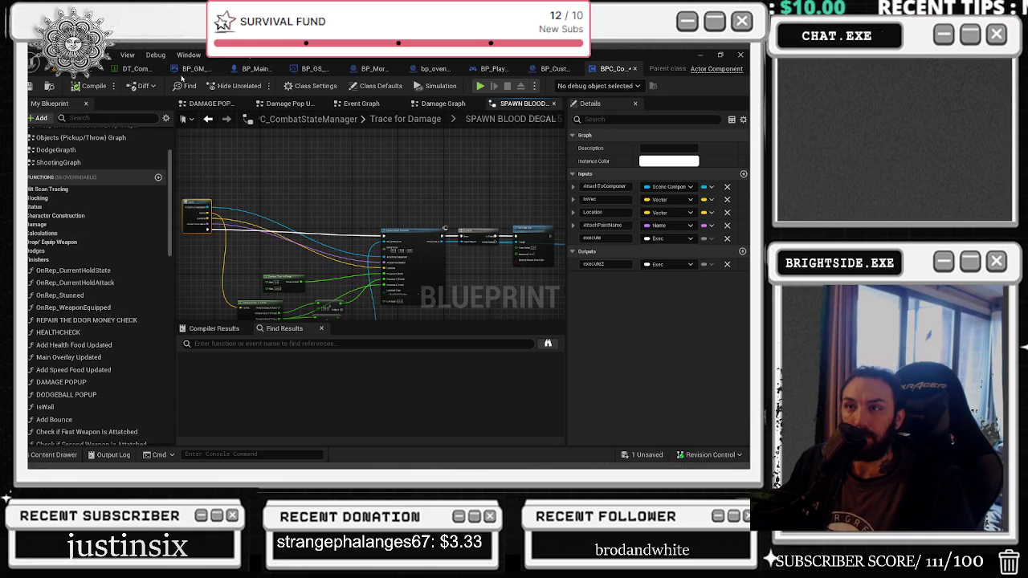
Step: Bring up BP_MainCharacter's RESPAWN FOR BEGGINING OF GAME graph after glancing at DT_Com
{"action": "left_click", "coordinate": [233, 73]}
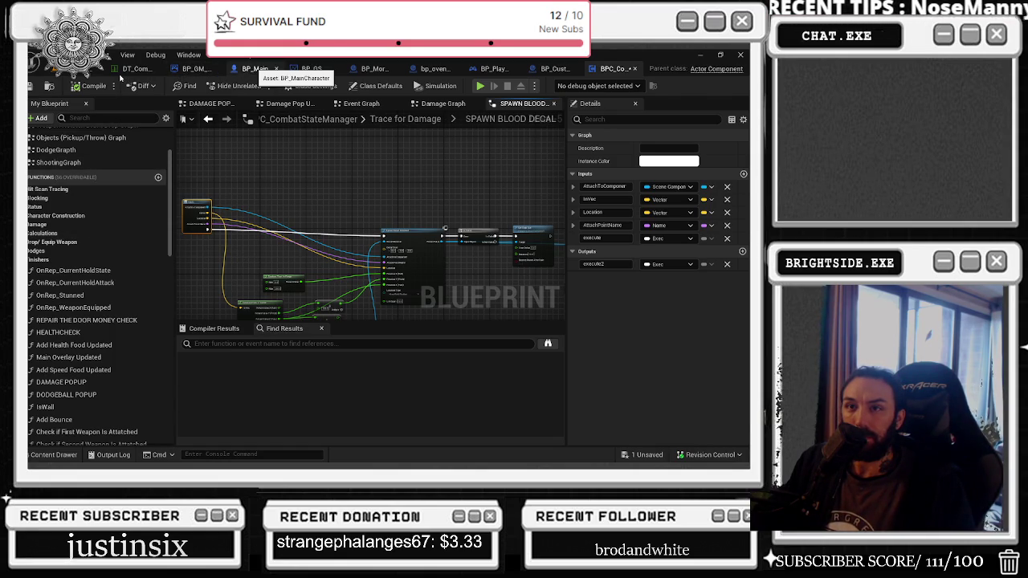
{"action": "left_click", "coordinate": [120, 75]}
{"action": "left_click", "coordinate": [225, 72]}
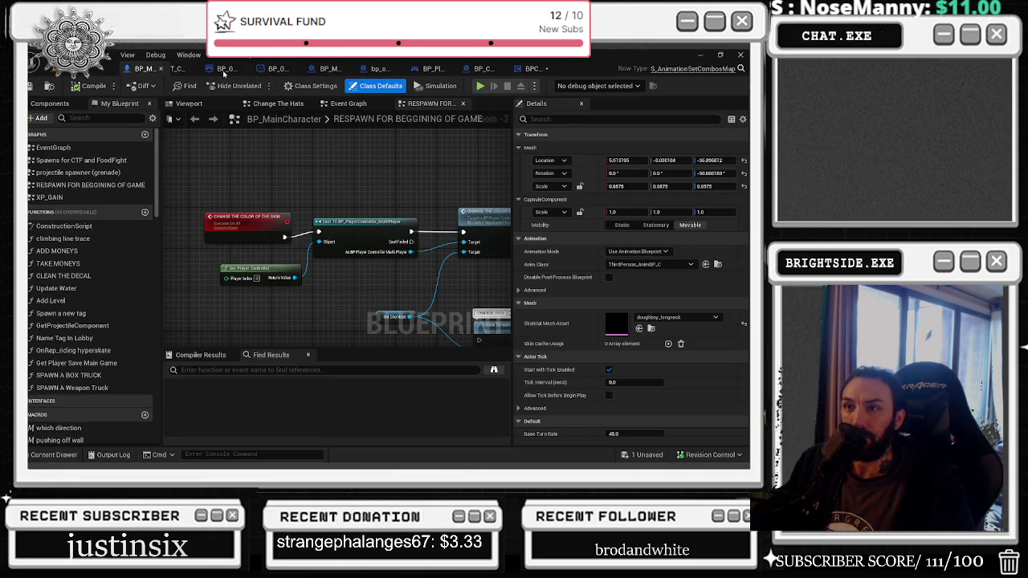
Step: Move the BP_PlayerController_MultiPlayer tab into the first position
{"action": "left_click", "coordinate": [227, 73]}
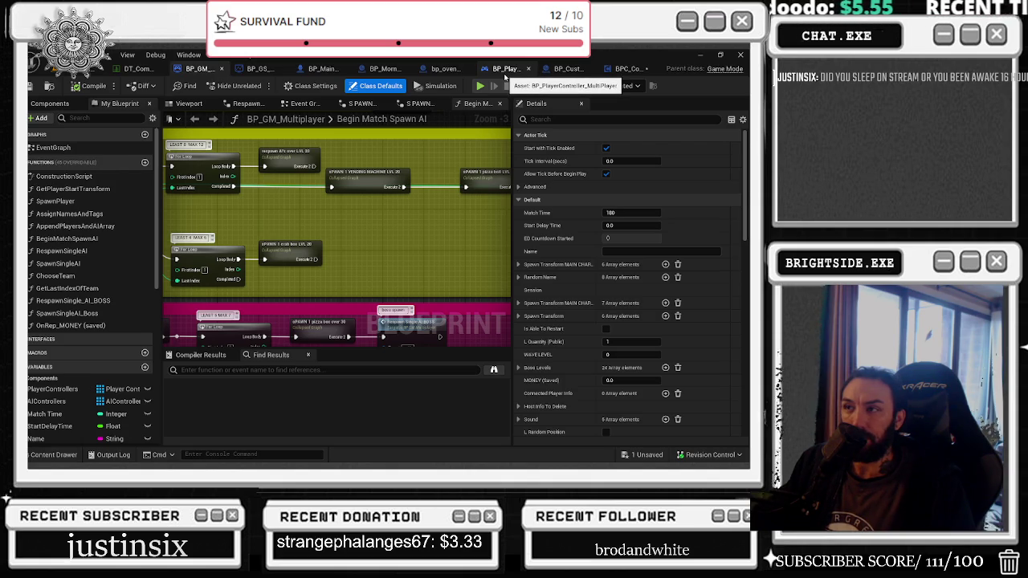
{"action": "left_click", "coordinate": [506, 71]}
{"action": "left_click_drag", "start_coordinate": [506, 70], "coordinate": [144, 70]}
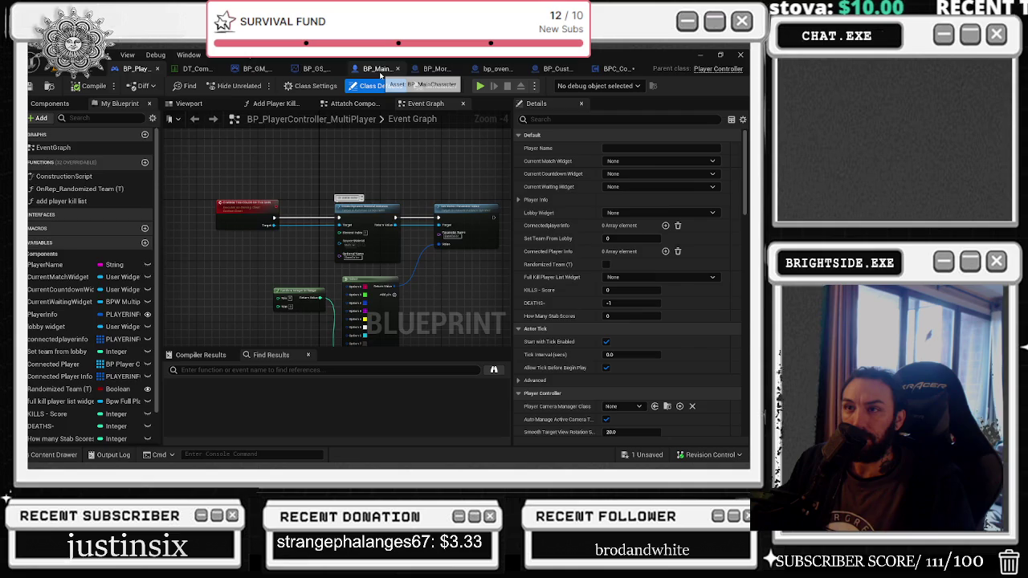
Step: Browse BP_MainCharacter's viewport, Change The Hats graph and main Event Graph
{"action": "left_click", "coordinate": [385, 69]}
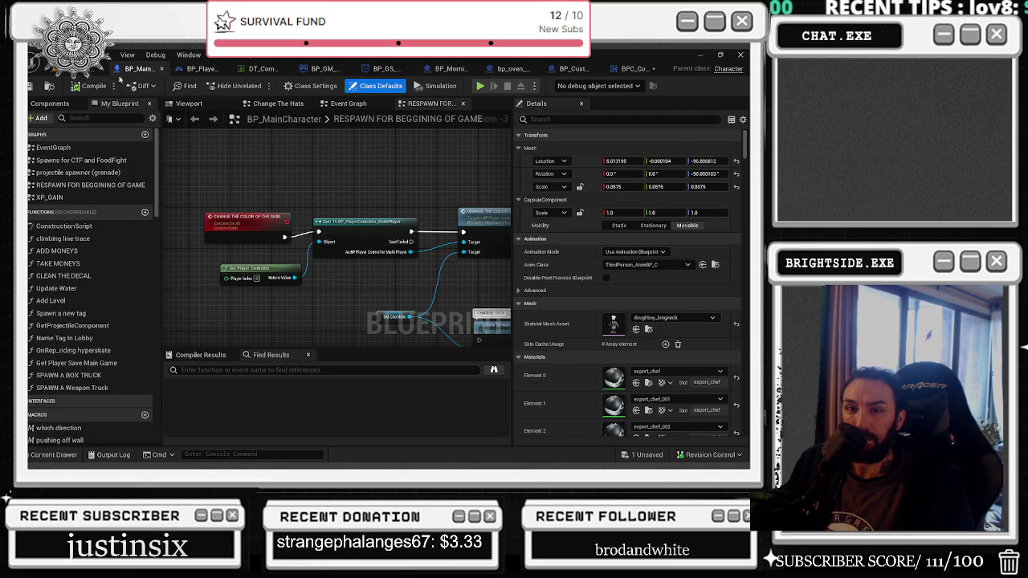
{"action": "left_click", "coordinate": [181, 103]}
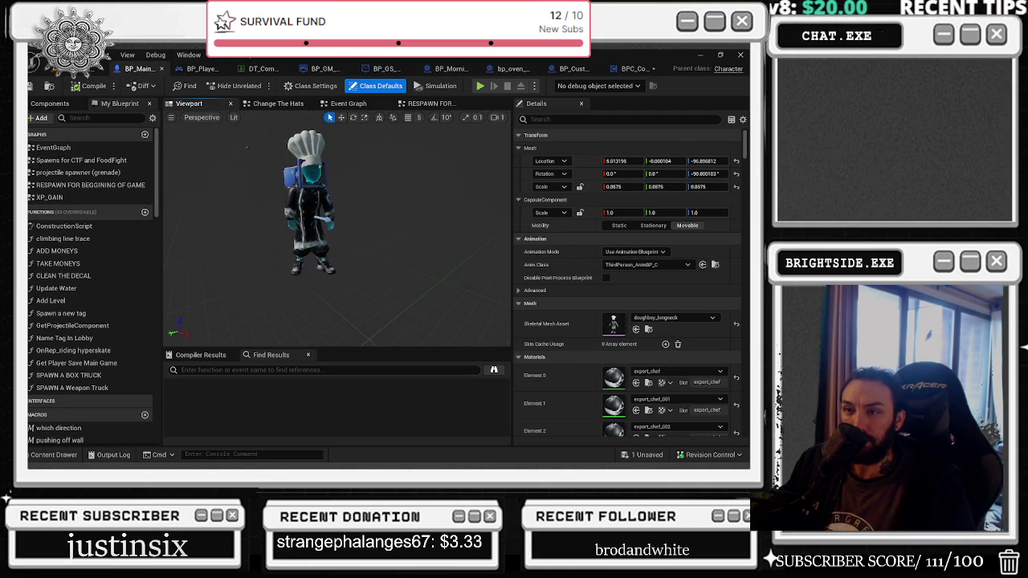
{"action": "left_click", "coordinate": [278, 103]}
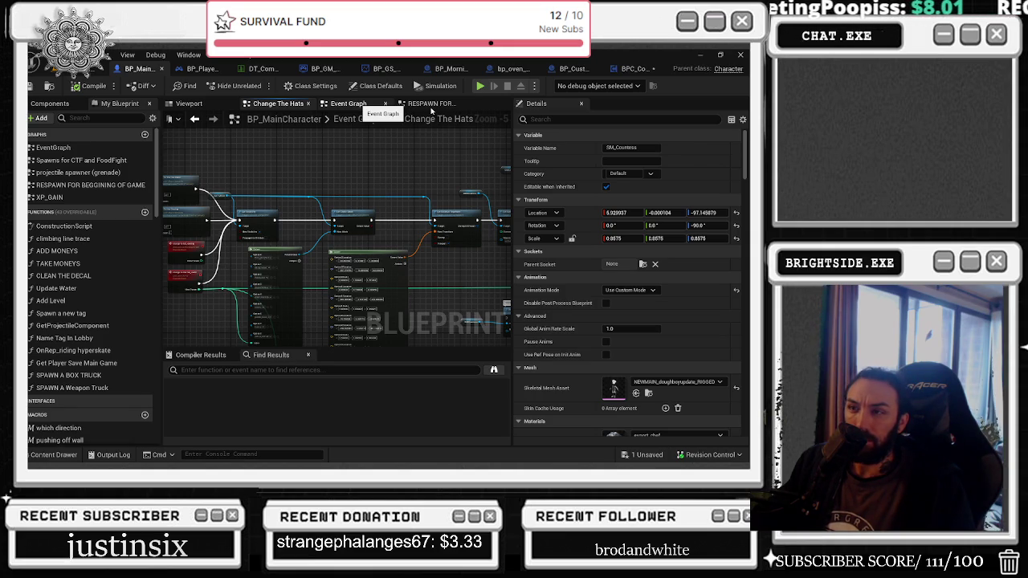
{"action": "left_click", "coordinate": [347, 103]}
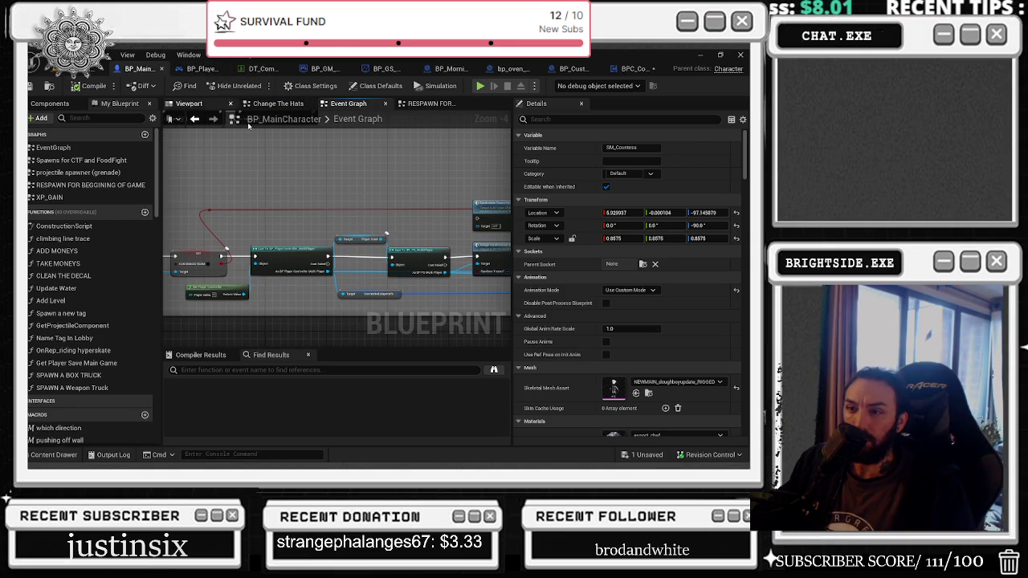
Step: Inspect the controller's CHANGE THE COLOR OF THE SKIN event, which runs on owning client
{"action": "left_click", "coordinate": [196, 69]}
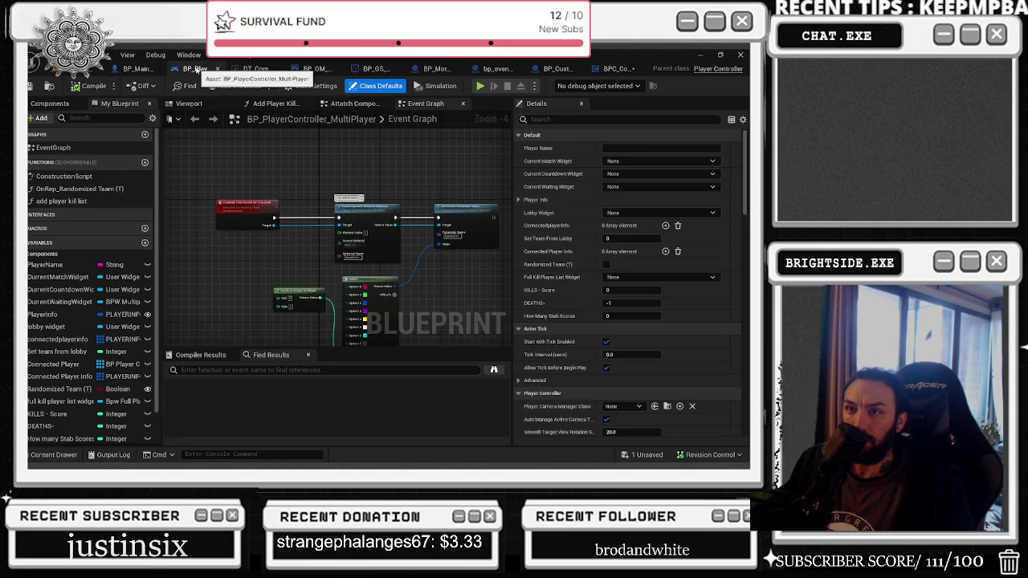
{"action": "scroll", "coordinate": [325, 232], "scroll_direction": "up", "scroll_amount": 2}
{"action": "left_click", "coordinate": [180, 189]}
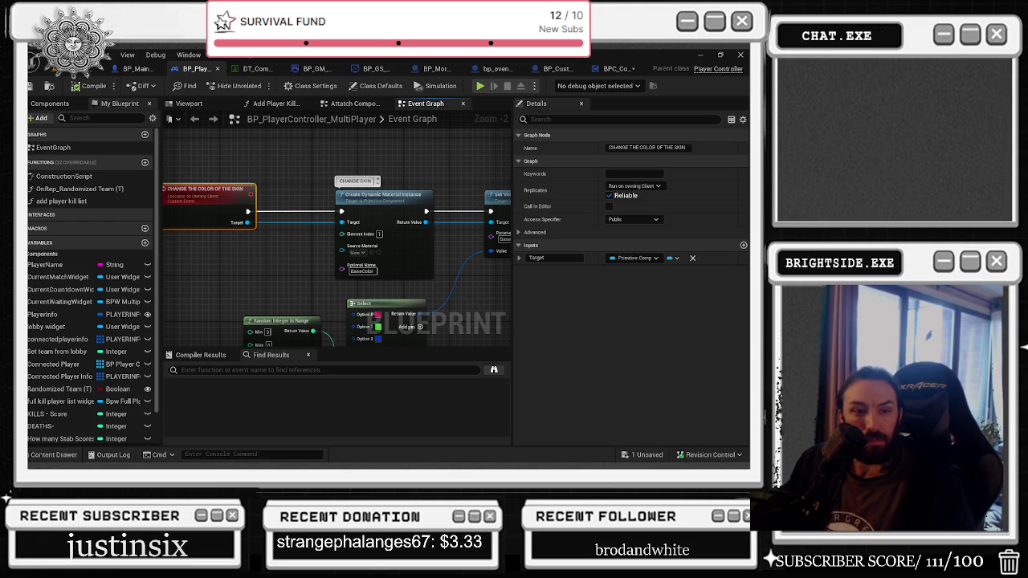
{"action": "mouse_move", "coordinate": [264, 254]}
{"action": "left_mouse_down"}
{"action": "mouse_move", "coordinate": [216, 251]}
{"action": "mouse_move", "coordinate": [256, 255]}
{"action": "left_mouse_up"}
{"action": "left_click", "coordinate": [137, 69]}
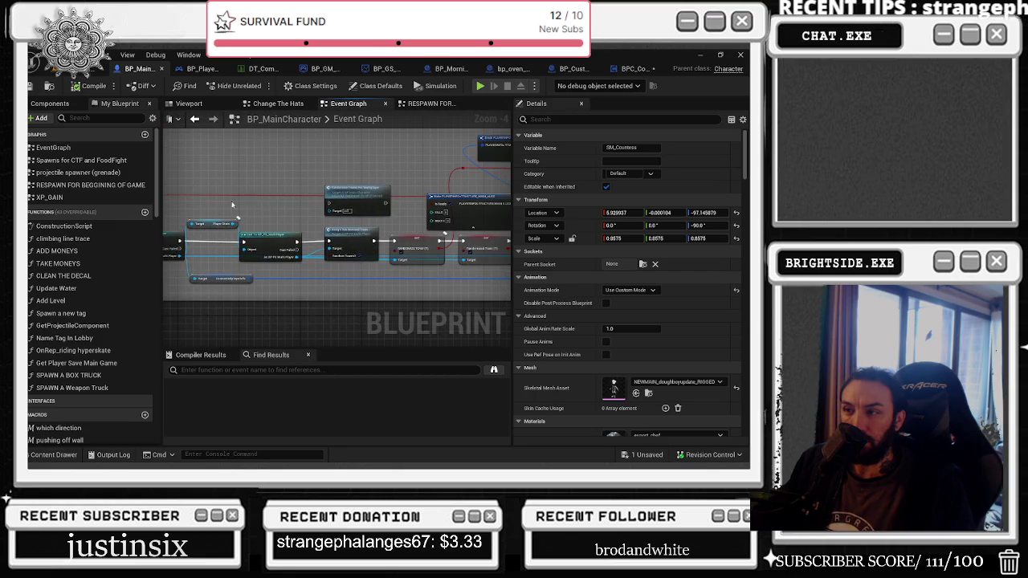
{"action": "left_click", "coordinate": [192, 69]}
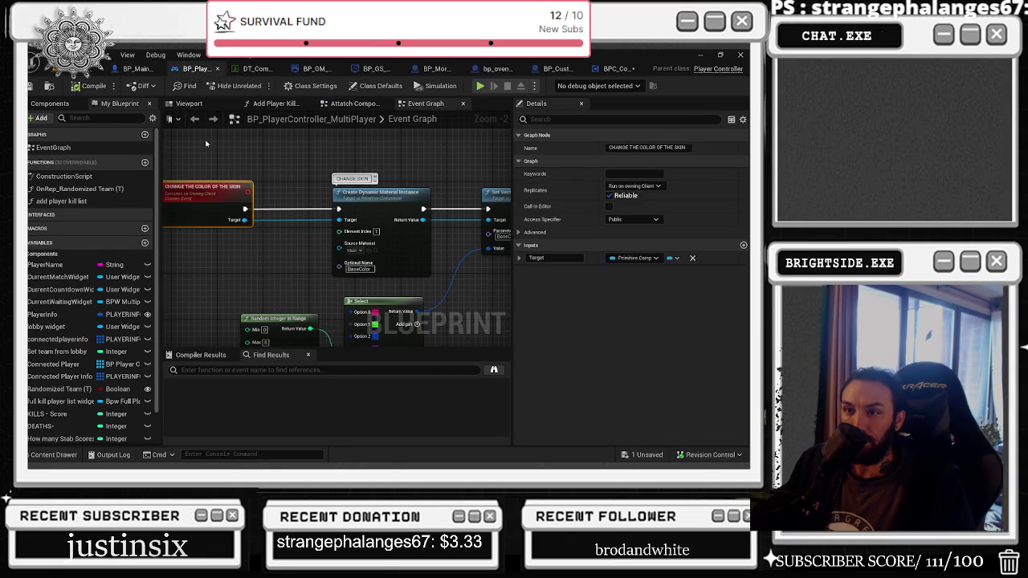
Step: Search BP_MainCharacter for 'CHANGE THE COLOR' references
{"action": "left_click", "coordinate": [138, 69]}
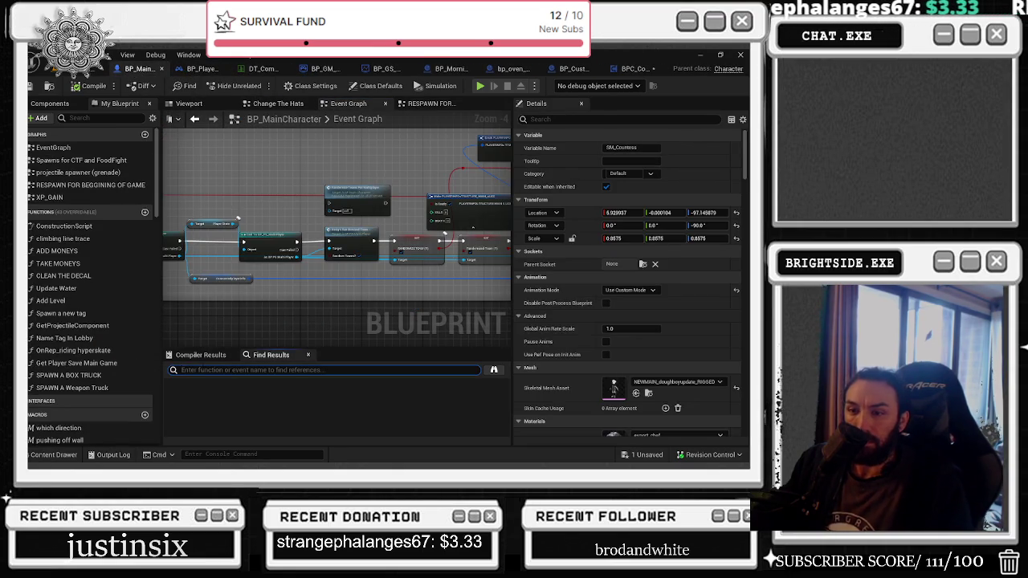
{"action": "type", "text": "CF"}
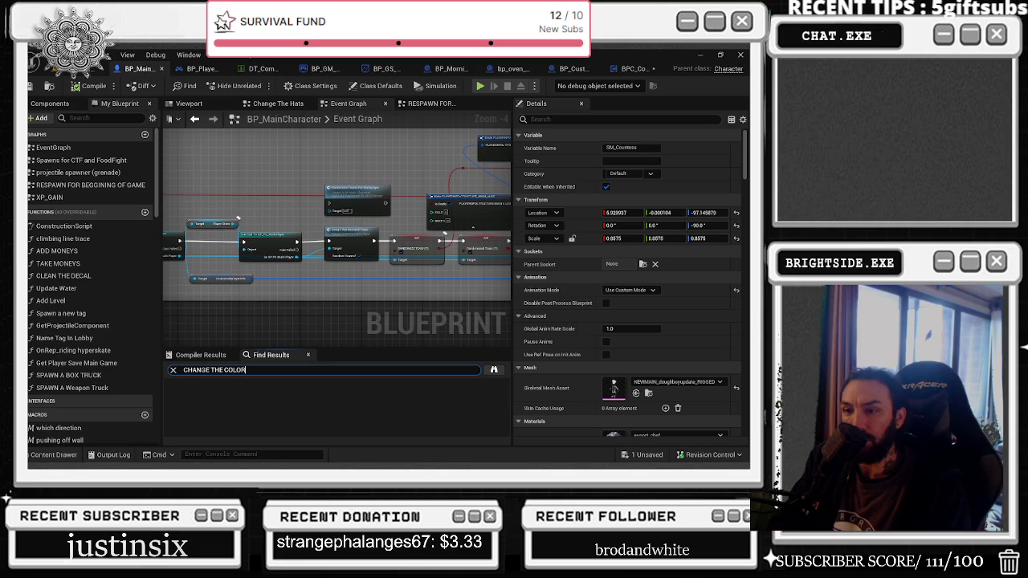
{"action": "key", "text": "Return"}
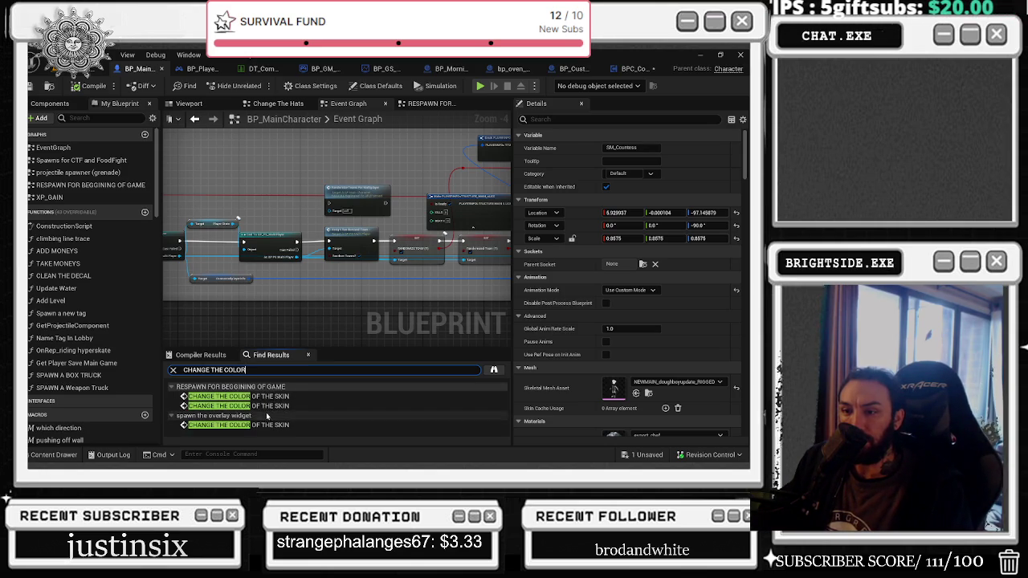
Step: Visit each search result, ending on the skin-colour event in the respawn graph
{"action": "double_click", "coordinate": [270, 396]}
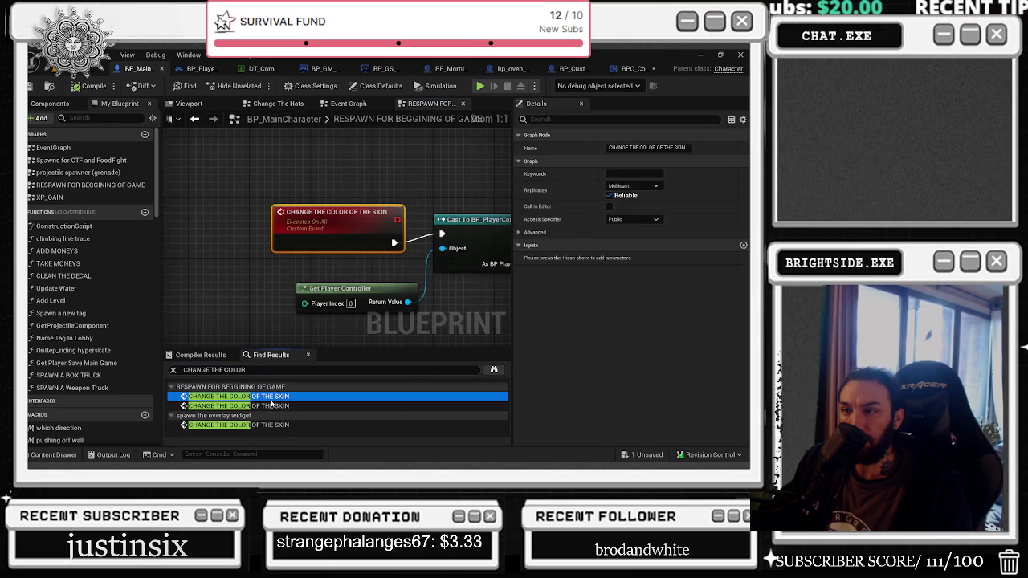
{"action": "double_click", "coordinate": [273, 406]}
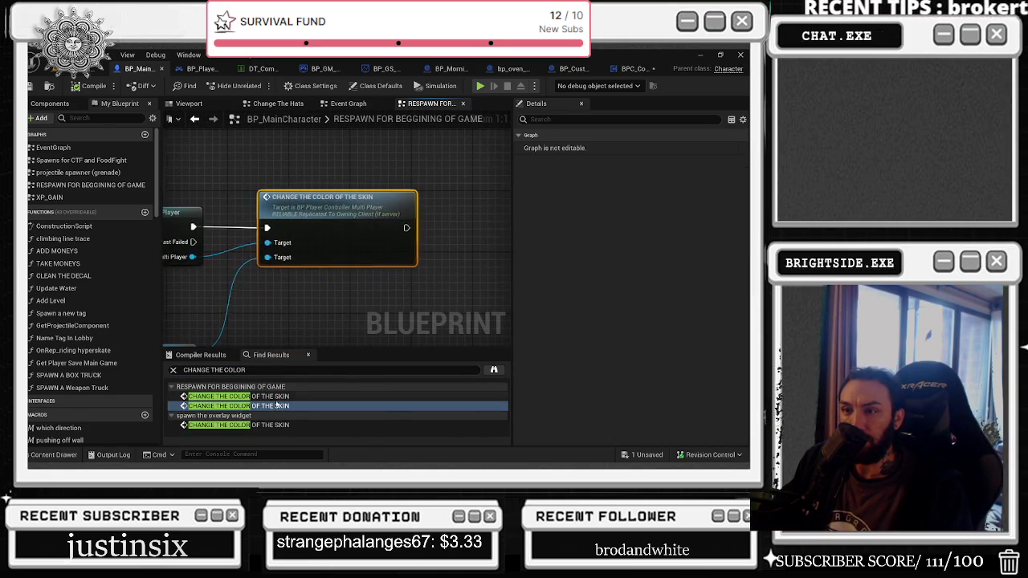
{"action": "double_click", "coordinate": [273, 425]}
{"action": "mouse_move", "coordinate": [464, 296]}
{"action": "left_mouse_down"}
{"action": "mouse_move", "coordinate": [559, 302]}
{"action": "mouse_move", "coordinate": [372, 298]}
{"action": "left_mouse_up"}
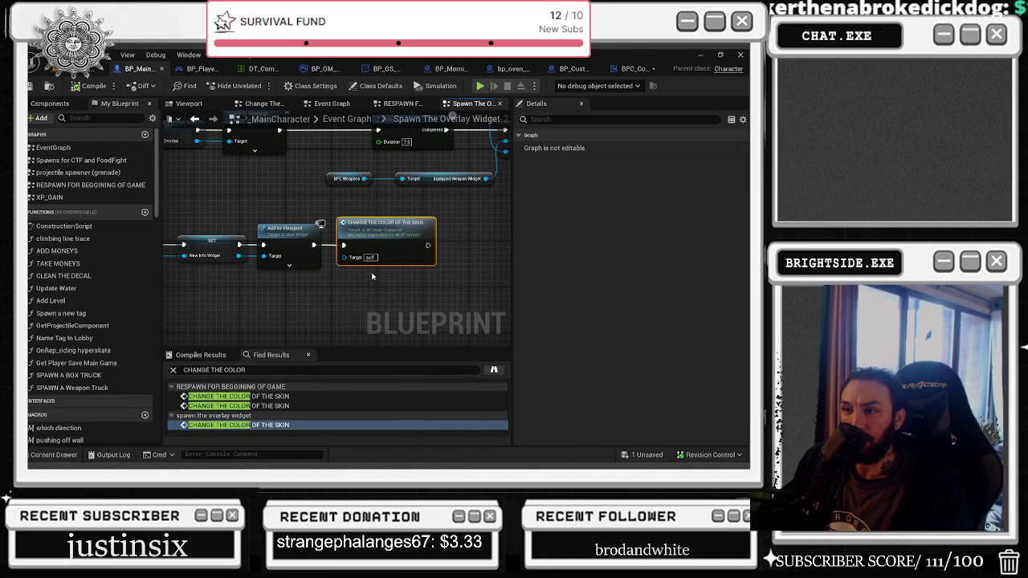
{"action": "double_click", "coordinate": [382, 229]}
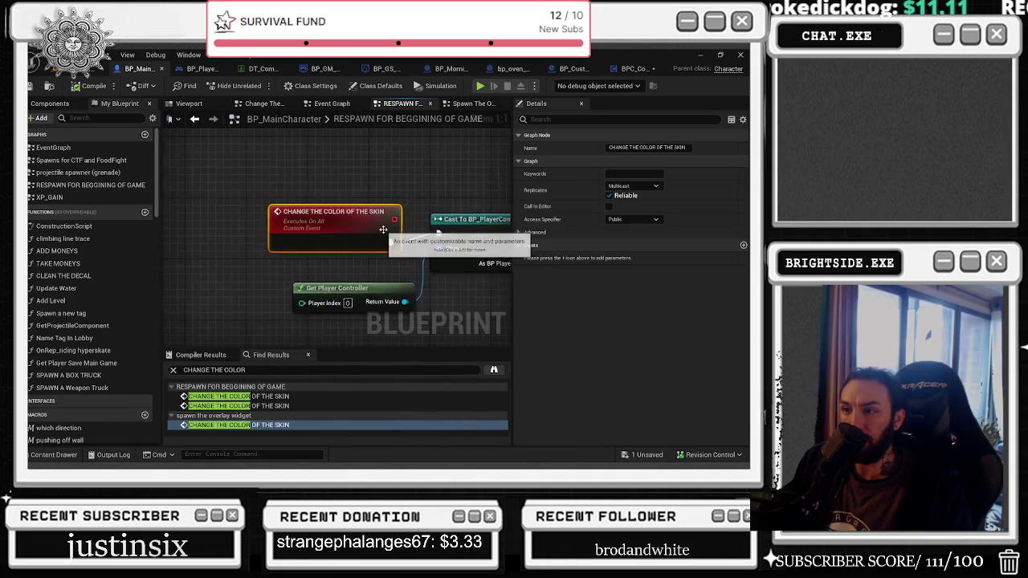
{"action": "left_click", "coordinate": [290, 163]}
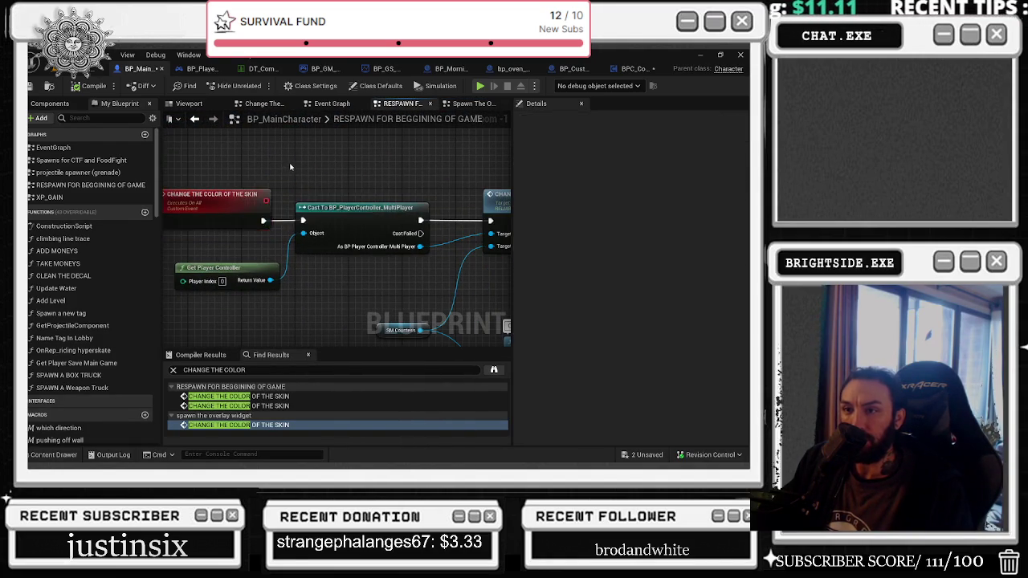
Step: Set the CHANGE THE COLOR OF THE SKIN event's Replicates option to Multicast
{"action": "scroll", "coordinate": [290, 164], "scroll_direction": "down", "scroll_amount": 2}
{"action": "scroll", "coordinate": [396, 221], "scroll_direction": "up", "scroll_amount": 1}
{"action": "scroll", "coordinate": [396, 222], "scroll_direction": "down", "scroll_amount": 1}
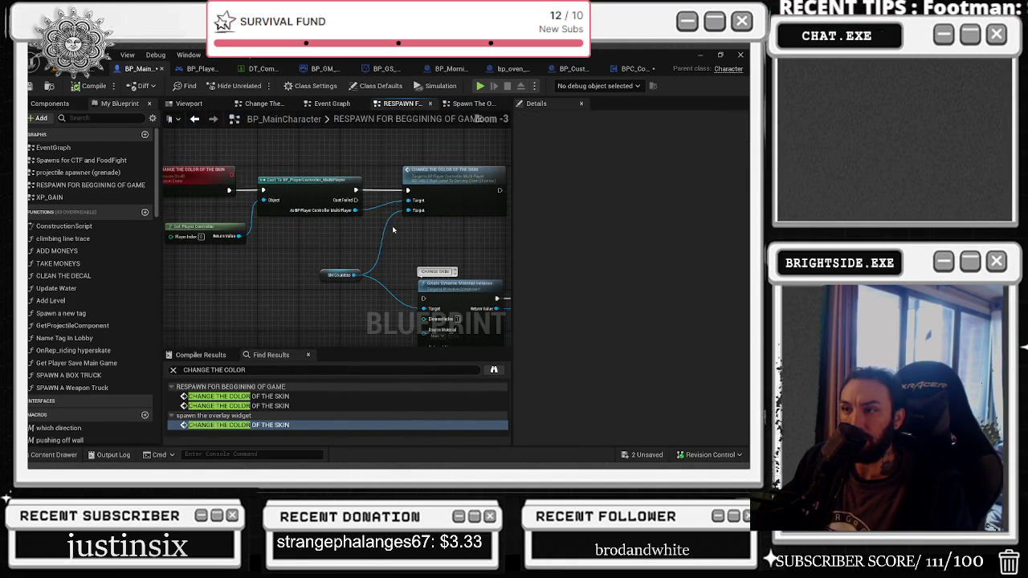
{"action": "left_click", "coordinate": [206, 171]}
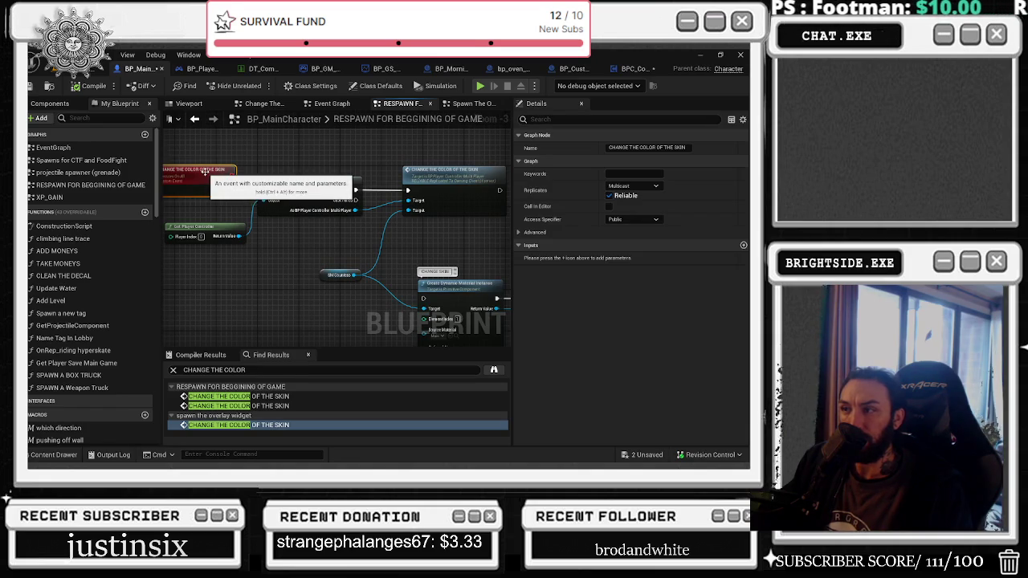
{"action": "left_click", "coordinate": [648, 188]}
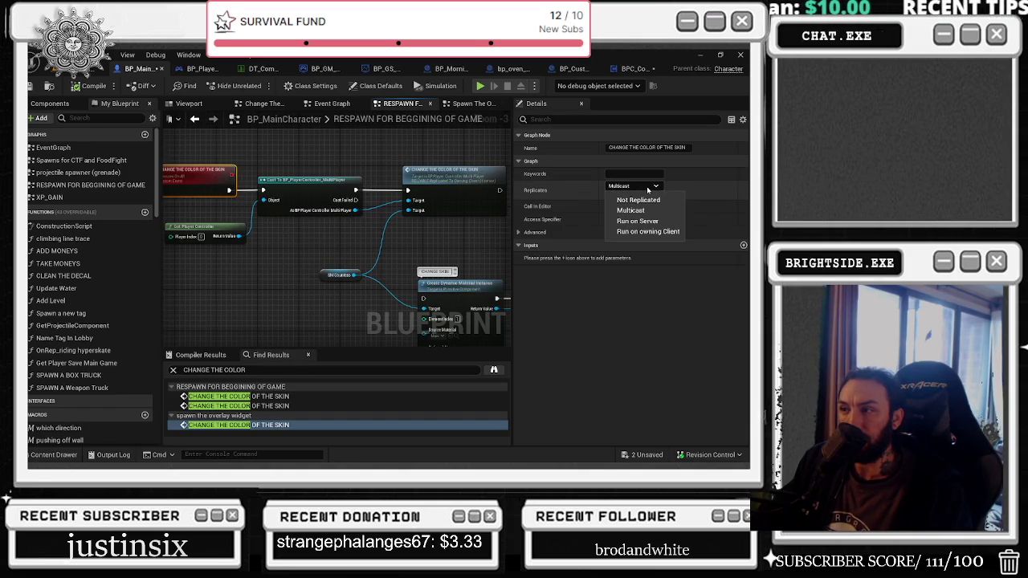
{"action": "left_click", "coordinate": [630, 210]}
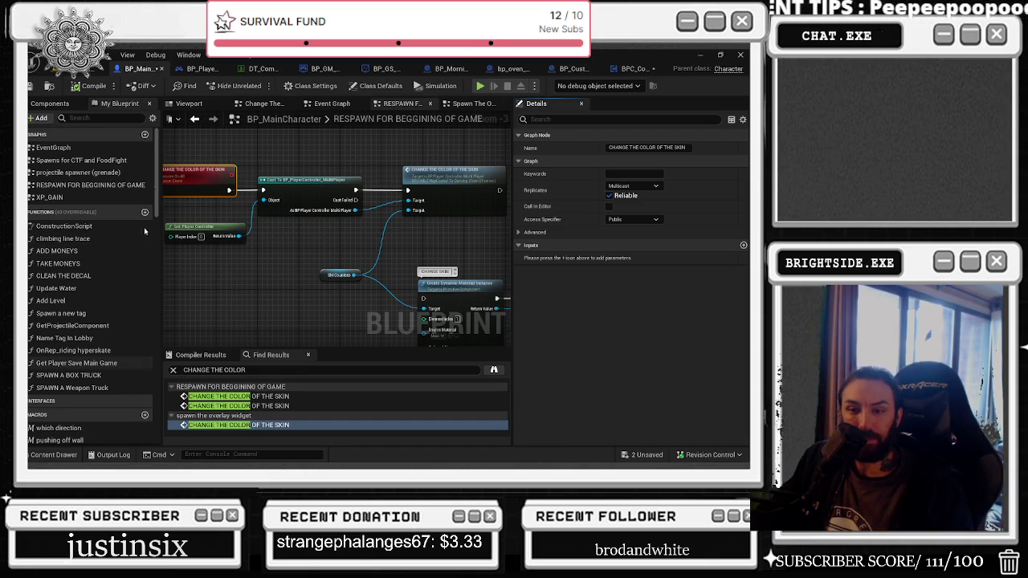
Step: Look over the component tree, then scroll through the My Blueprint variables list
{"action": "left_click", "coordinate": [45, 105]}
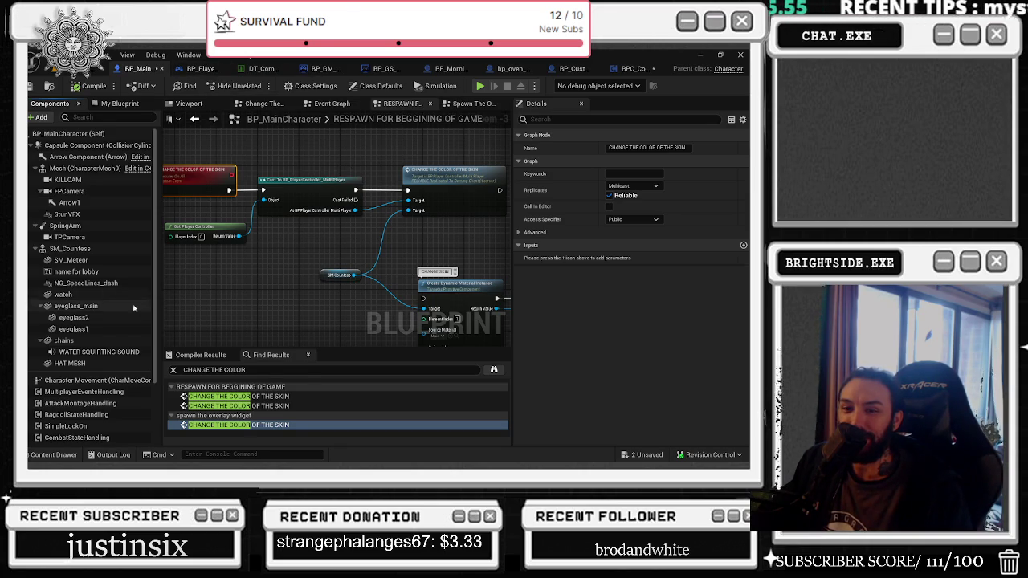
{"action": "left_click", "coordinate": [119, 104]}
{"action": "scroll", "coordinate": [139, 268], "scroll_direction": "down", "scroll_amount": 5}
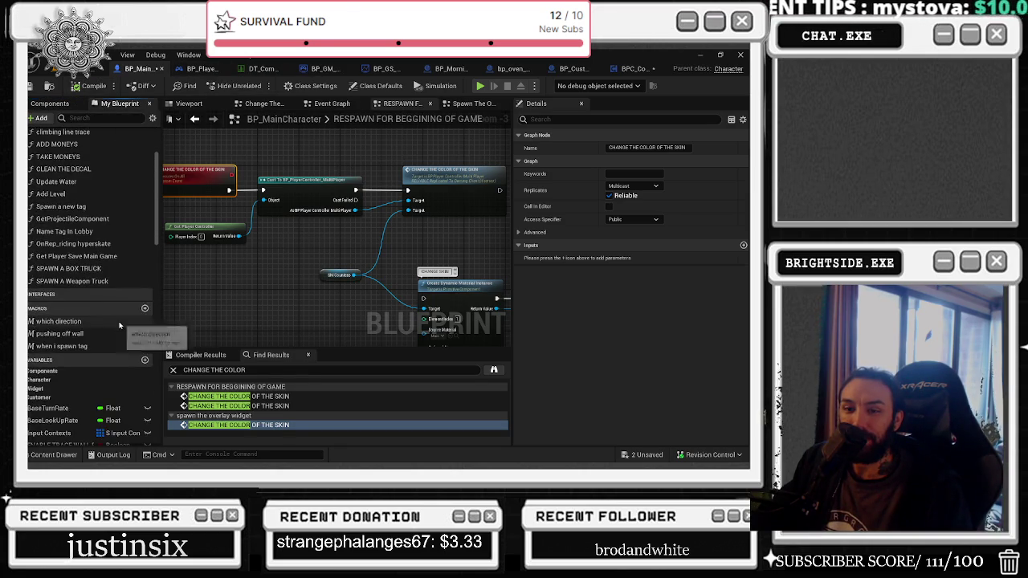
{"action": "scroll", "coordinate": [119, 325], "scroll_direction": "down", "scroll_amount": 6}
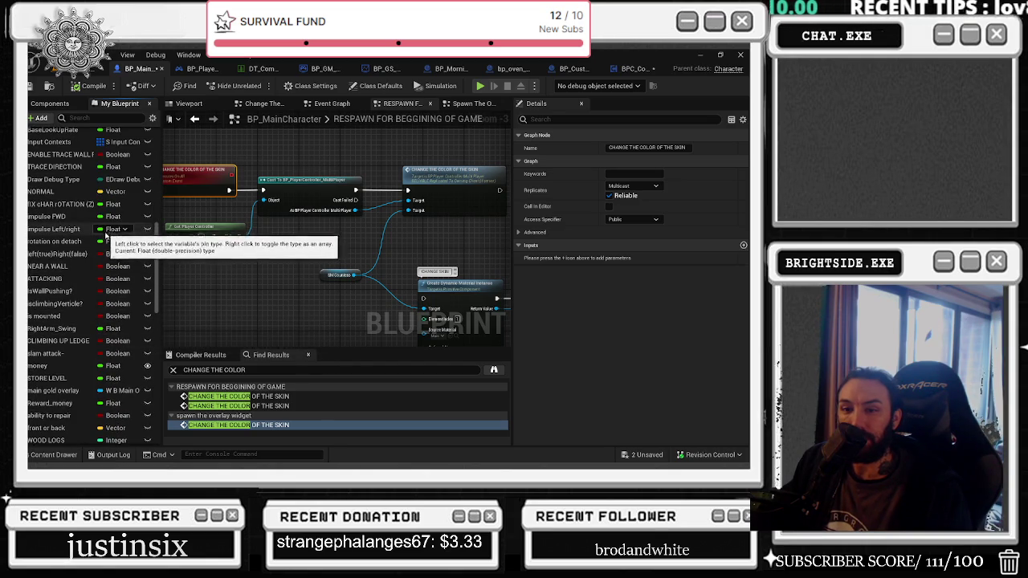
{"action": "scroll", "coordinate": [108, 255], "scroll_direction": "down", "scroll_amount": 1}
{"action": "scroll", "coordinate": [105, 255], "scroll_direction": "up", "scroll_amount": 3}
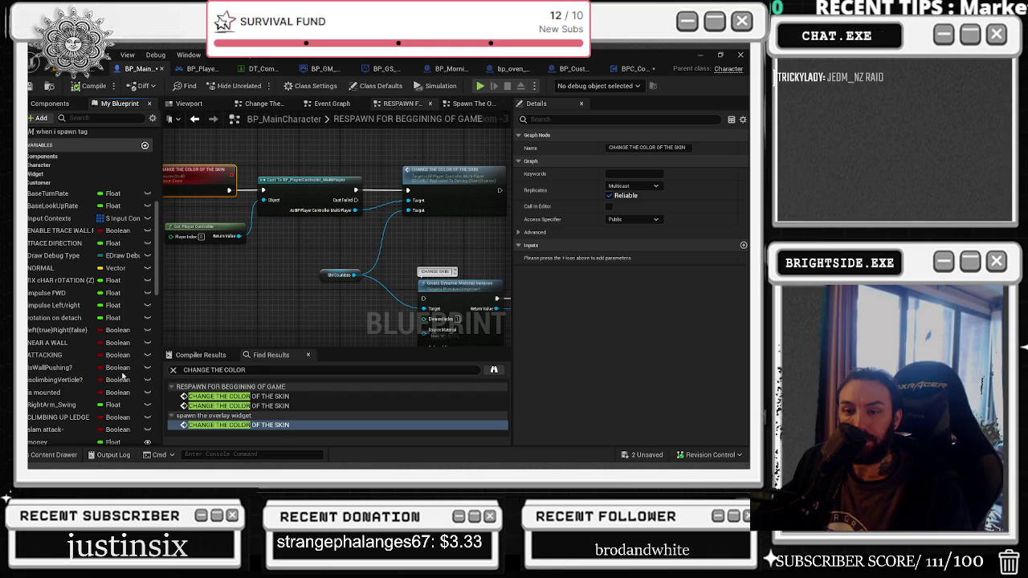
Step: Add Boolean variable WHICH COLOR TO SPAWN, Replicated with replication condition None
{"action": "key", "text": "ctrl+shift+v"}
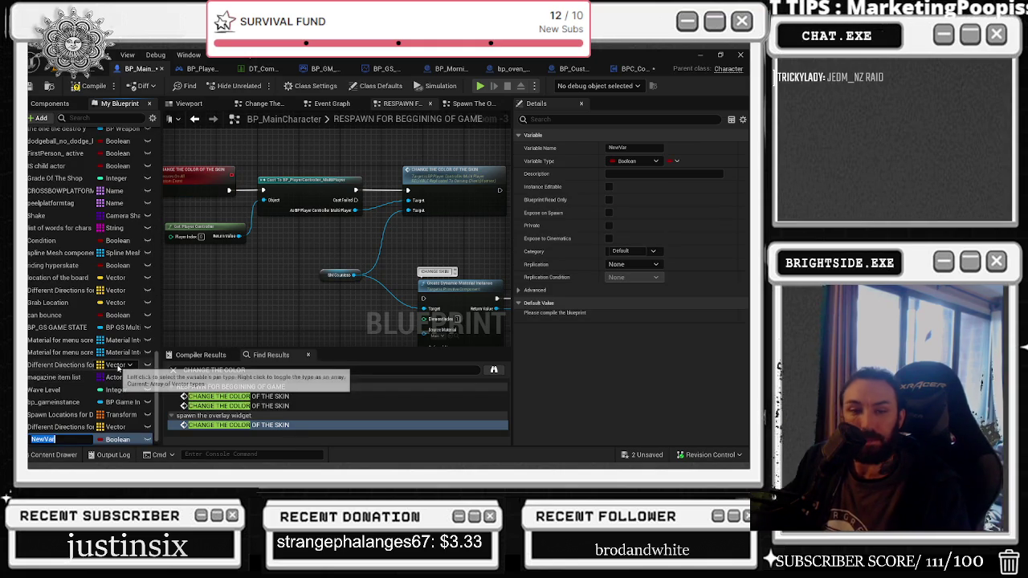
{"action": "type", "text": "Wh"}
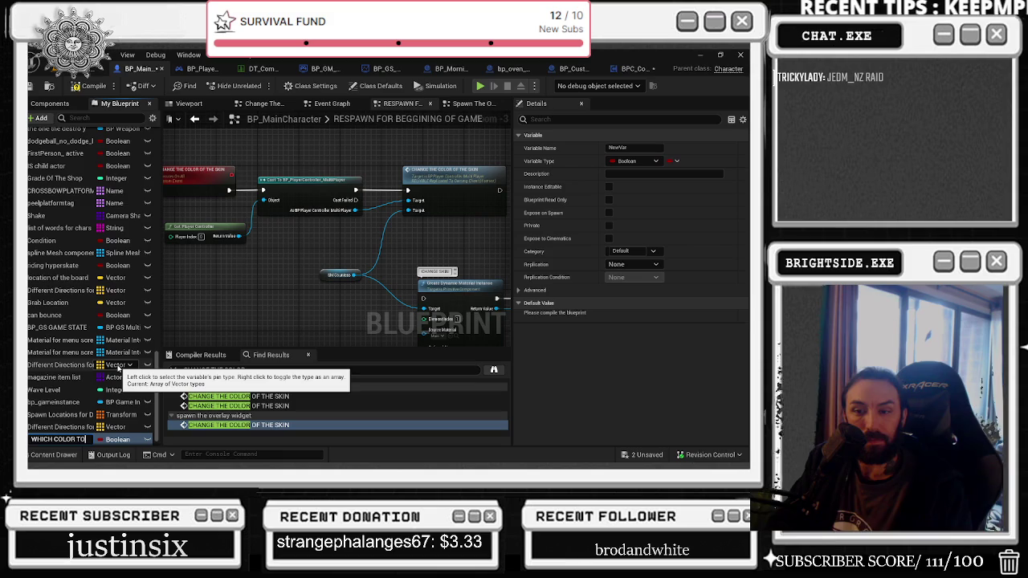
{"action": "key", "text": "Return"}
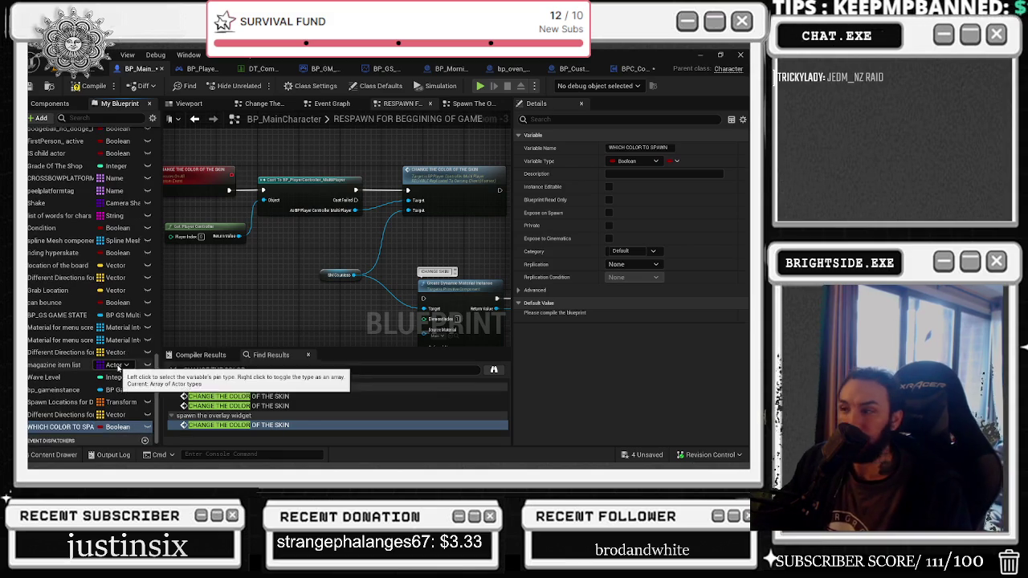
{"action": "left_click", "coordinate": [633, 265]}
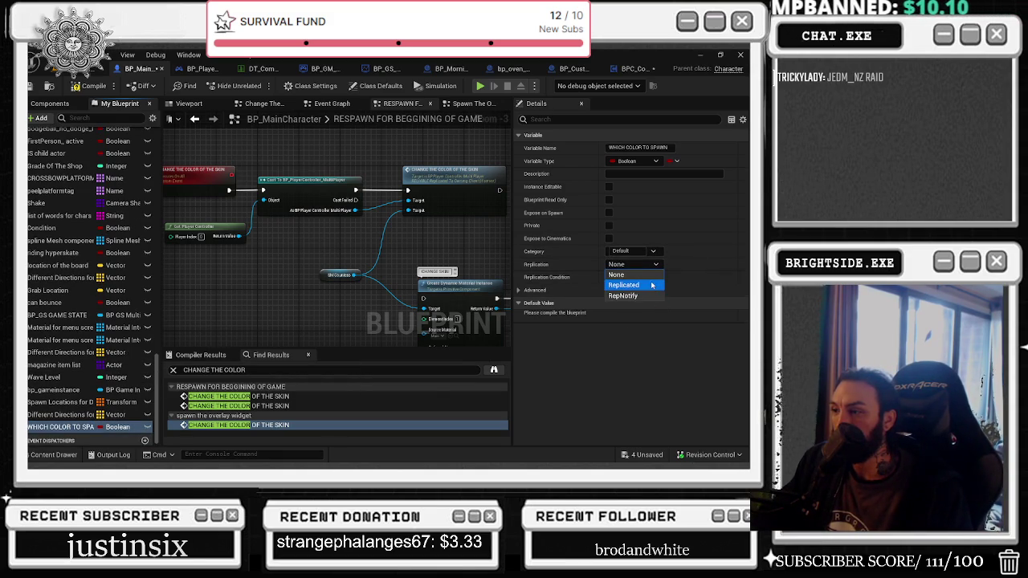
{"action": "left_click", "coordinate": [631, 285]}
{"action": "left_click", "coordinate": [655, 277]}
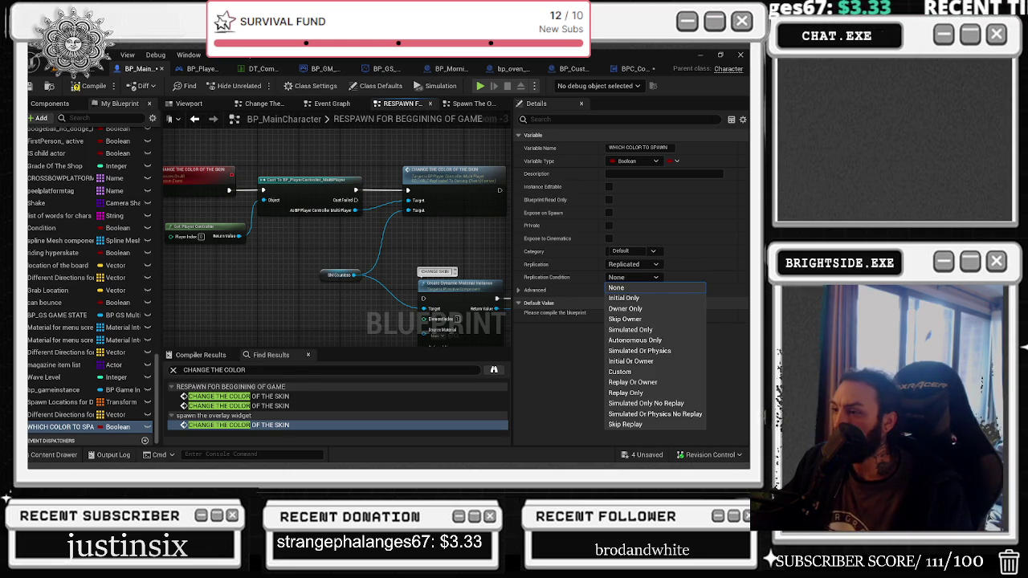
{"action": "left_click", "coordinate": [557, 302]}
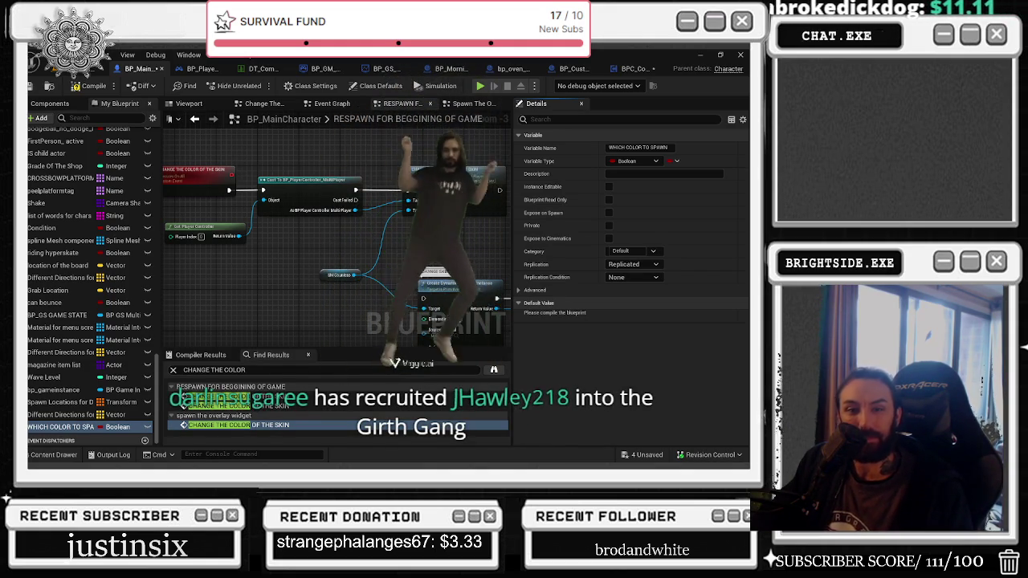
Step: Reposition Get Player Controller above the CHANGE THE COLOR OF THE SKIN event in the respawn graph
{"action": "left_click_drag", "start_coordinate": [252, 272], "coordinate": [337, 300]}
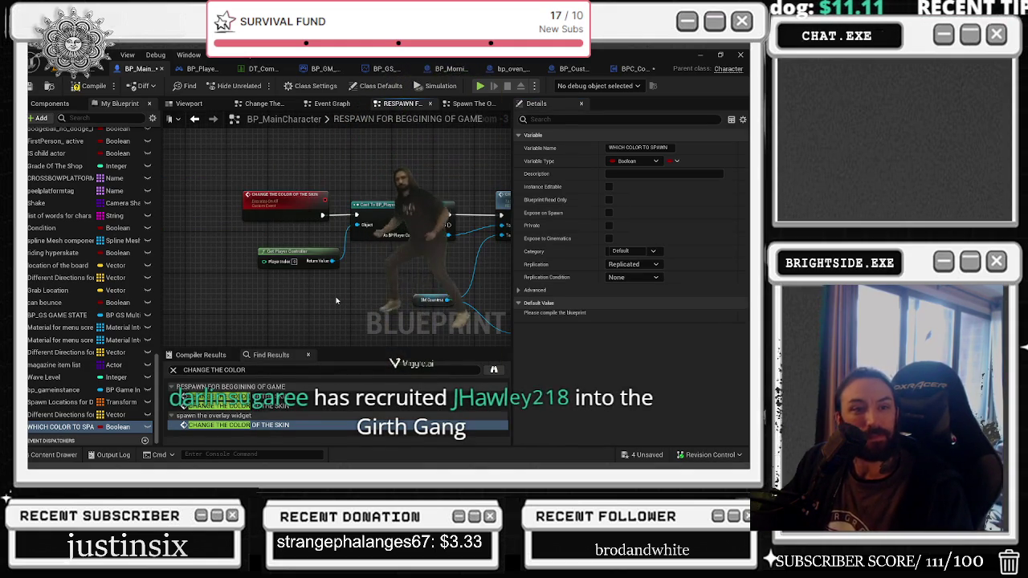
{"action": "left_click_drag", "start_coordinate": [289, 255], "coordinate": [274, 250]}
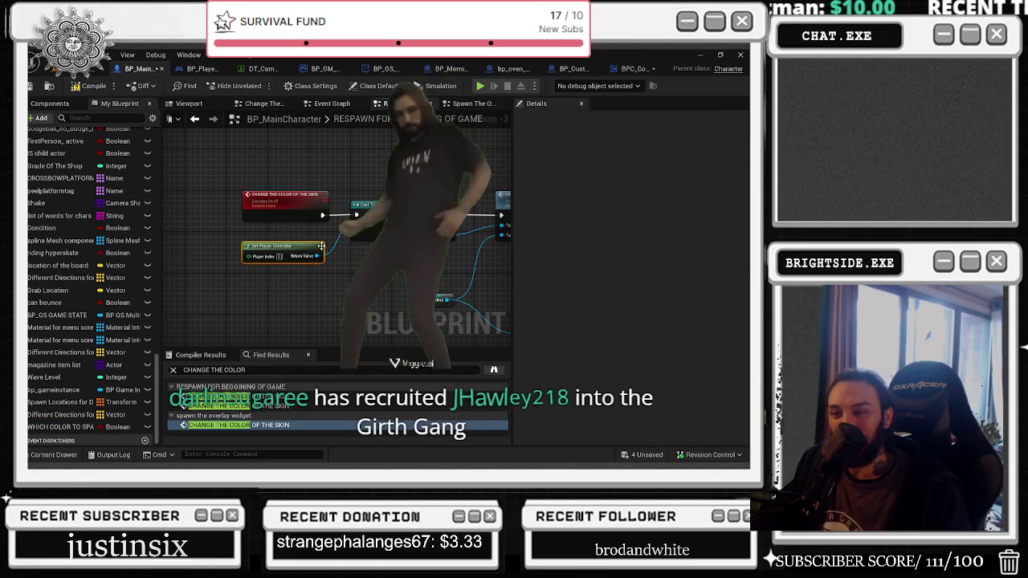
{"action": "left_click_drag", "start_coordinate": [343, 255], "coordinate": [196, 223]}
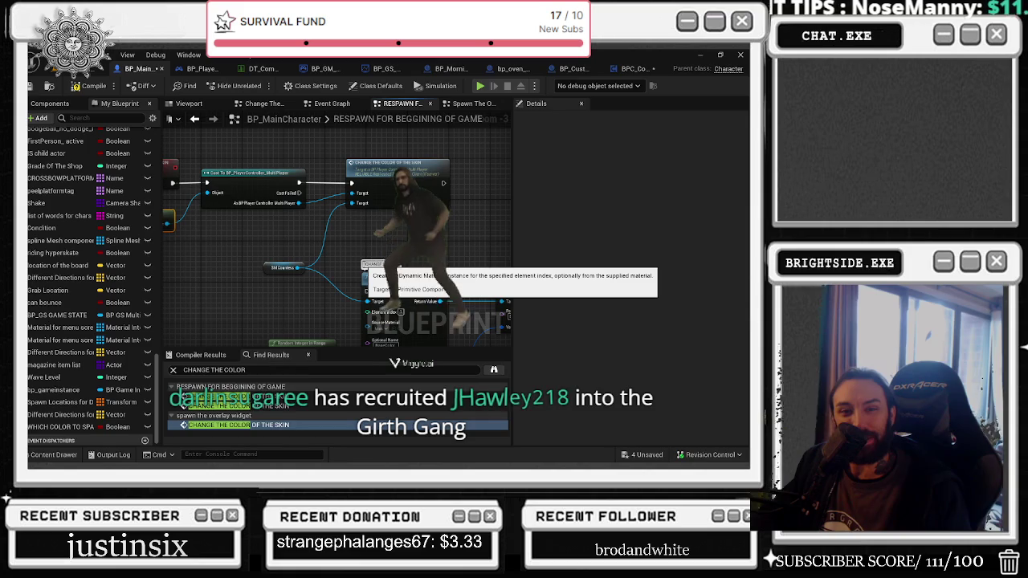
{"action": "mouse_move", "coordinate": [403, 271]}
{"action": "left_mouse_down"}
{"action": "mouse_move", "coordinate": [394, 241]}
{"action": "mouse_move", "coordinate": [482, 252]}
{"action": "mouse_move", "coordinate": [500, 272]}
{"action": "left_mouse_up"}
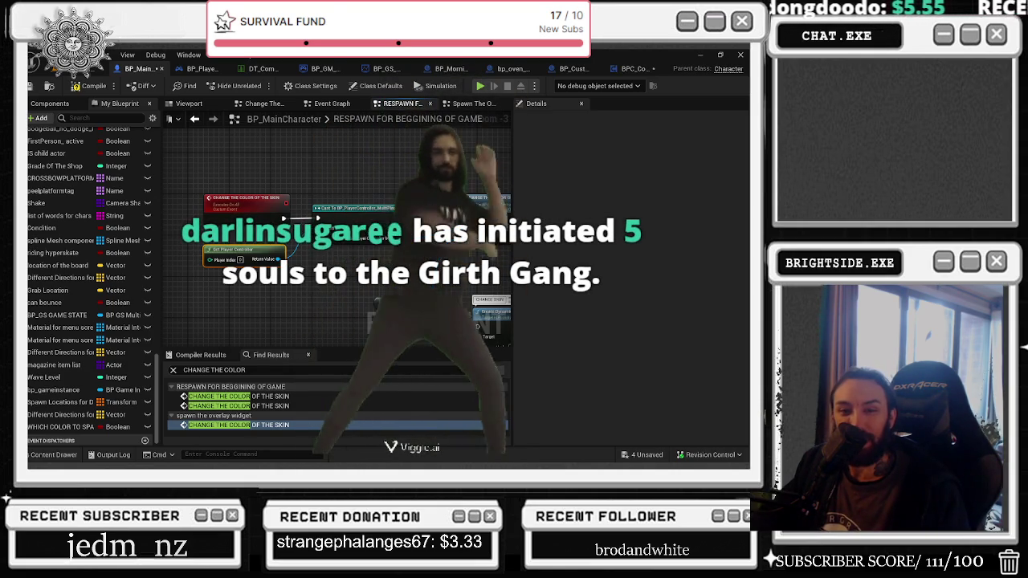
{"action": "mouse_move", "coordinate": [261, 253]}
{"action": "left_mouse_down"}
{"action": "mouse_move", "coordinate": [282, 186]}
{"action": "mouse_move", "coordinate": [272, 170]}
{"action": "left_mouse_up"}
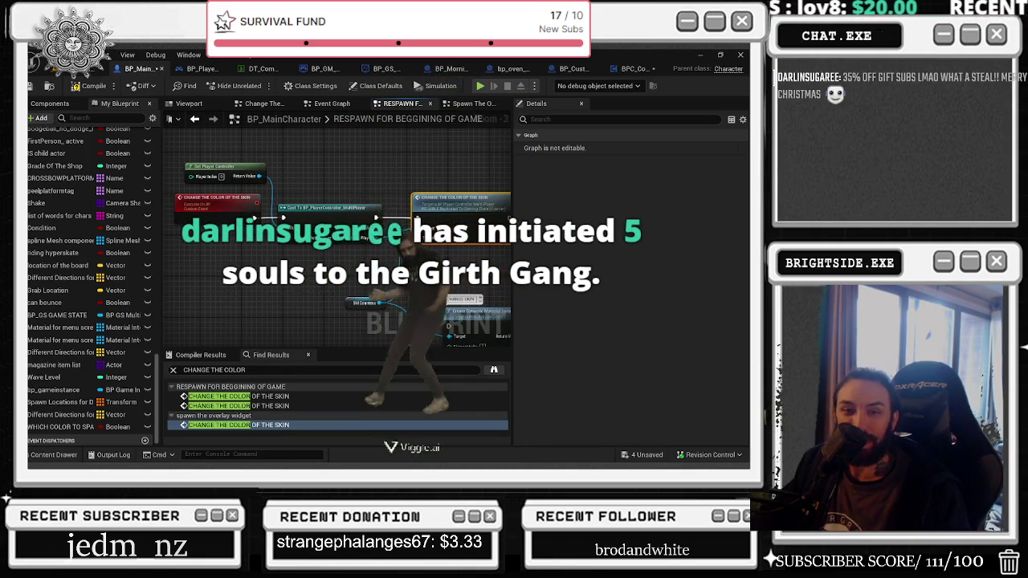
{"action": "left_click", "coordinate": [322, 207]}
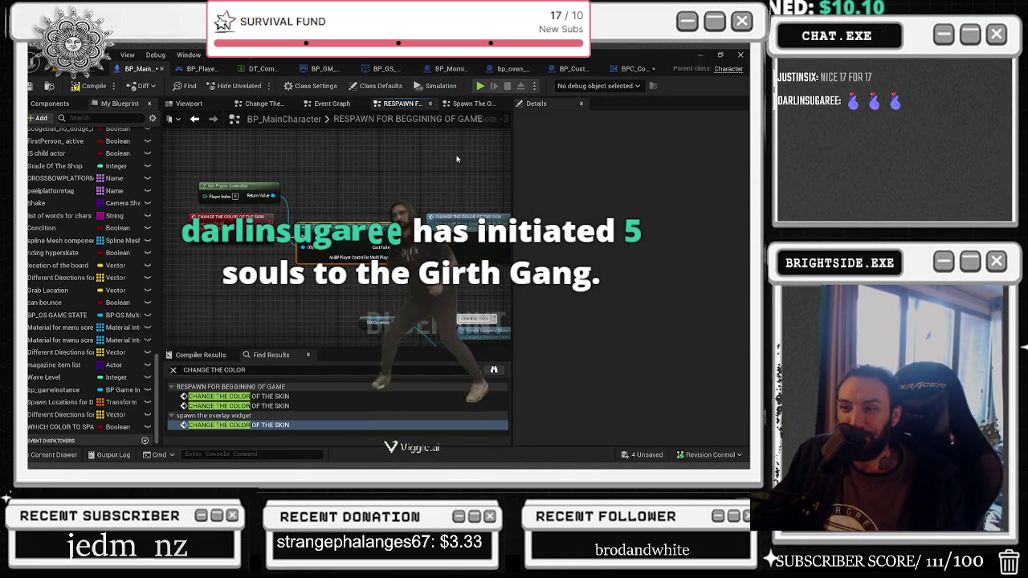
{"action": "scroll", "coordinate": [456, 159], "scroll_direction": "down", "scroll_amount": 1}
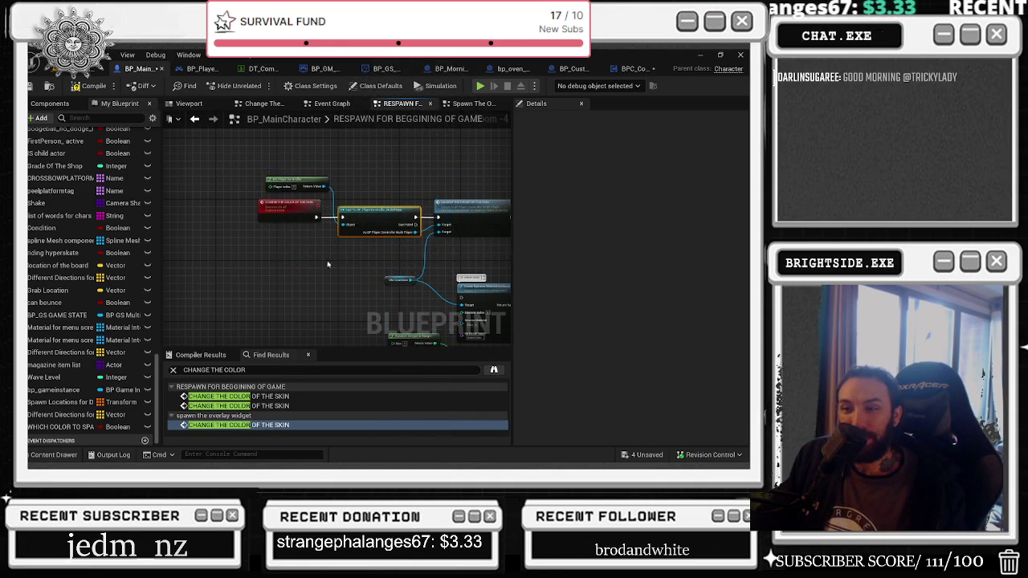
{"action": "left_click_drag", "start_coordinate": [334, 258], "coordinate": [254, 241]}
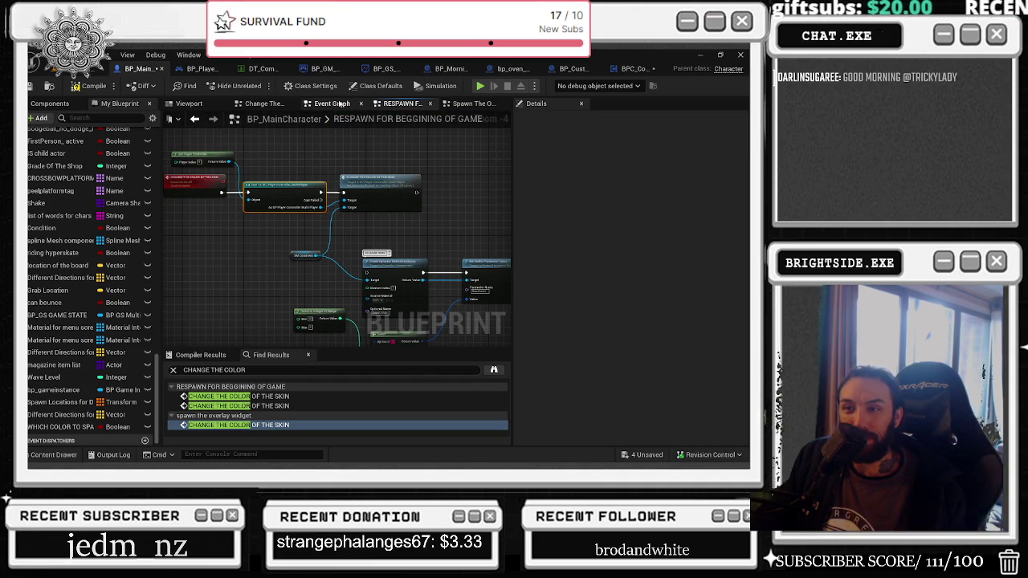
Step: Compile BP_MainCharacter and add a reroute node on the green wire in Change The Hats
{"action": "left_click", "coordinate": [265, 104]}
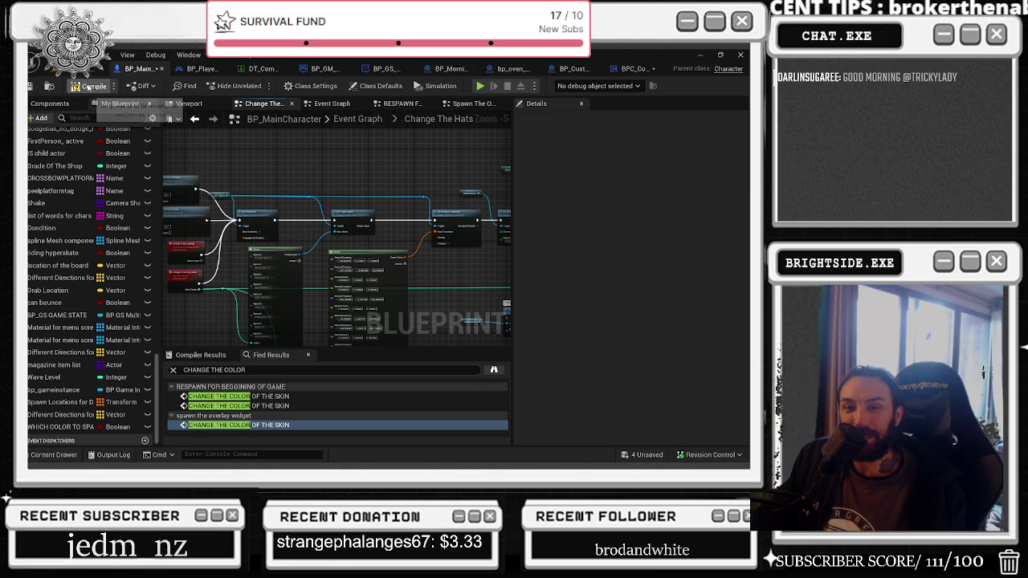
{"action": "key", "text": "F7"}
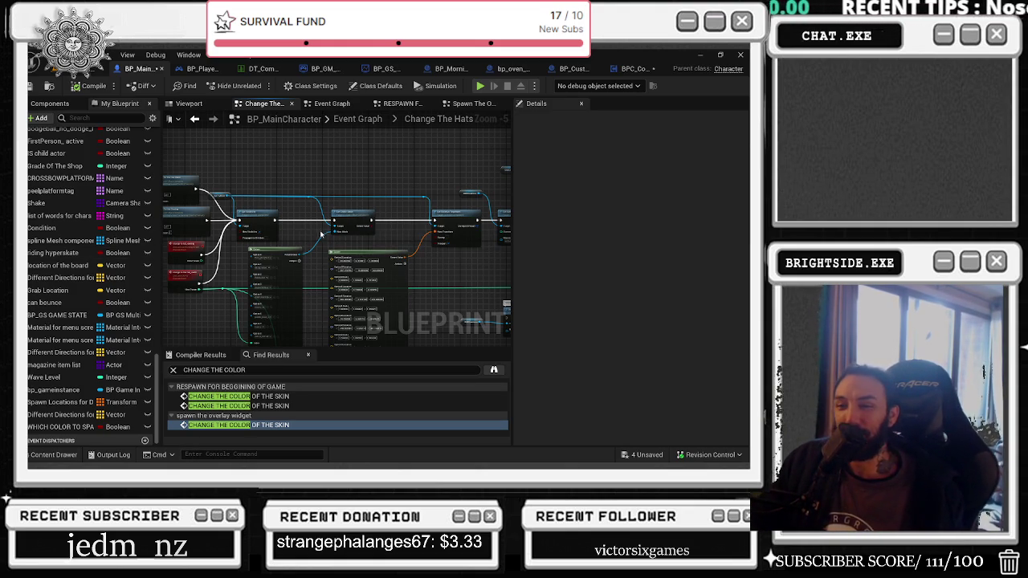
{"action": "scroll", "coordinate": [206, 305], "scroll_direction": "up", "scroll_amount": 1}
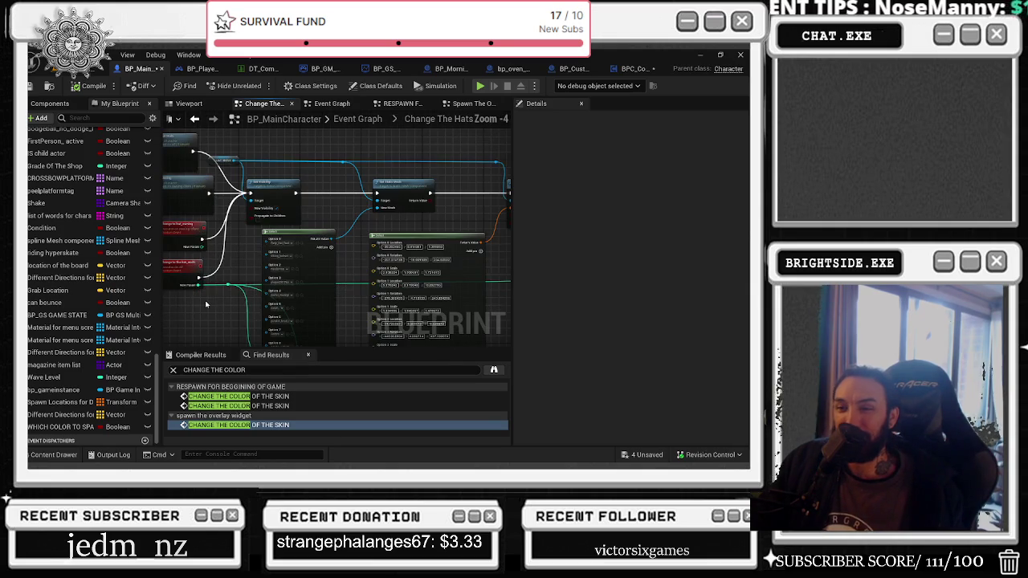
{"action": "double_click", "coordinate": [230, 285]}
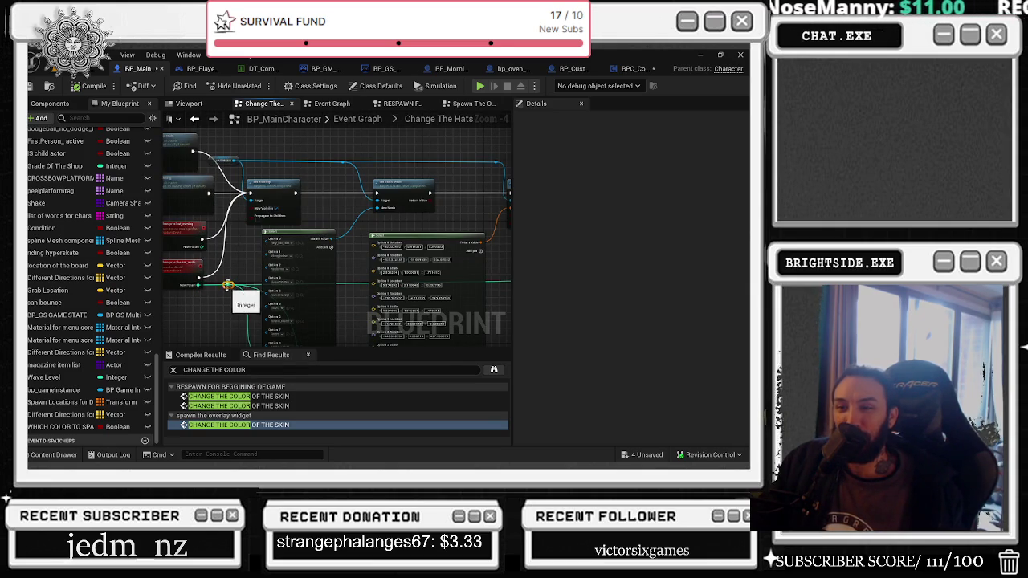
{"action": "left_click_drag", "start_coordinate": [218, 298], "coordinate": [292, 274]}
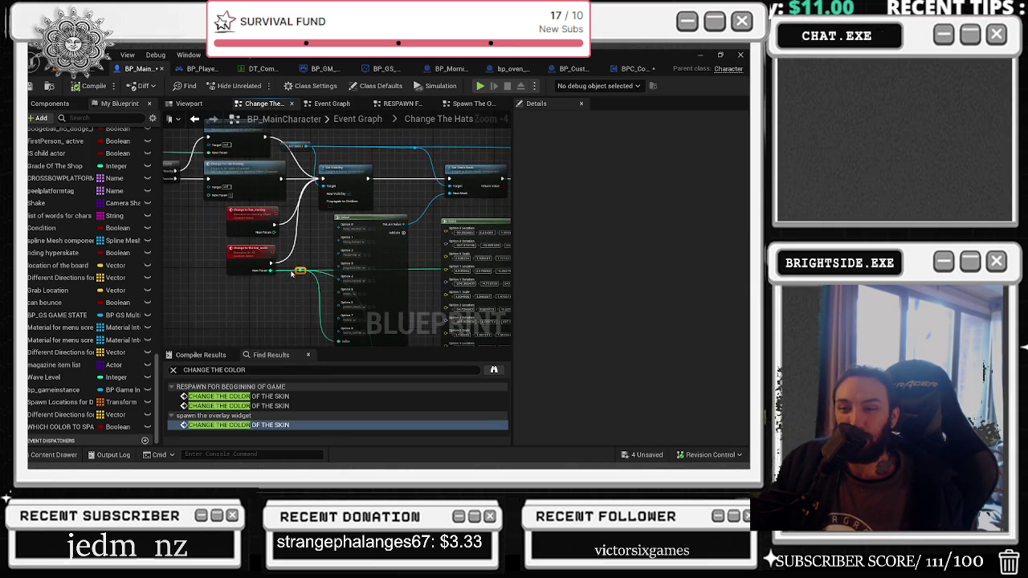
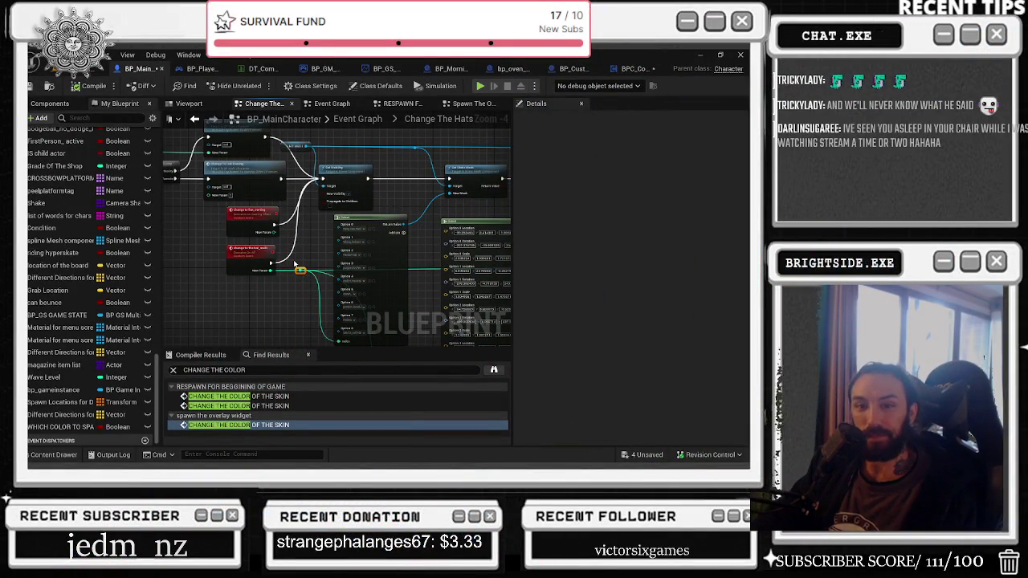
Step: Pan around the Change The Hats graph to view the Input, Set Visibility and Select nodes
{"action": "left_click_drag", "start_coordinate": [296, 235], "coordinate": [367, 275]}
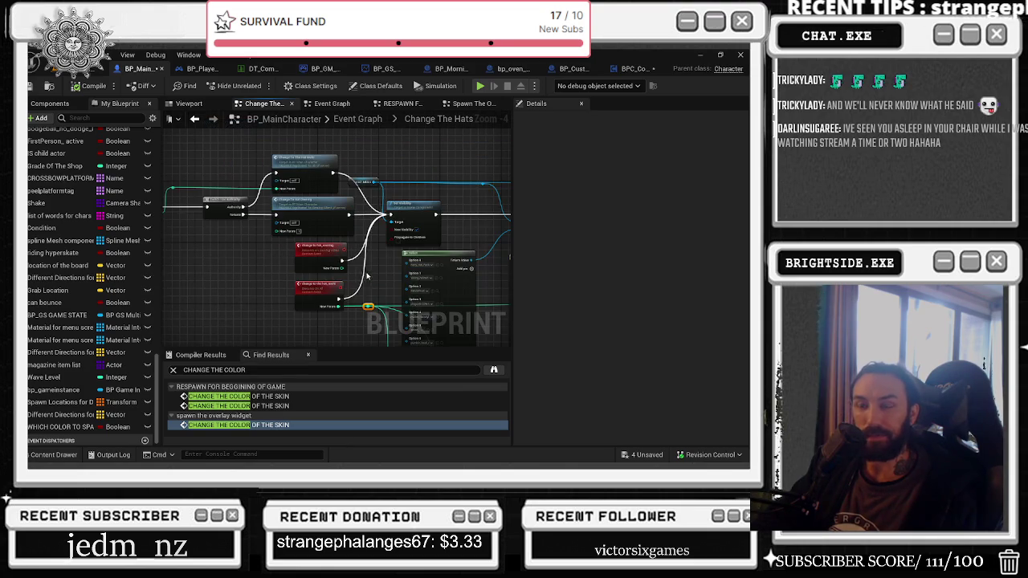
{"action": "left_click_drag", "start_coordinate": [306, 247], "coordinate": [394, 288]}
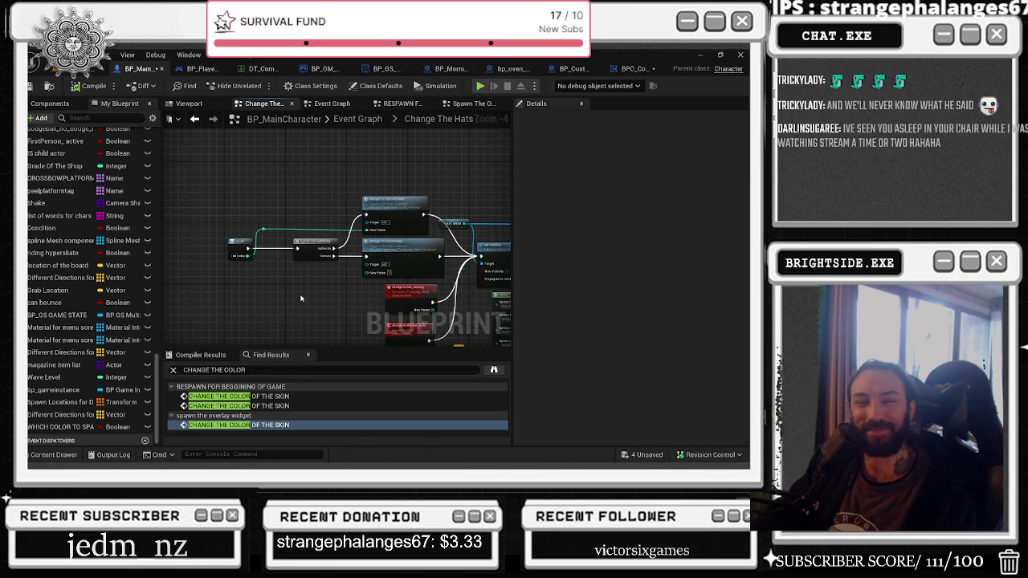
{"action": "scroll", "coordinate": [237, 241], "scroll_direction": "up", "scroll_amount": 1}
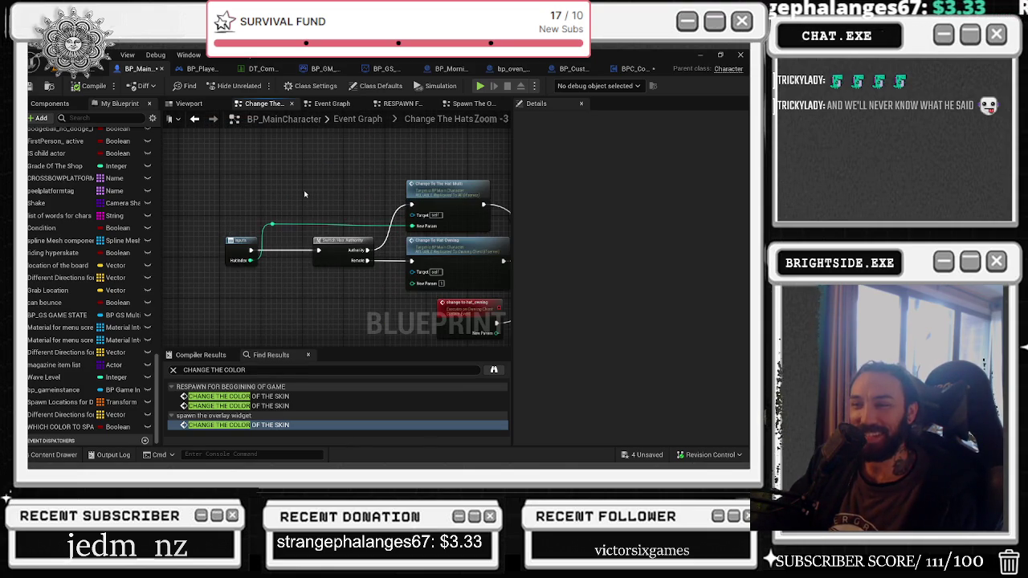
{"action": "left_click_drag", "start_coordinate": [328, 174], "coordinate": [276, 160]}
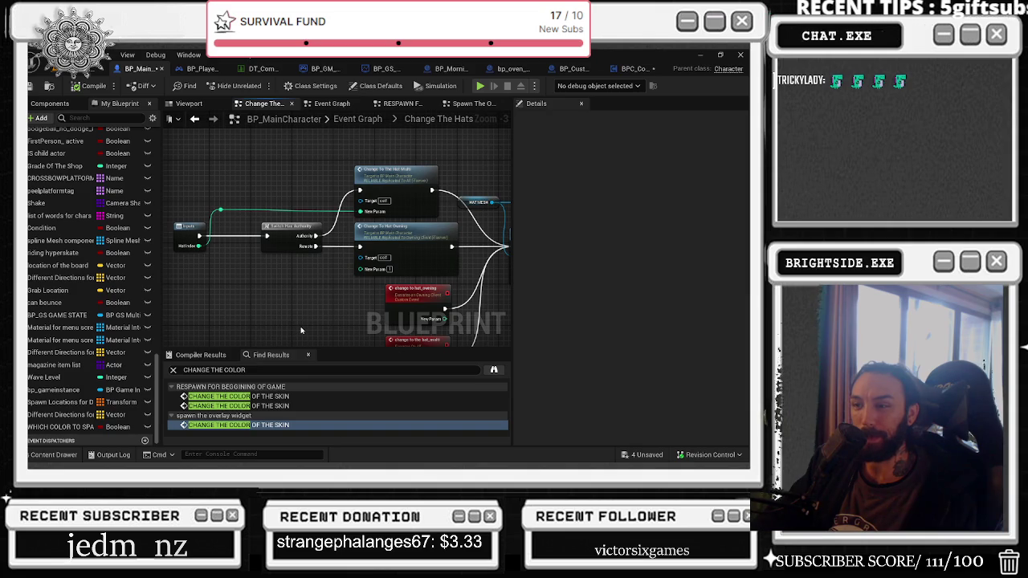
{"action": "mouse_move", "coordinate": [301, 330]}
{"action": "left_mouse_down"}
{"action": "mouse_move", "coordinate": [203, 324]}
{"action": "mouse_move", "coordinate": [88, 274]}
{"action": "mouse_move", "coordinate": [348, 276]}
{"action": "mouse_move", "coordinate": [273, 305]}
{"action": "mouse_move", "coordinate": [189, 317]}
{"action": "mouse_move", "coordinate": [194, 298]}
{"action": "mouse_move", "coordinate": [252, 285]}
{"action": "mouse_move", "coordinate": [163, 281]}
{"action": "left_mouse_up"}
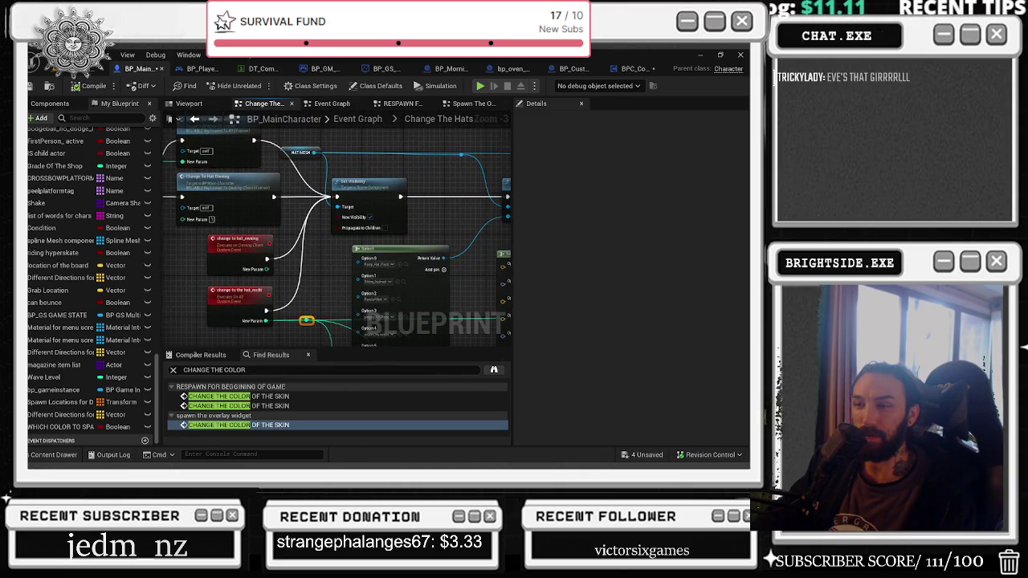
Step: Follow the graph through Set Static Mesh and Set Relative Transform to Set Material, then open BP_PlayerController_MultiPlayer
{"action": "mouse_move", "coordinate": [172, 277]}
{"action": "left_mouse_down"}
{"action": "mouse_move", "coordinate": [386, 289]}
{"action": "mouse_move", "coordinate": [352, 290]}
{"action": "left_mouse_up"}
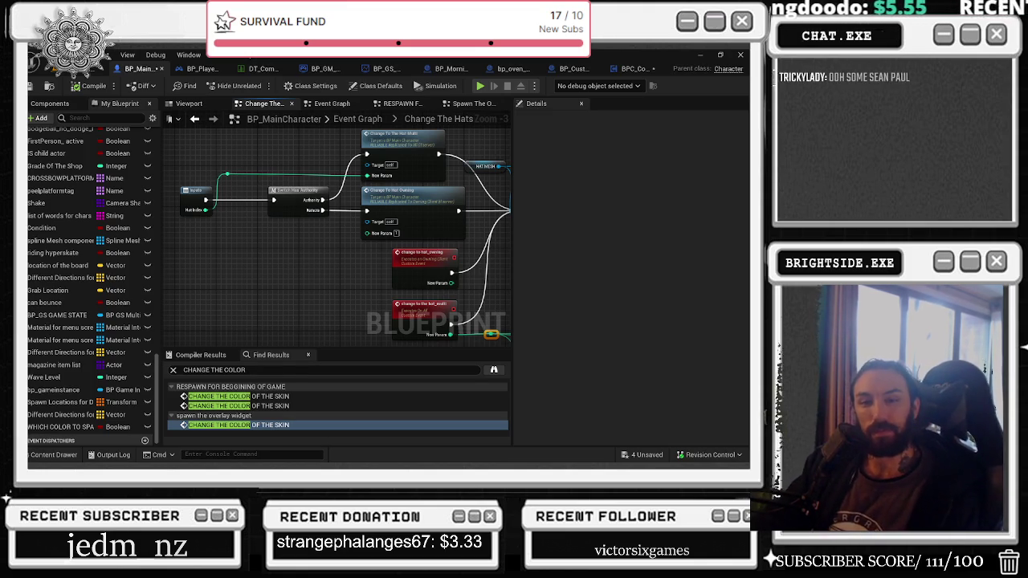
{"action": "left_click_drag", "start_coordinate": [375, 265], "coordinate": [219, 271]}
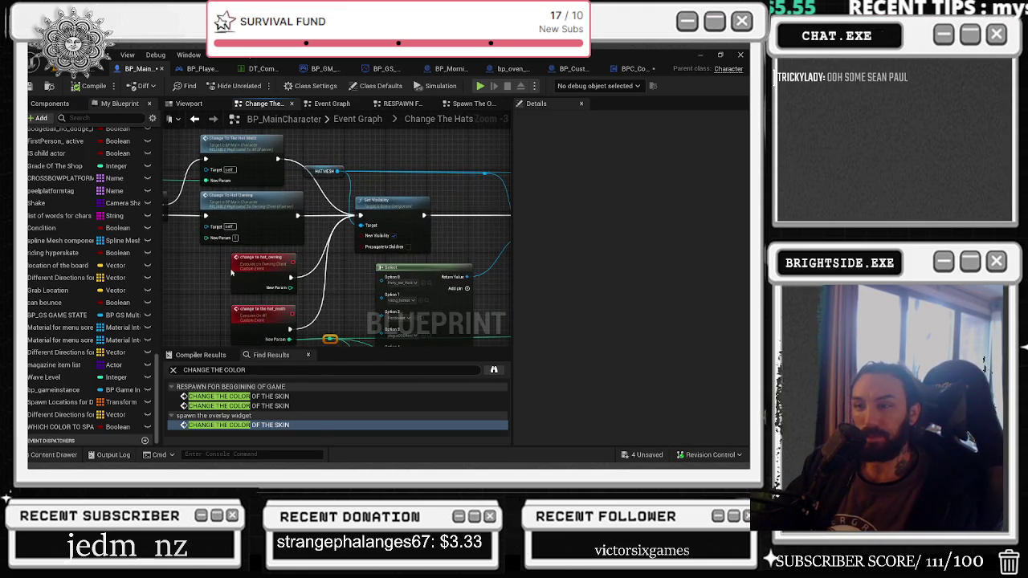
{"action": "left_click_drag", "start_coordinate": [346, 275], "coordinate": [240, 258]}
{"action": "left_click_drag", "start_coordinate": [320, 249], "coordinate": [201, 241]}
{"action": "left_click_drag", "start_coordinate": [366, 241], "coordinate": [243, 238]}
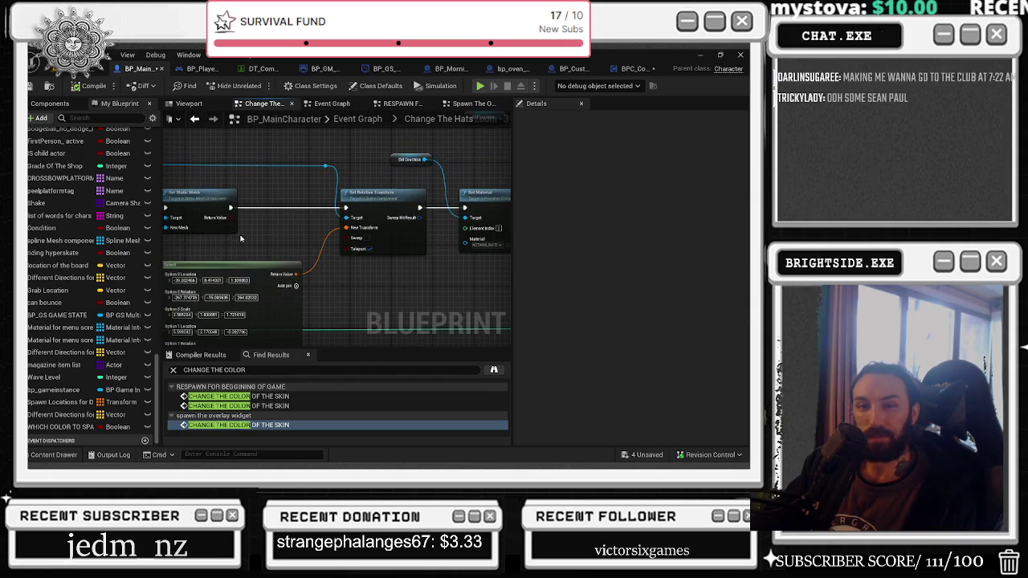
{"action": "left_click_drag", "start_coordinate": [484, 180], "coordinate": [364, 200]}
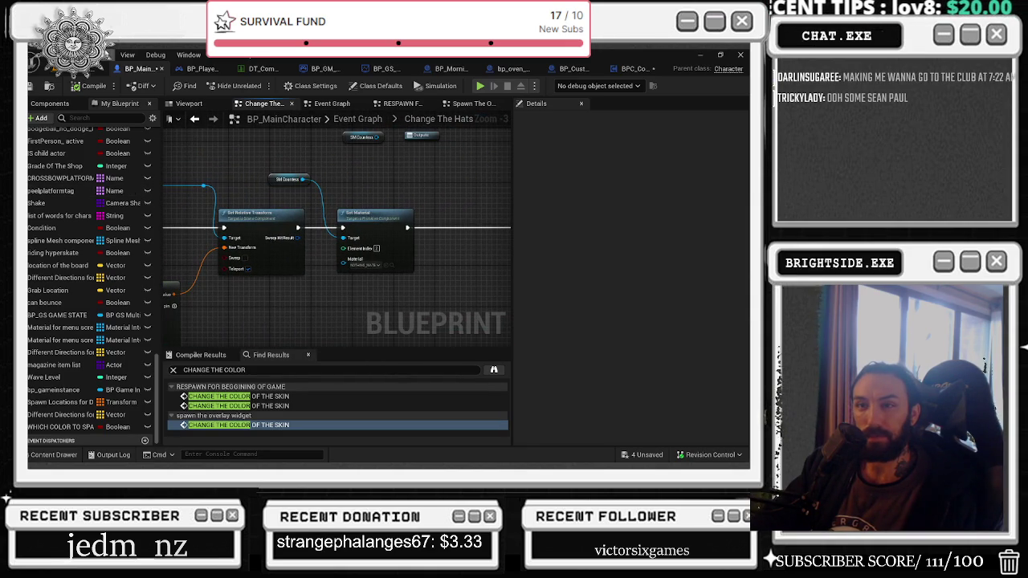
{"action": "left_click", "coordinate": [203, 73]}
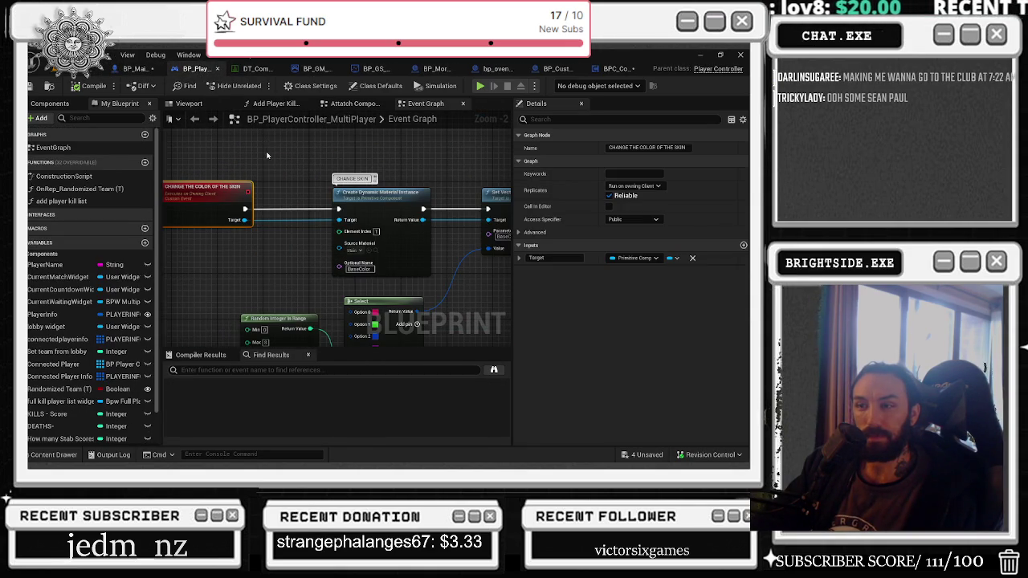
Step: Save BP_GS_MultiPlayer and all four unsaved assets with Save Selected
{"action": "left_click", "coordinate": [387, 68]}
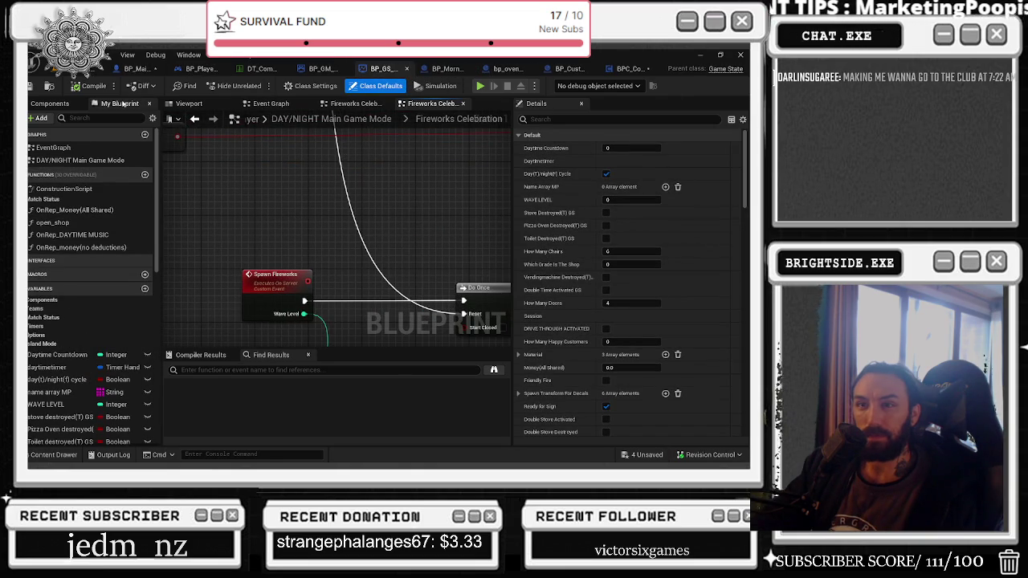
{"action": "left_click", "coordinate": [30, 90]}
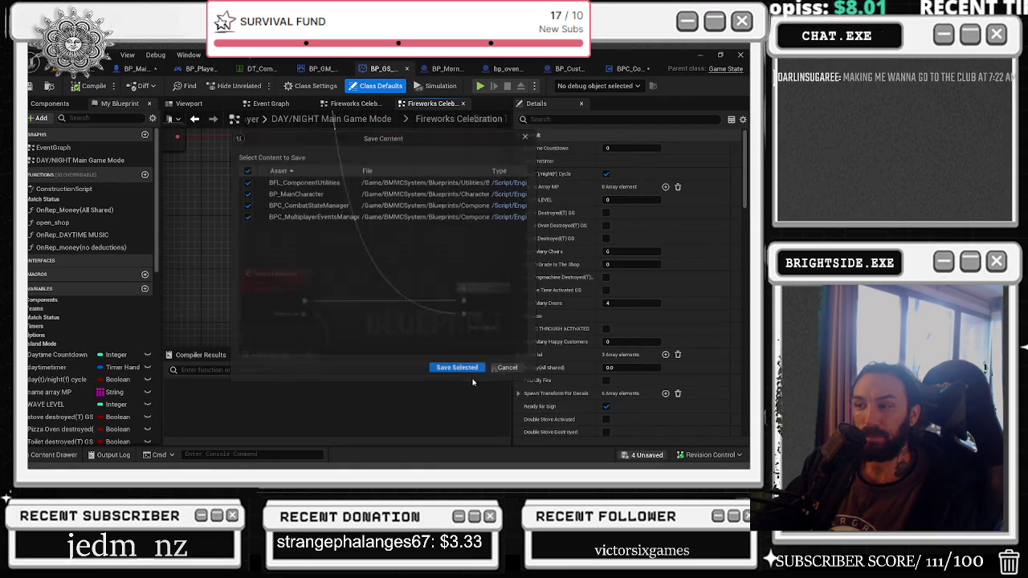
{"action": "left_click", "coordinate": [643, 454]}
{"action": "left_click", "coordinate": [457, 369]}
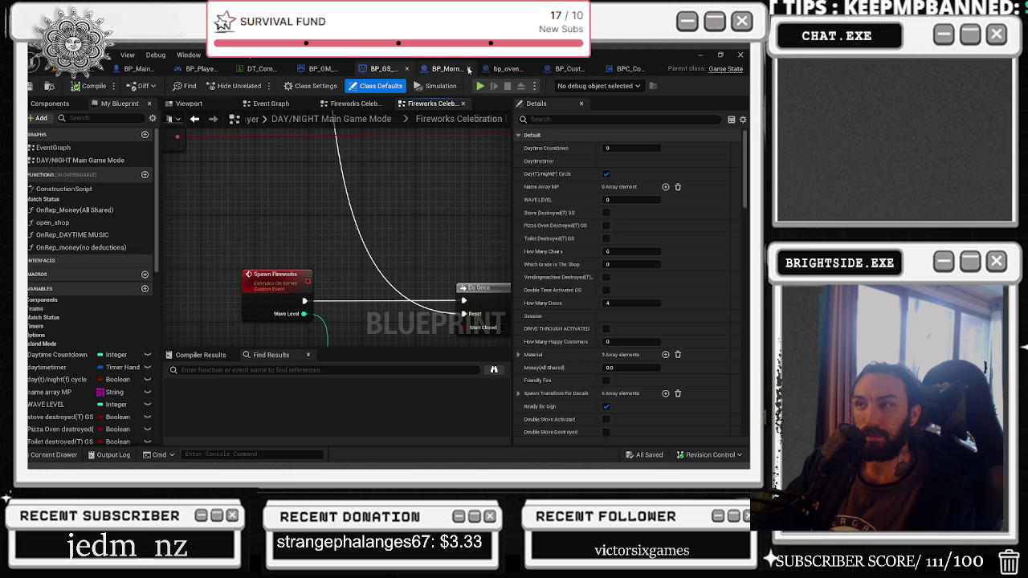
Step: Close an unneeded blueprint tab, then look over and close BP_Customization_Dresser
{"action": "left_click", "coordinate": [468, 68]}
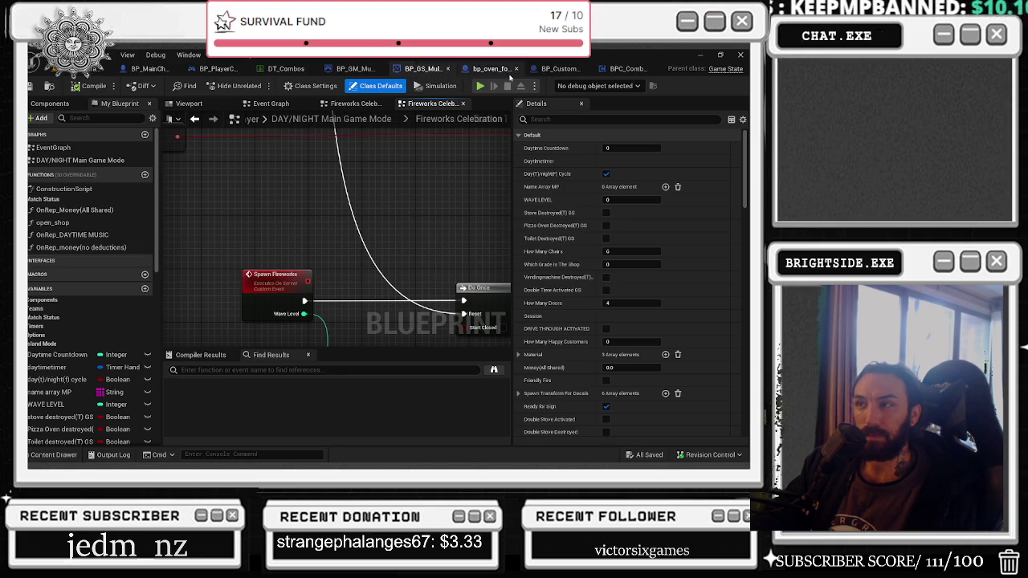
{"action": "left_click", "coordinate": [558, 70]}
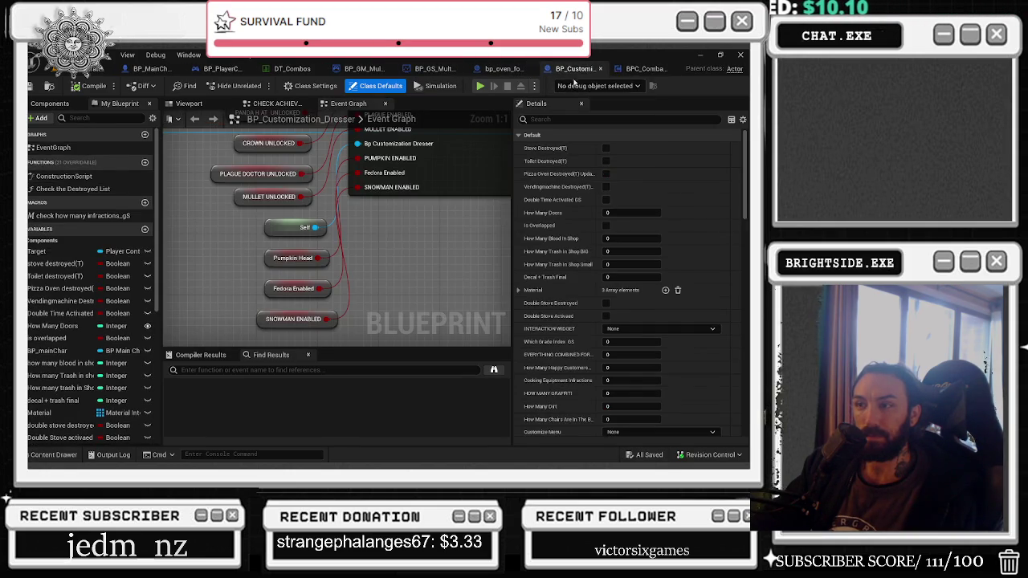
{"action": "left_click_drag", "start_coordinate": [466, 207], "coordinate": [338, 292]}
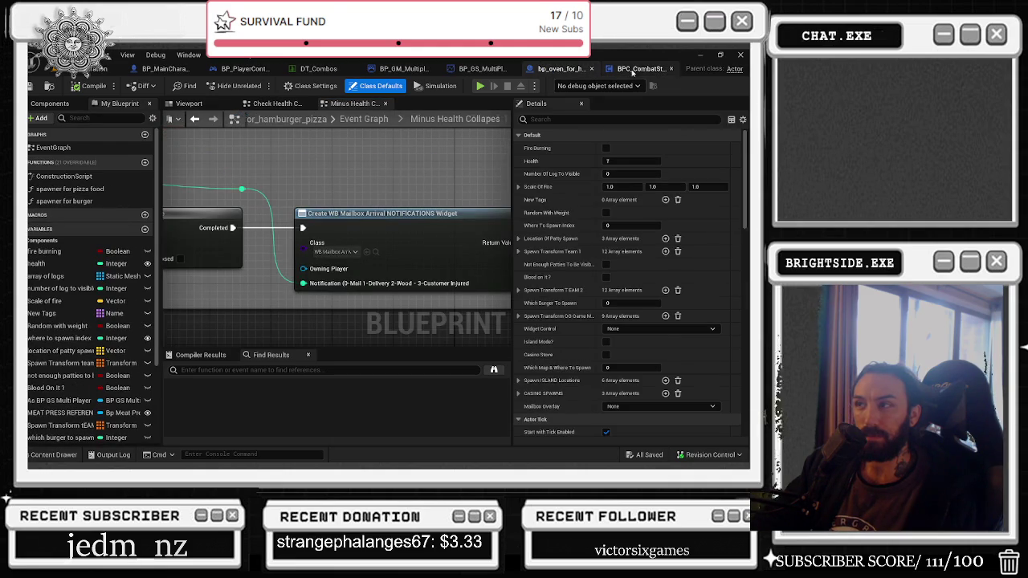
{"action": "left_click", "coordinate": [600, 68]}
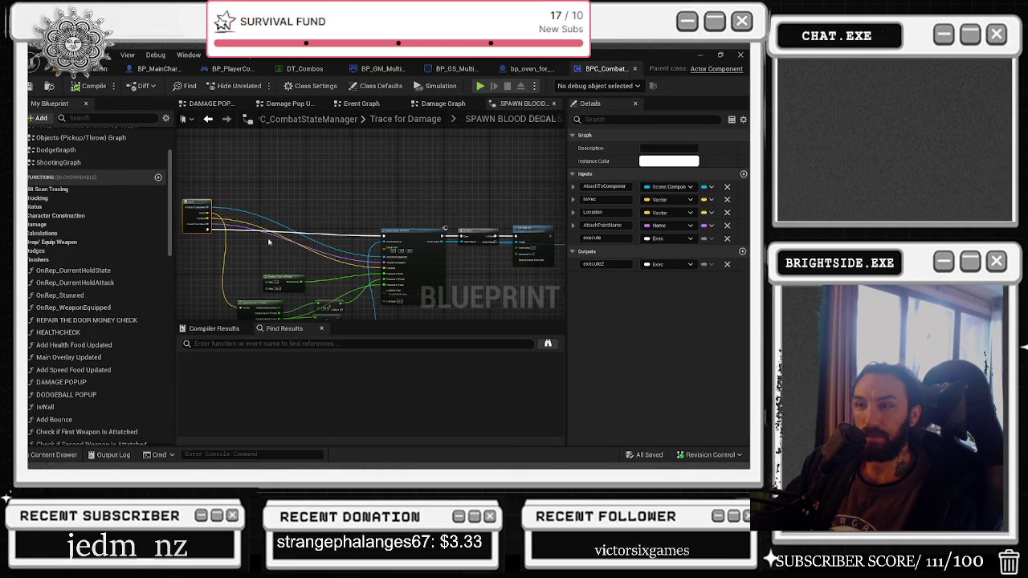
Step: Look around BPC_CombatStateManager's Spawn Decal Attached nodes, then save and close it
{"action": "scroll", "coordinate": [393, 173], "scroll_direction": "up", "scroll_amount": 3}
{"action": "left_click_drag", "start_coordinate": [380, 183], "coordinate": [441, 172]}
{"action": "left_click_drag", "start_coordinate": [309, 237], "coordinate": [323, 211]}
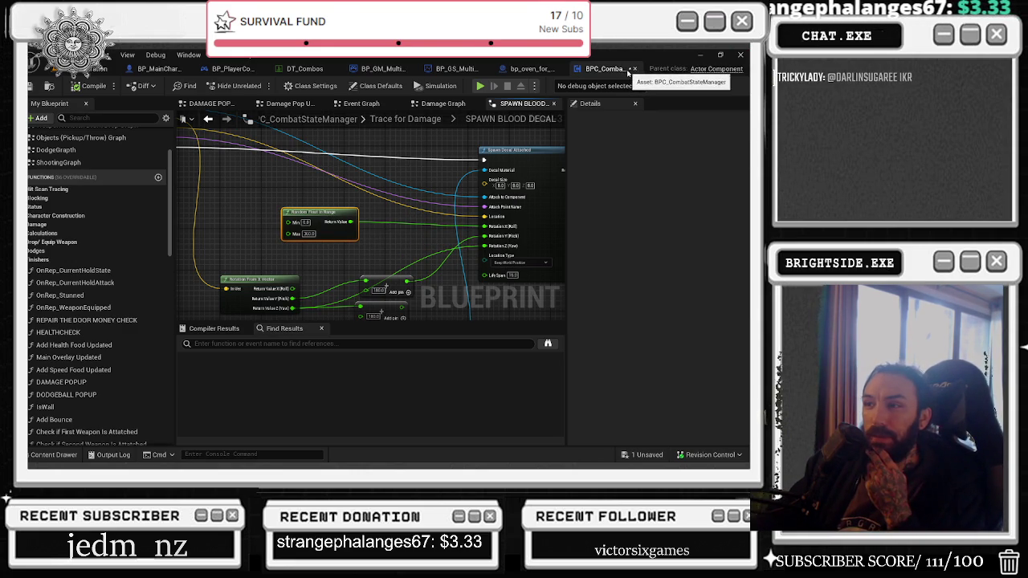
{"action": "left_click", "coordinate": [32, 86]}
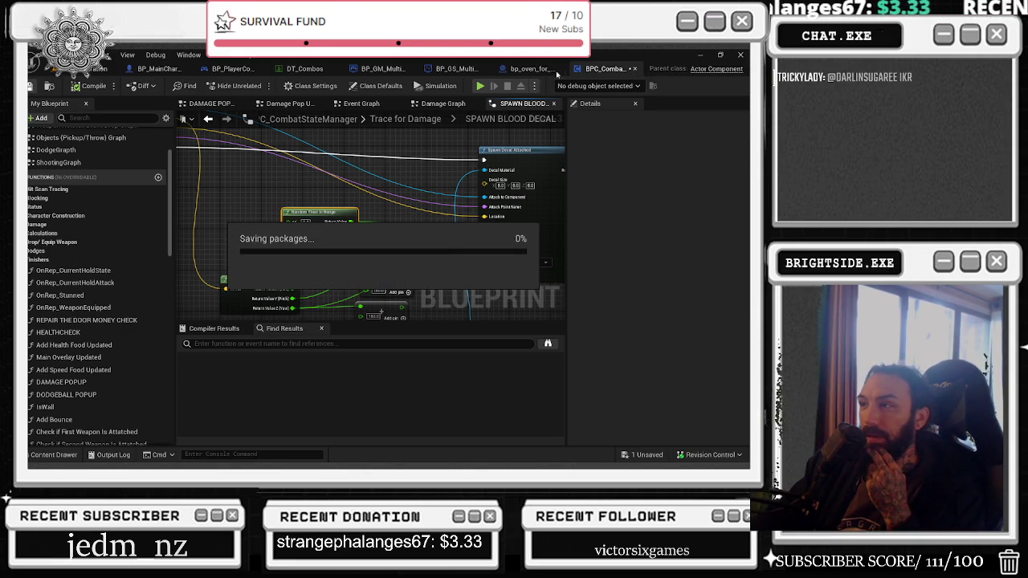
{"action": "left_click", "coordinate": [636, 70]}
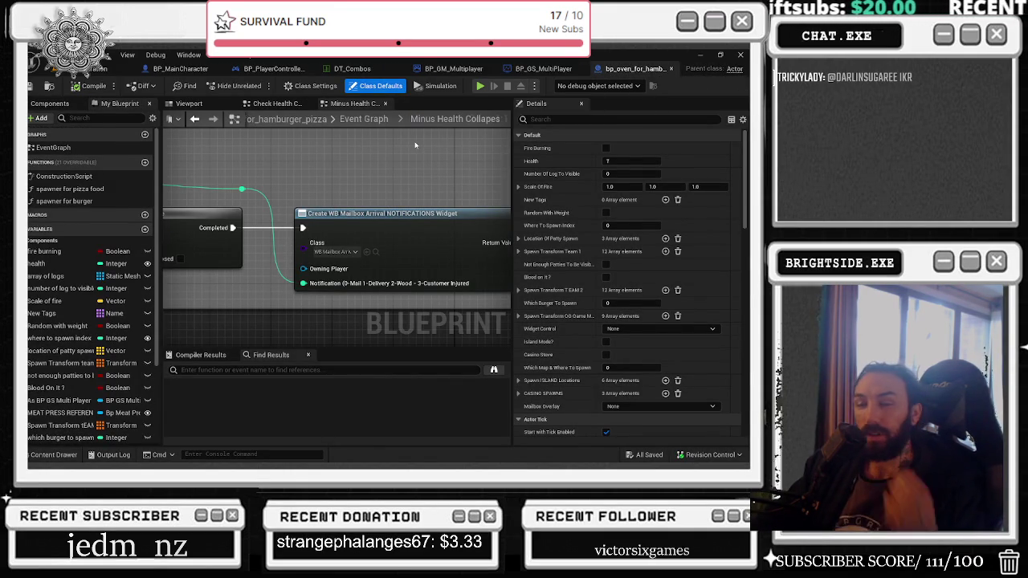
Step: Bring the YouTube browser window to the front and maximize it
{"action": "key", "text": "alt+Tab"}
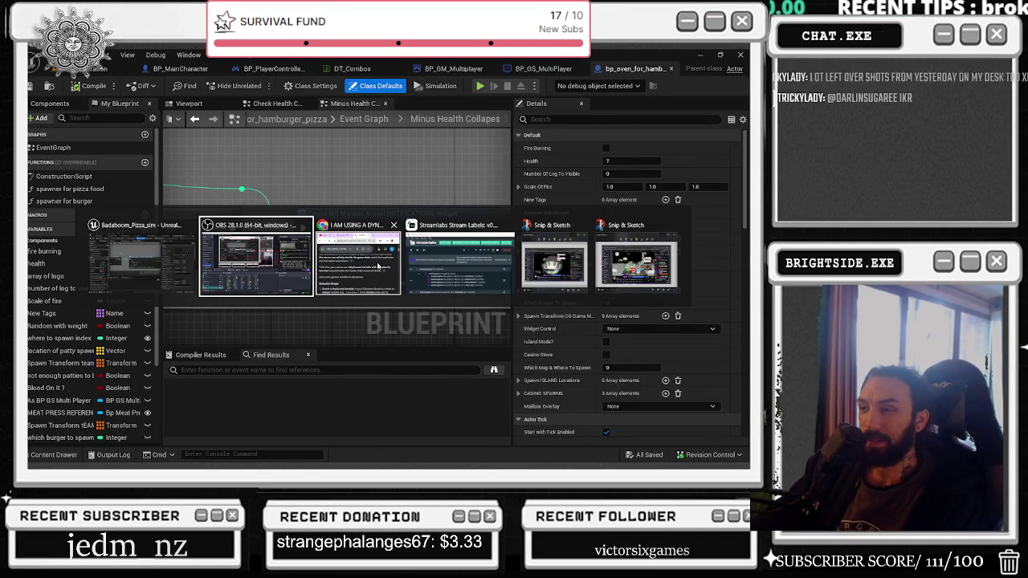
{"action": "key", "text": "Escape"}
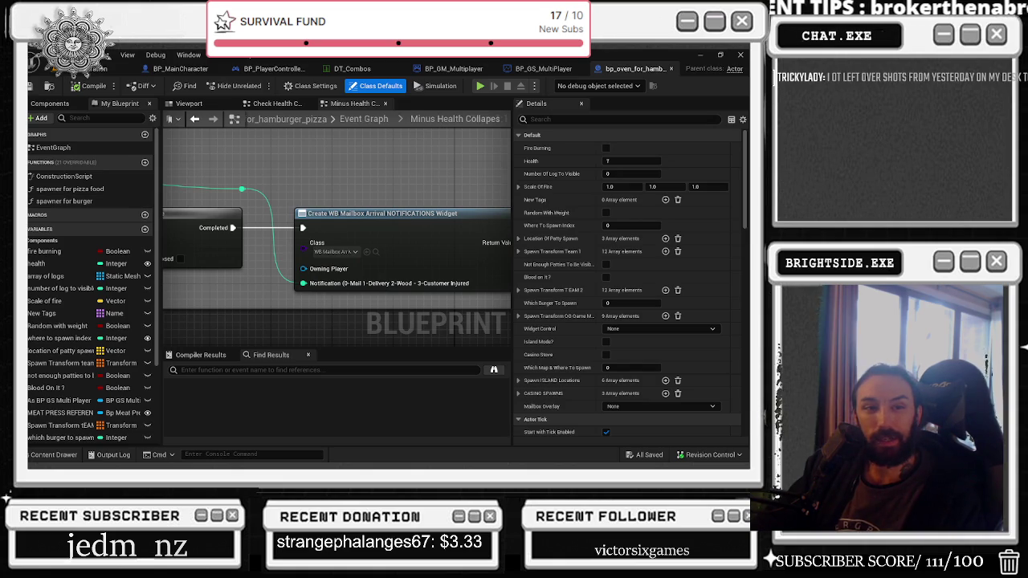
{"action": "key", "text": "alt+Tab"}
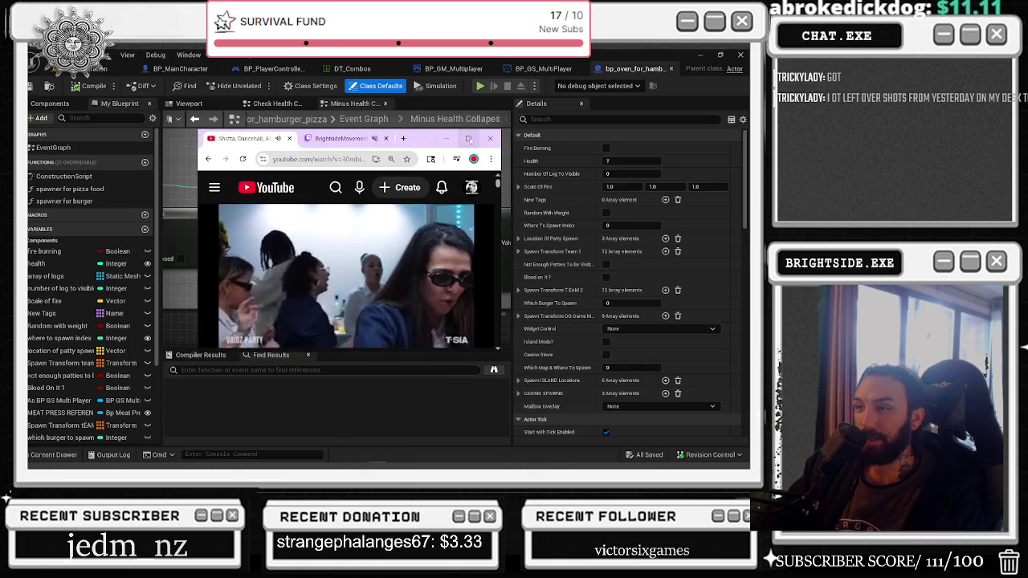
{"action": "left_click", "coordinate": [469, 139]}
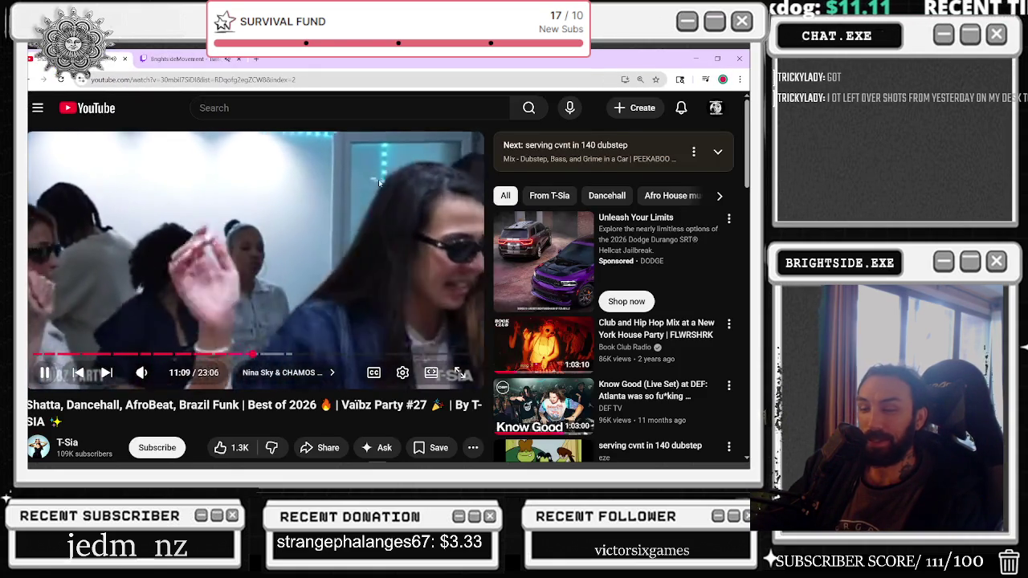
Step: Scroll the Vaïbz Party #27 video page, then move to the Twitch tab
{"action": "scroll", "coordinate": [383, 183], "scroll_direction": "down", "scroll_amount": 1}
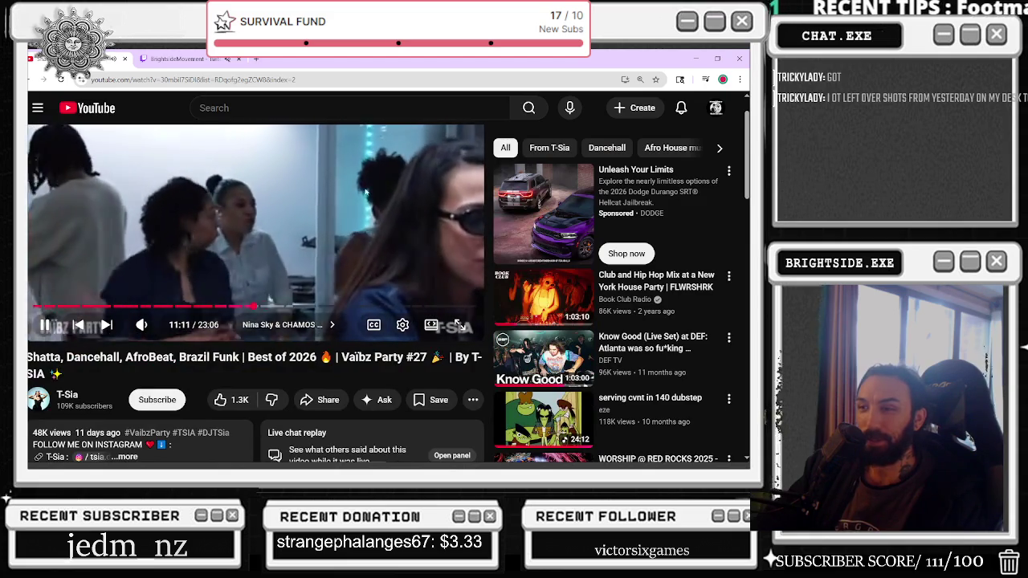
{"action": "scroll", "coordinate": [366, 193], "scroll_direction": "up", "scroll_amount": 1}
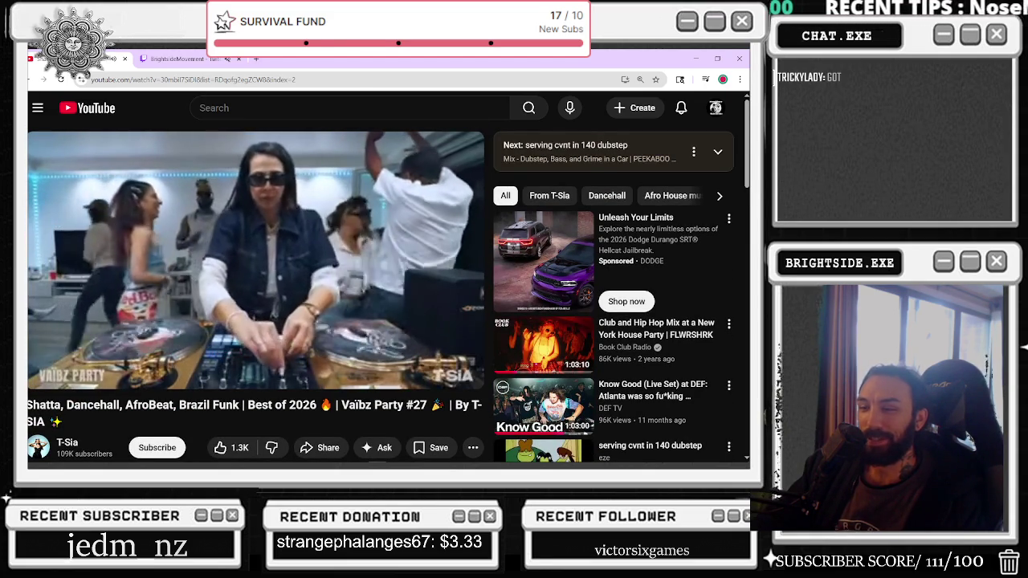
{"action": "scroll", "coordinate": [113, 390], "scroll_direction": "down", "scroll_amount": 3}
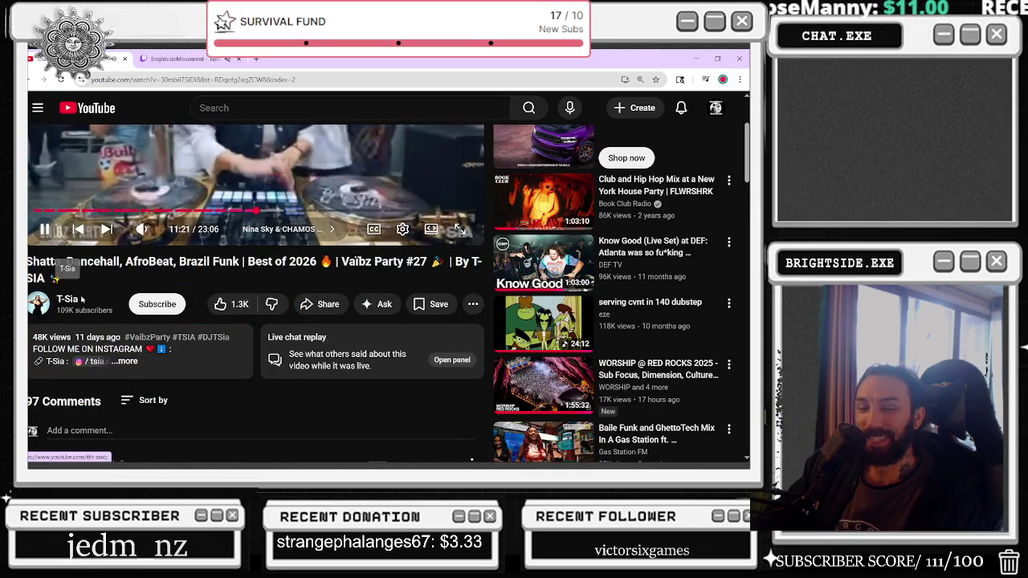
{"action": "scroll", "coordinate": [94, 307], "scroll_direction": "up", "scroll_amount": 1}
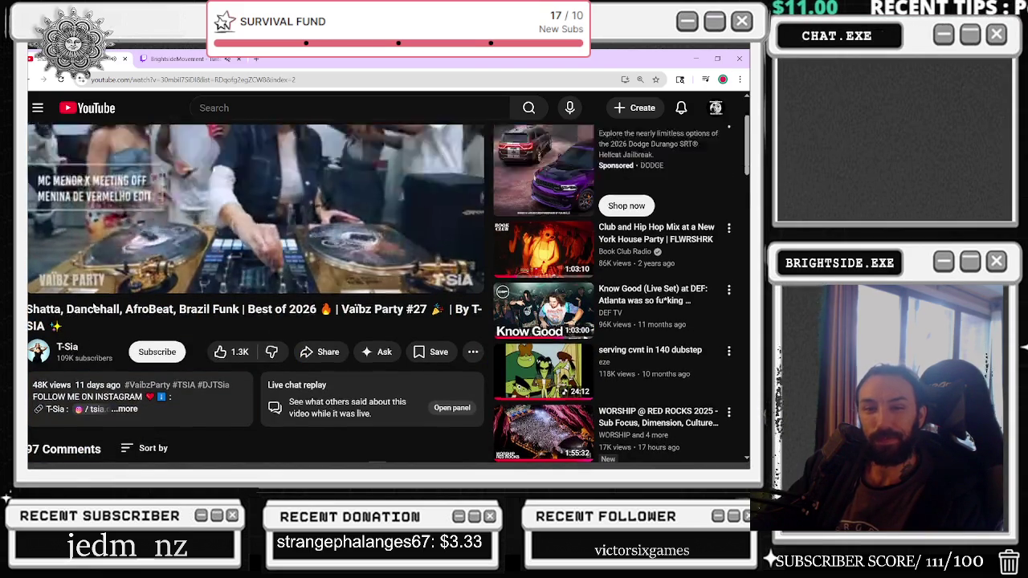
{"action": "scroll", "coordinate": [94, 308], "scroll_direction": "up", "scroll_amount": 2}
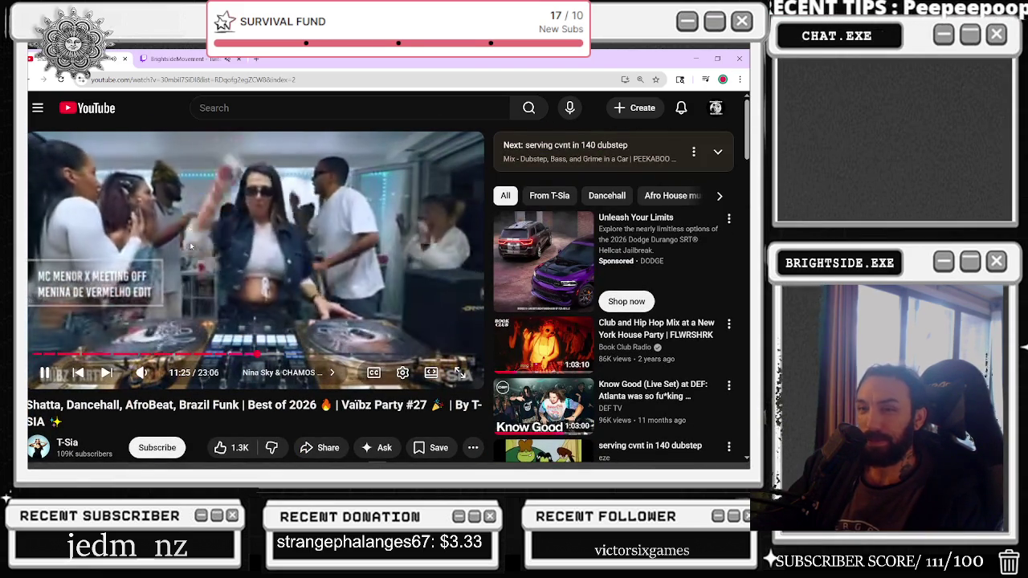
{"action": "scroll", "coordinate": [190, 247], "scroll_direction": "down", "scroll_amount": 1}
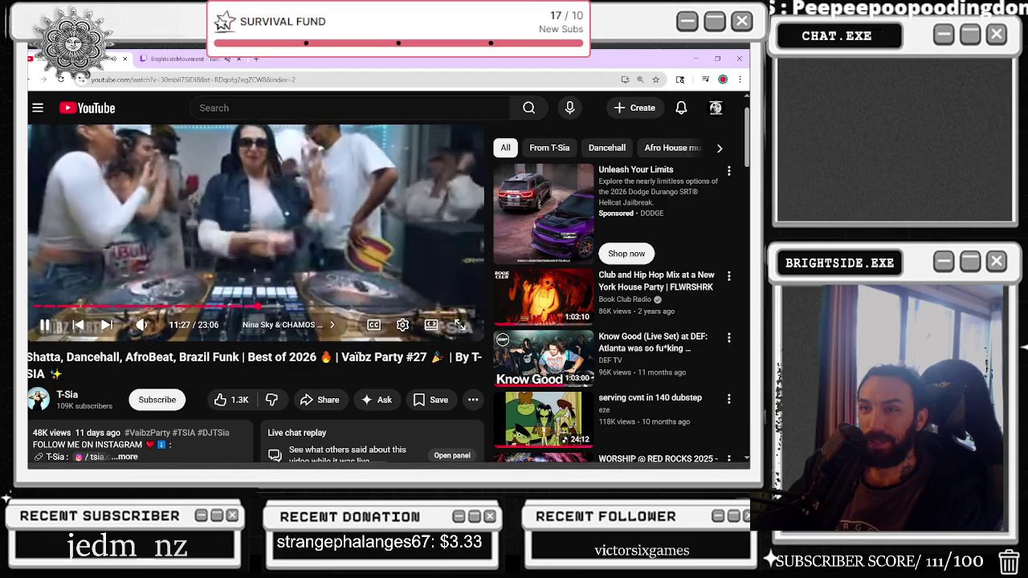
{"action": "key", "text": "ctrl+Tab"}
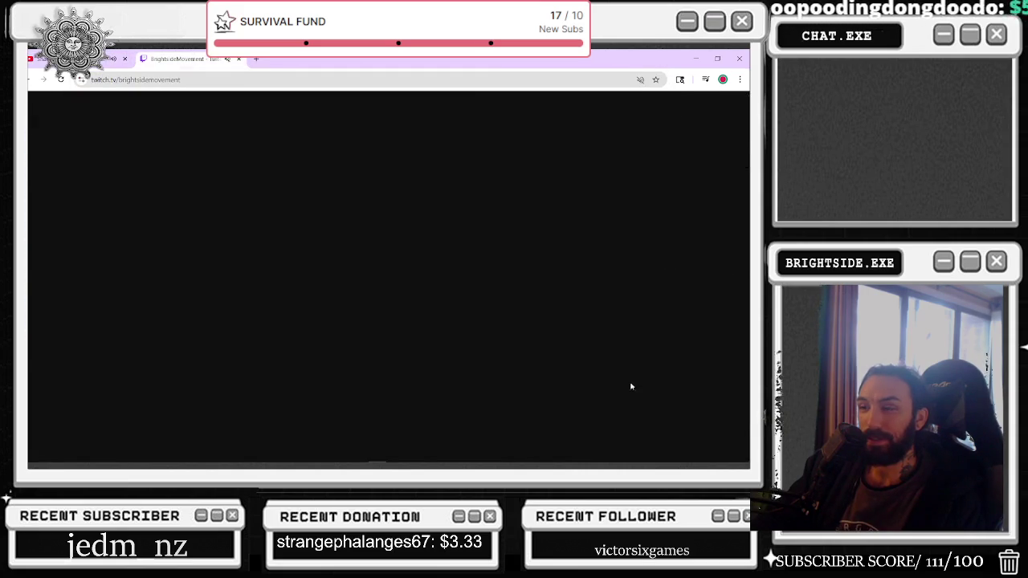
Step: Paste the YouTube link into Twitch chat, dismiss the sign-up prompt, shrink the browser, and return to Unreal
{"action": "left_click", "coordinate": [628, 404]}
{"action": "key", "text": "ctrl+v"}
{"action": "key", "text": "Return"}
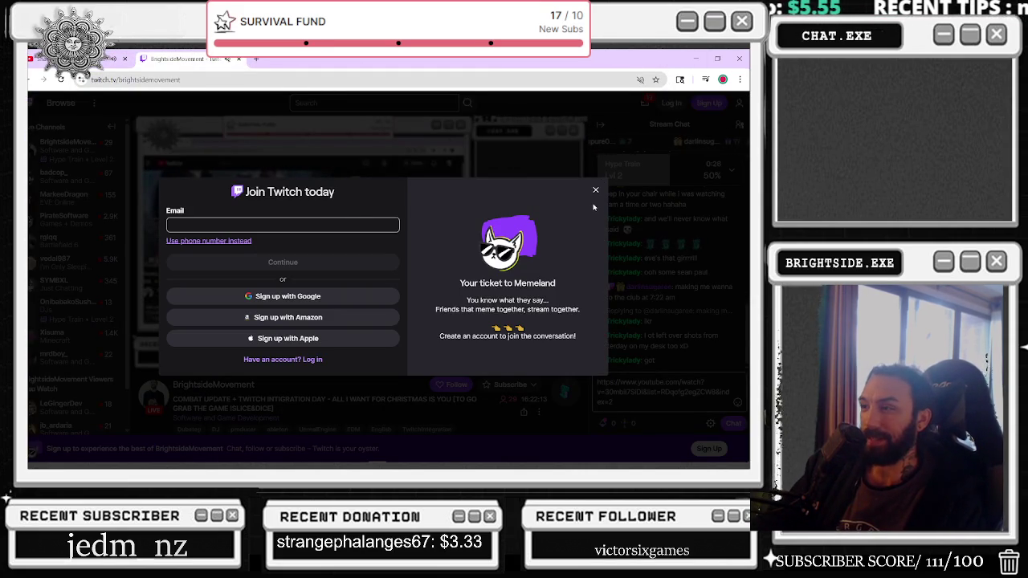
{"action": "left_click", "coordinate": [596, 190]}
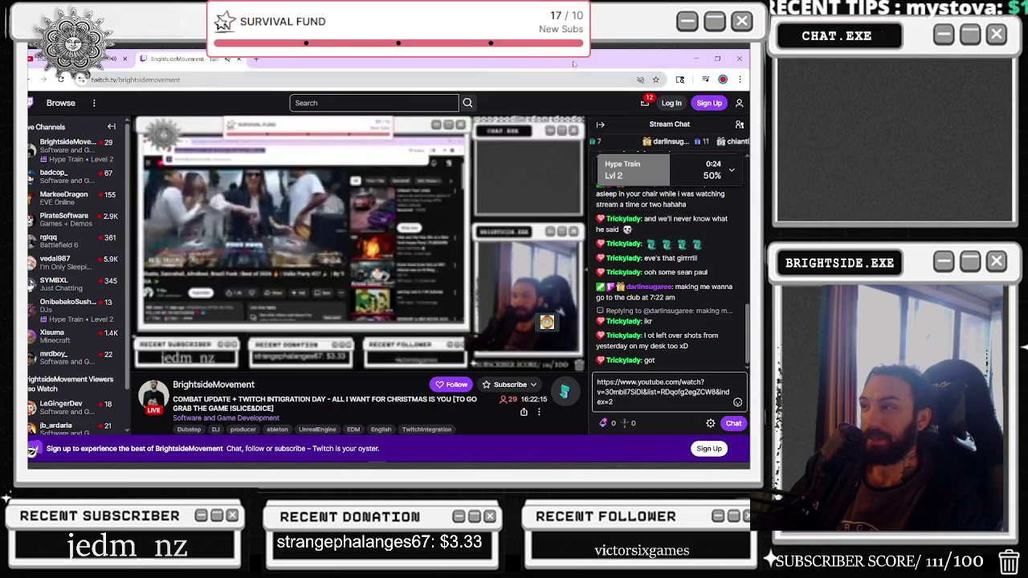
{"action": "double_click", "coordinate": [573, 63]}
{"action": "key", "text": "alt+Tab"}
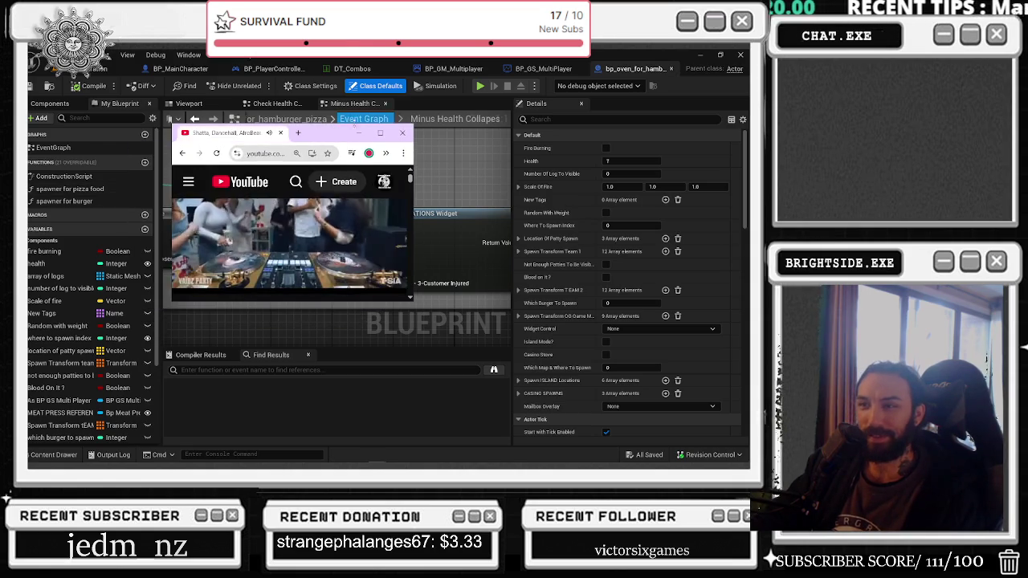
Step: Maximize the browser and set the dancehall mix's video quality to 1080p
{"action": "left_click", "coordinate": [380, 132]}
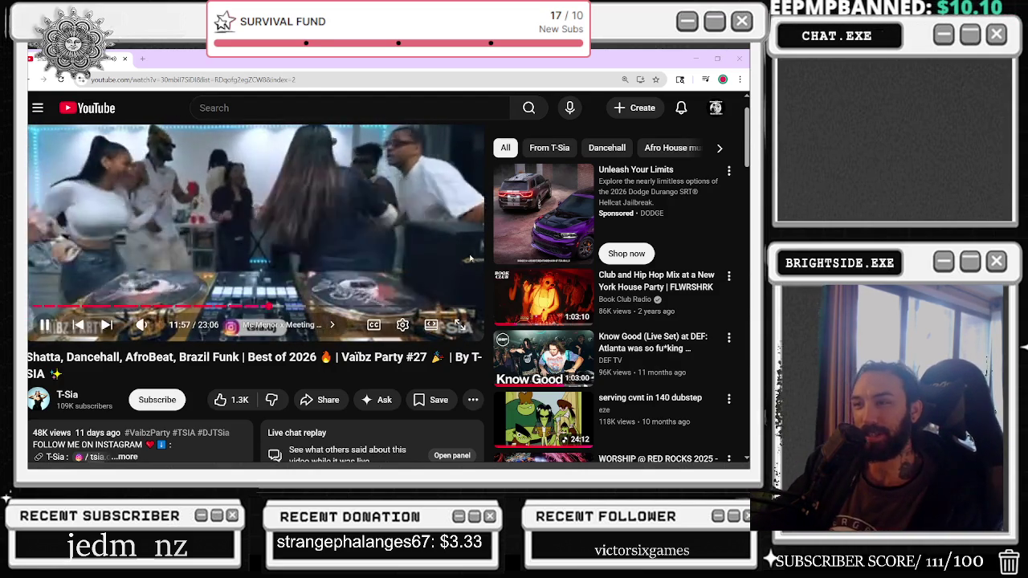
{"action": "scroll", "coordinate": [378, 254], "scroll_direction": "up", "scroll_amount": 1}
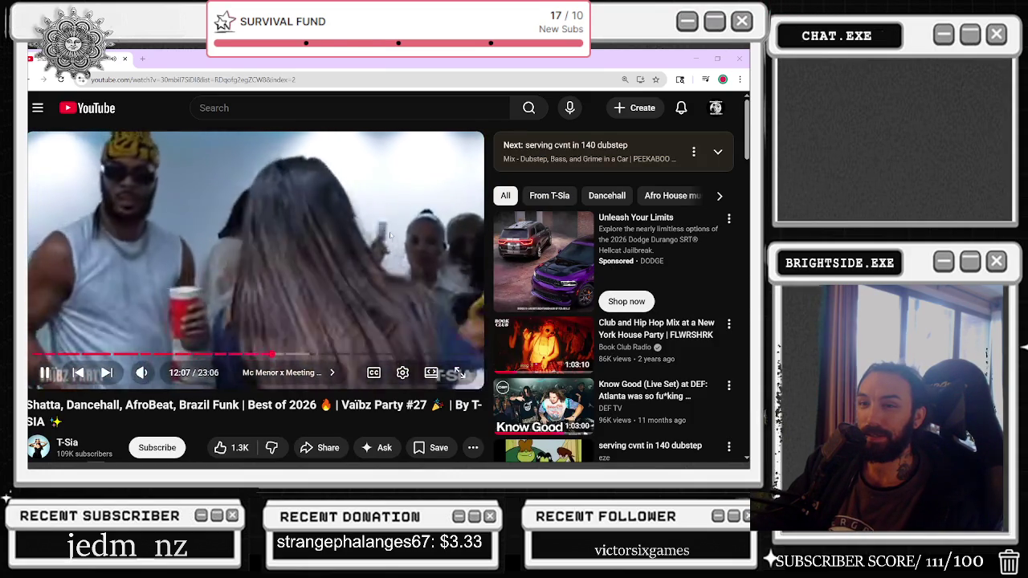
{"action": "left_click", "coordinate": [403, 373]}
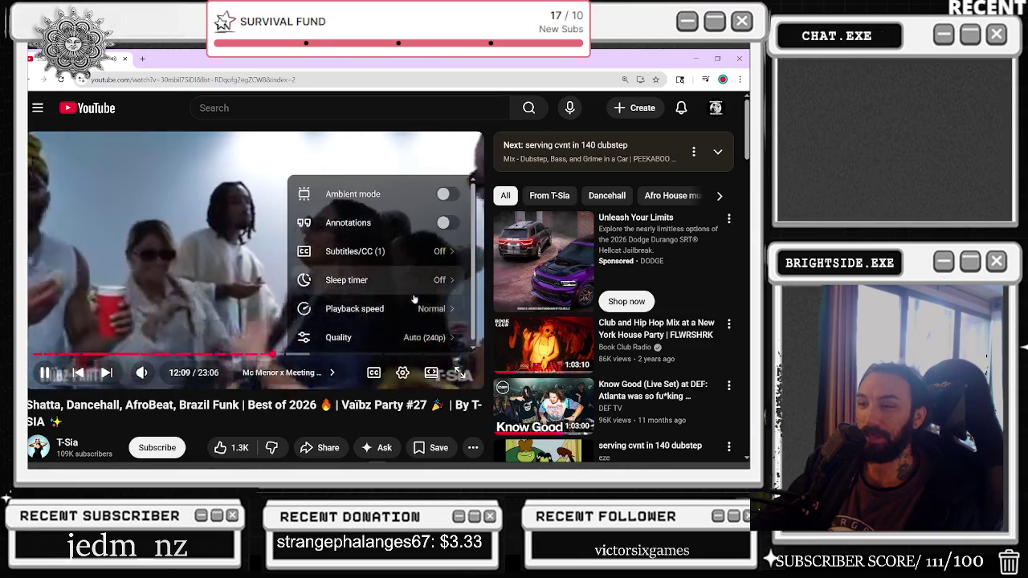
{"action": "left_click", "coordinate": [405, 338]}
{"action": "left_click", "coordinate": [358, 285]}
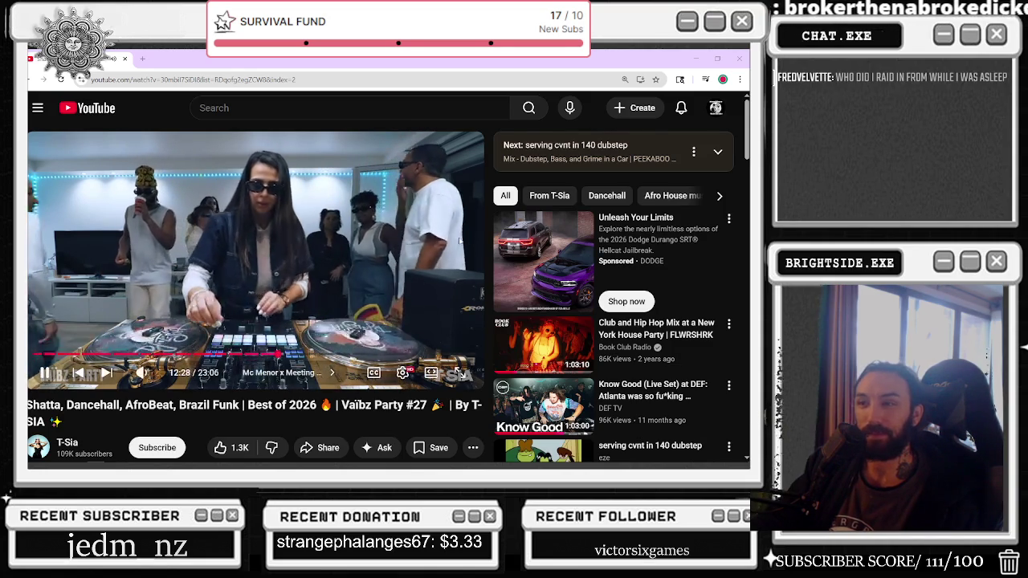
Step: From the DJ's channel, sort videos by Popular and open Brazilian Funk Mix 2024
{"action": "left_click", "coordinate": [70, 443]}
{"action": "scroll", "coordinate": [254, 273], "scroll_direction": "down", "scroll_amount": 1}
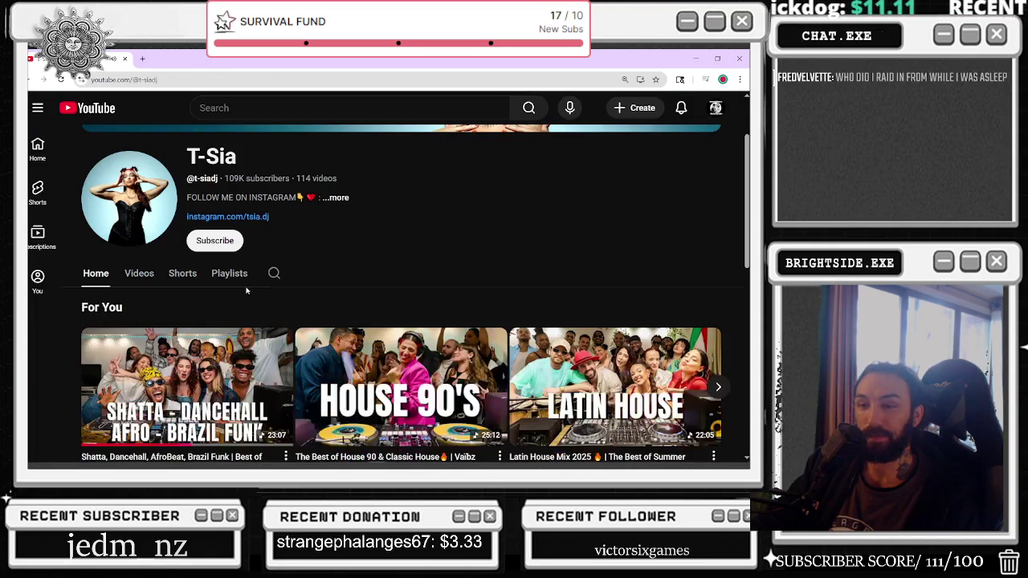
{"action": "scroll", "coordinate": [265, 269], "scroll_direction": "down", "scroll_amount": 1}
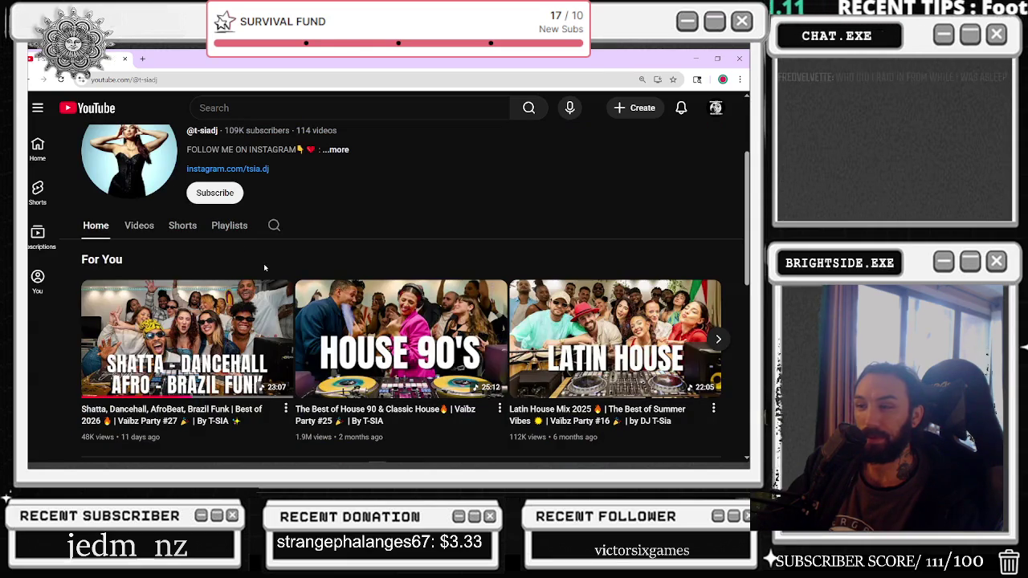
{"action": "scroll", "coordinate": [217, 344], "scroll_direction": "down", "scroll_amount": 3}
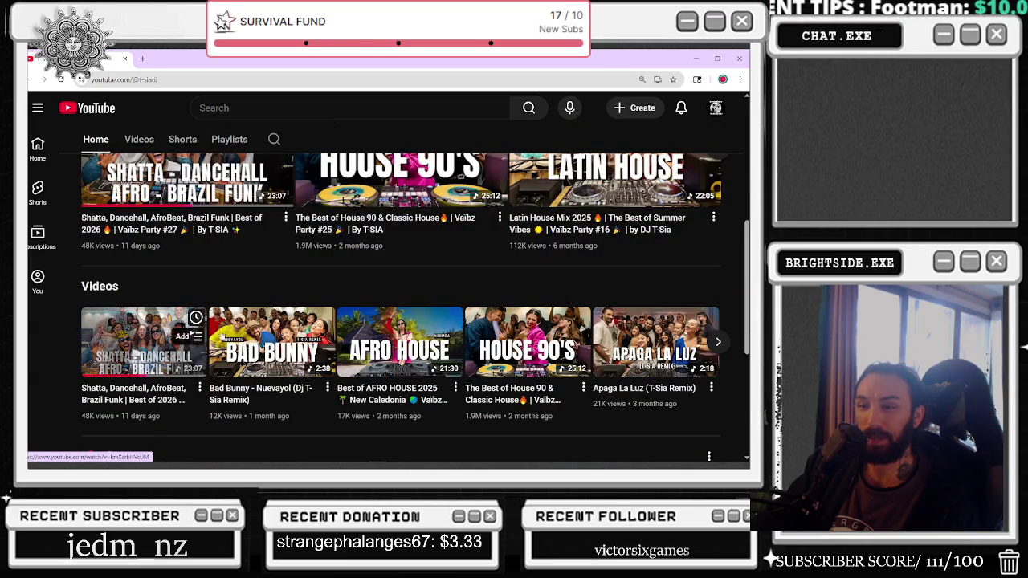
{"action": "scroll", "coordinate": [162, 351], "scroll_direction": "down", "scroll_amount": 3}
{"action": "scroll", "coordinate": [105, 300], "scroll_direction": "up", "scroll_amount": 3}
{"action": "left_click", "coordinate": [239, 298]}
{"action": "scroll", "coordinate": [247, 298], "scroll_direction": "down", "scroll_amount": 9}
{"action": "scroll", "coordinate": [248, 298], "scroll_direction": "up", "scroll_amount": 5}
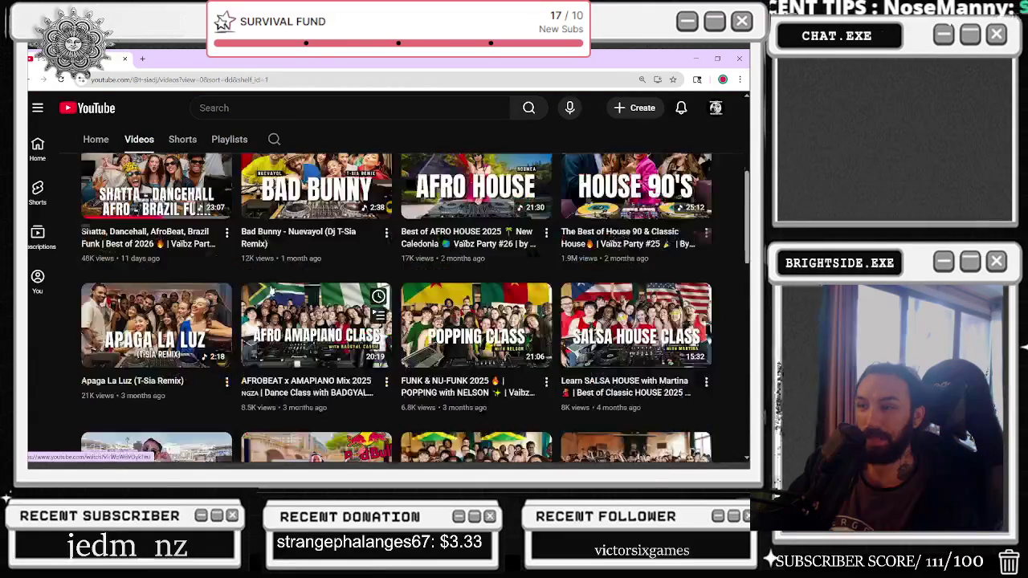
{"action": "left_click", "coordinate": [148, 257]}
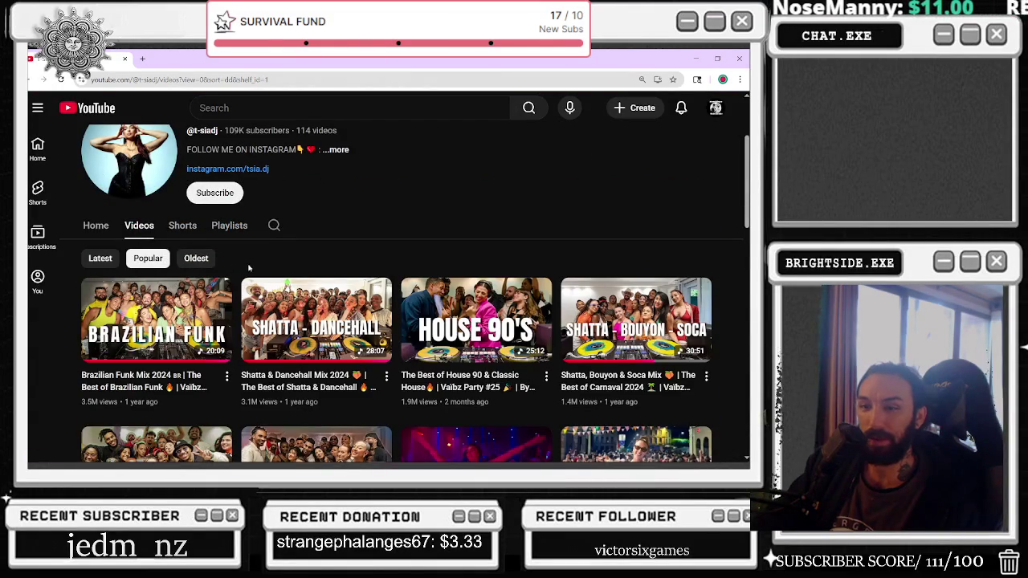
{"action": "left_click", "coordinate": [187, 331]}
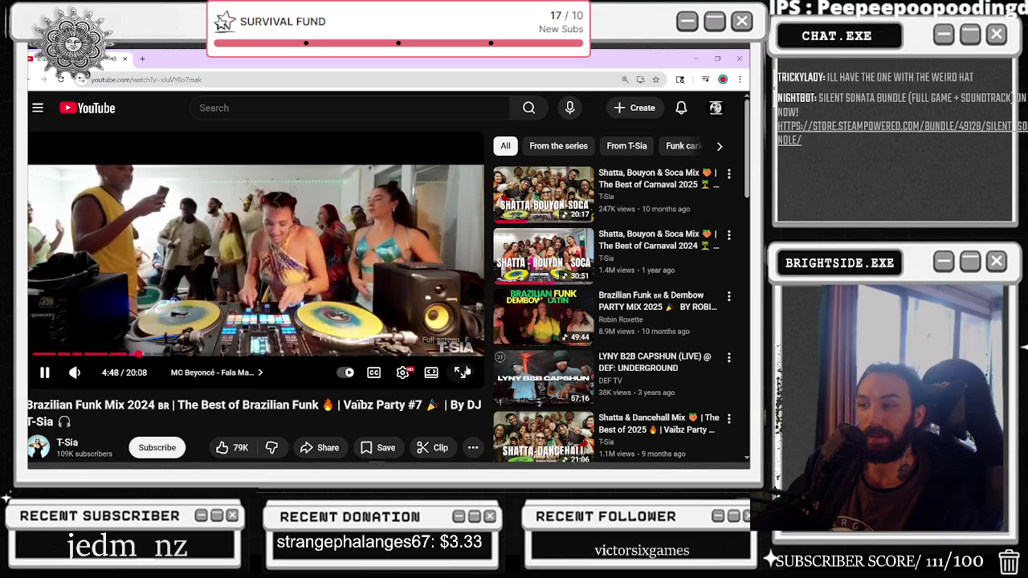
Step: Play the mix fullscreen, jump to about 6:00, pause and resume, then skip toward 10:40
{"action": "key", "text": "f"}
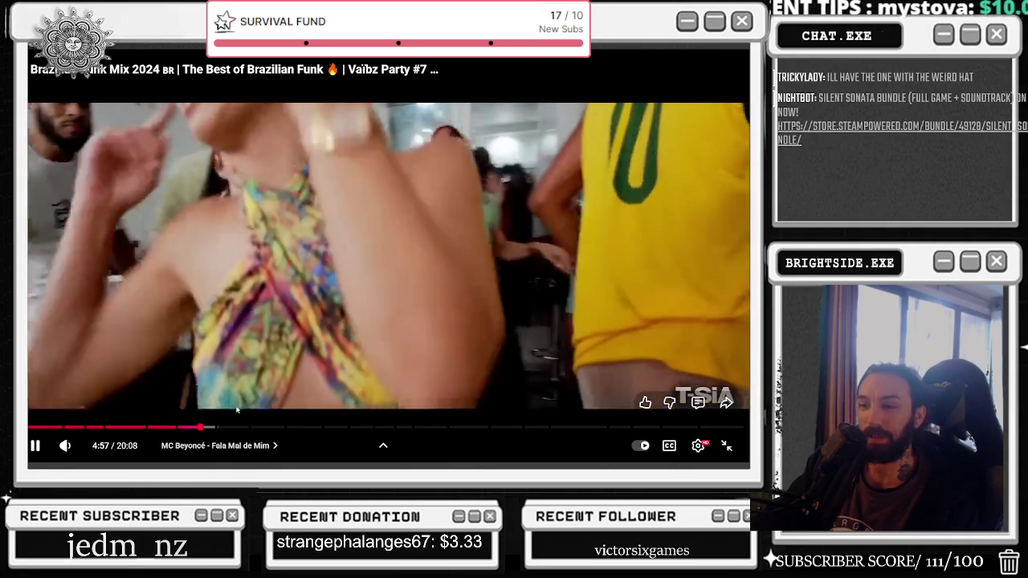
{"action": "left_click", "coordinate": [240, 427]}
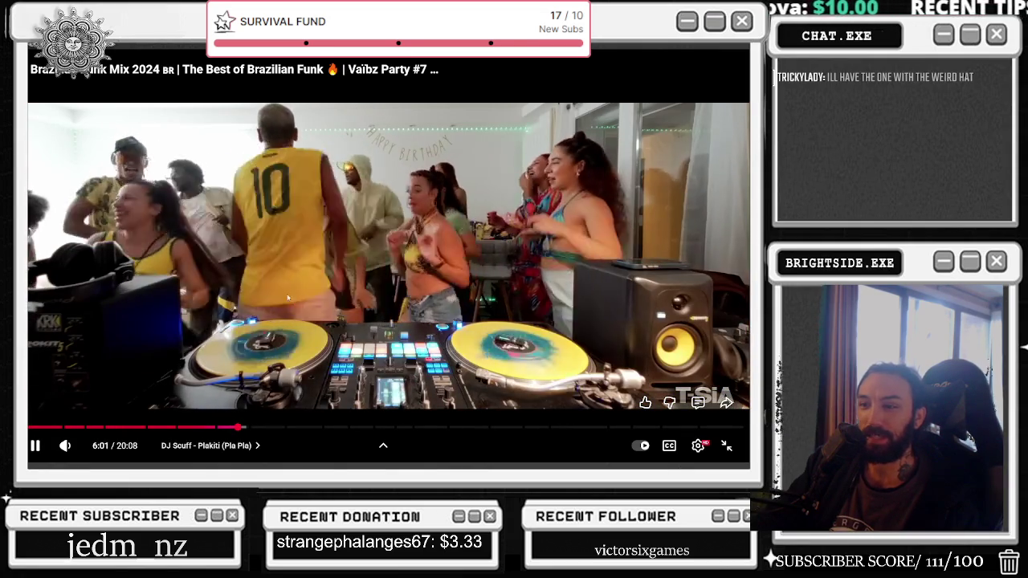
{"action": "left_click", "coordinate": [305, 319]}
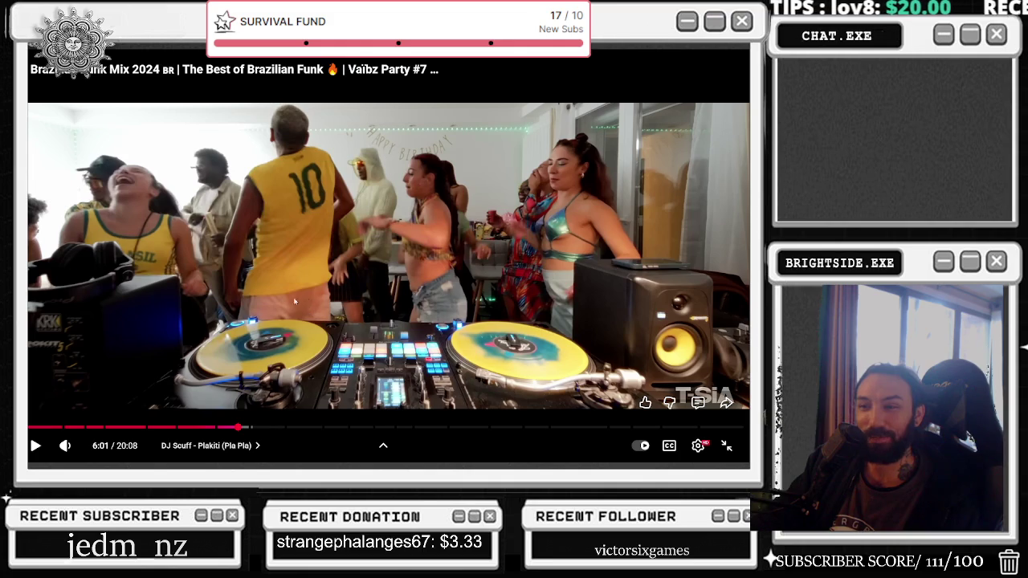
{"action": "left_click", "coordinate": [421, 264]}
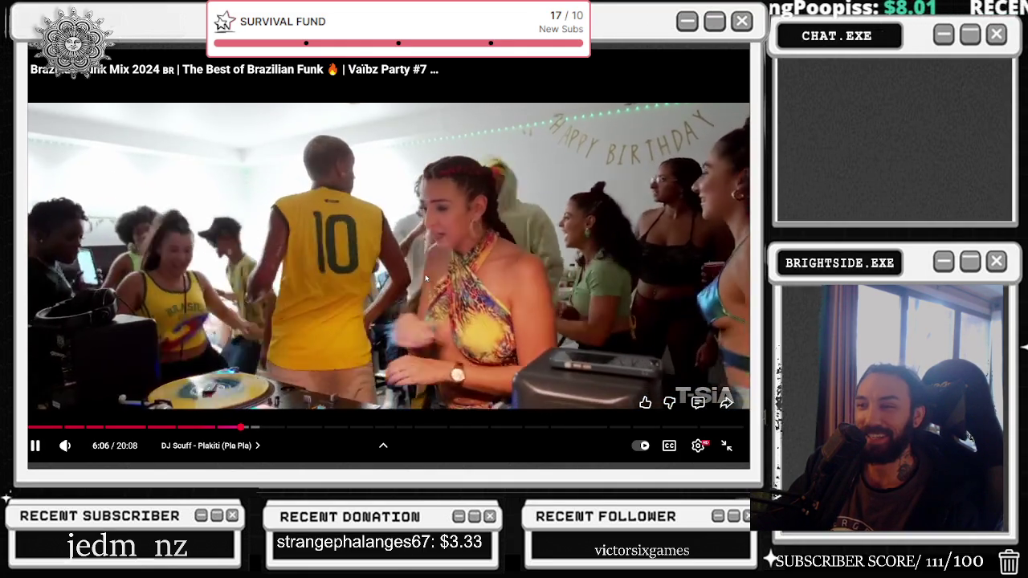
{"action": "left_click", "coordinate": [346, 342]}
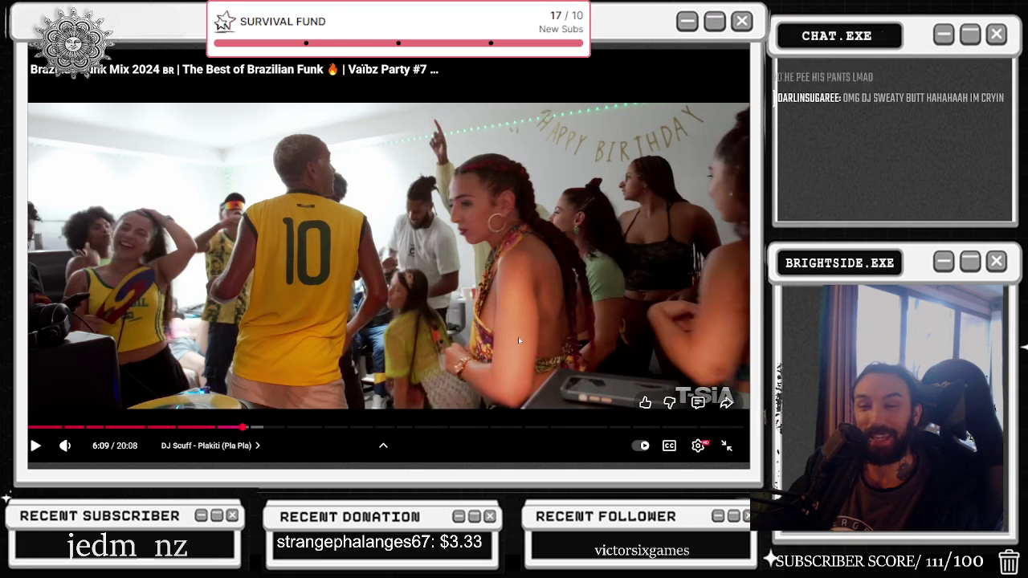
{"action": "left_click", "coordinate": [412, 325]}
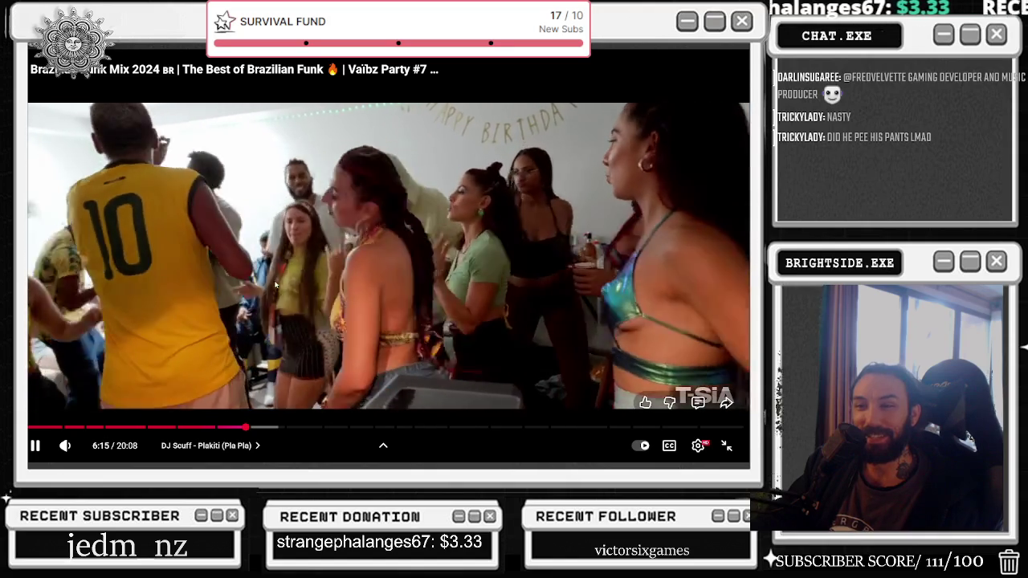
{"action": "scroll", "coordinate": [491, 120], "scroll_direction": "down", "scroll_amount": 1}
{"action": "scroll", "coordinate": [491, 119], "scroll_direction": "up", "scroll_amount": 1}
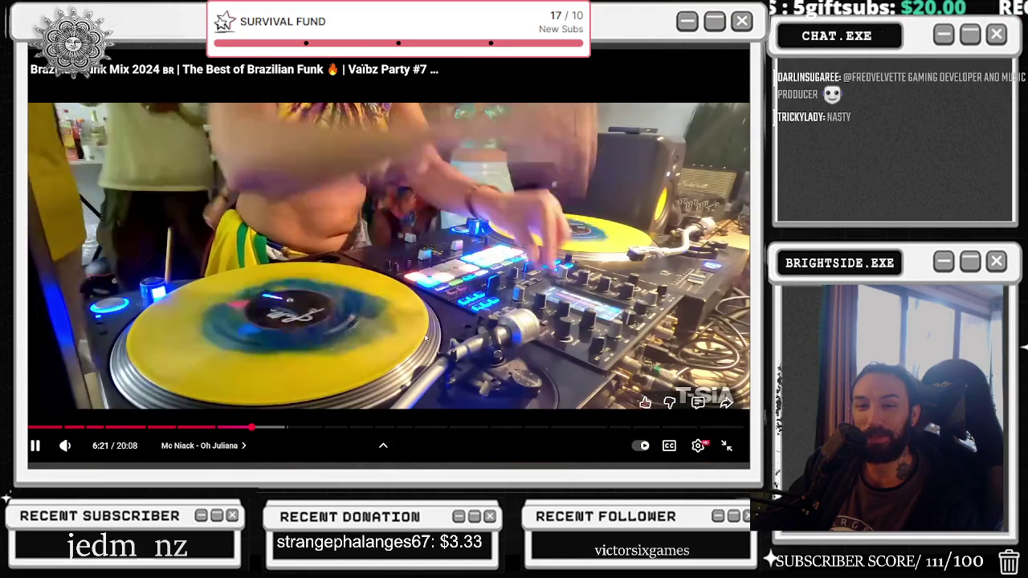
{"action": "mouse_move", "coordinate": [422, 430]}
{"action": "left_mouse_down"}
{"action": "mouse_move", "coordinate": [375, 428]}
{"action": "mouse_move", "coordinate": [404, 428]}
{"action": "left_mouse_up"}
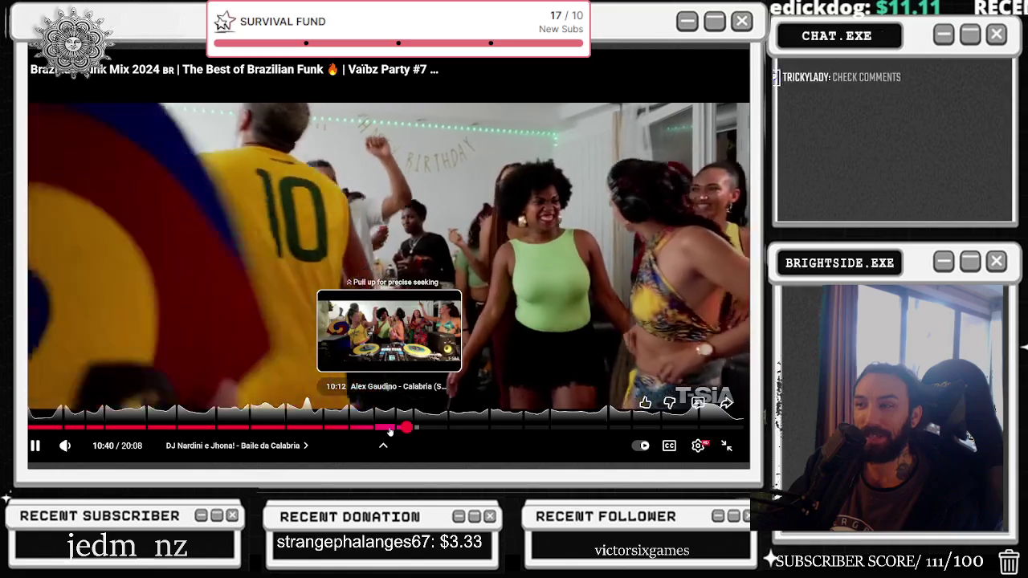
Step: Pause and resume the mix around 10:40, rewinding five seconds with the Left arrow
{"action": "left_click", "coordinate": [519, 239]}
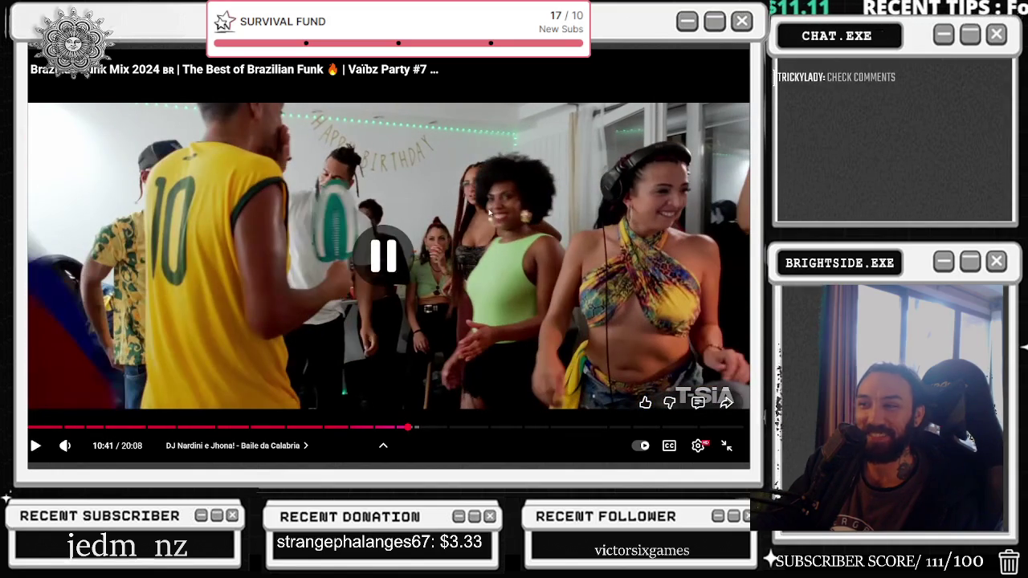
{"action": "left_click", "coordinate": [503, 203]}
{"action": "key", "text": "Left"}
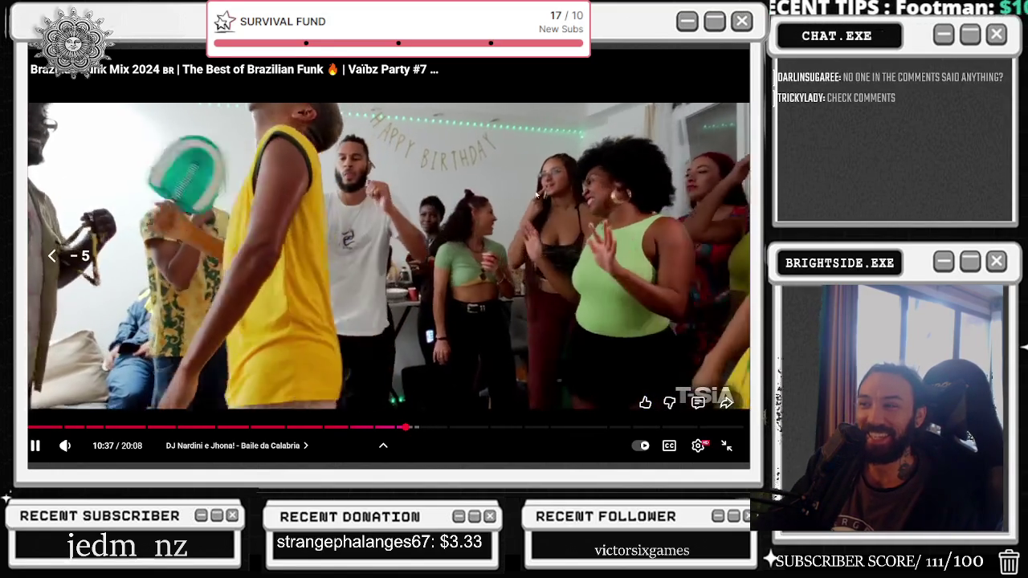
{"action": "left_click", "coordinate": [580, 219]}
{"action": "left_click", "coordinate": [581, 207]}
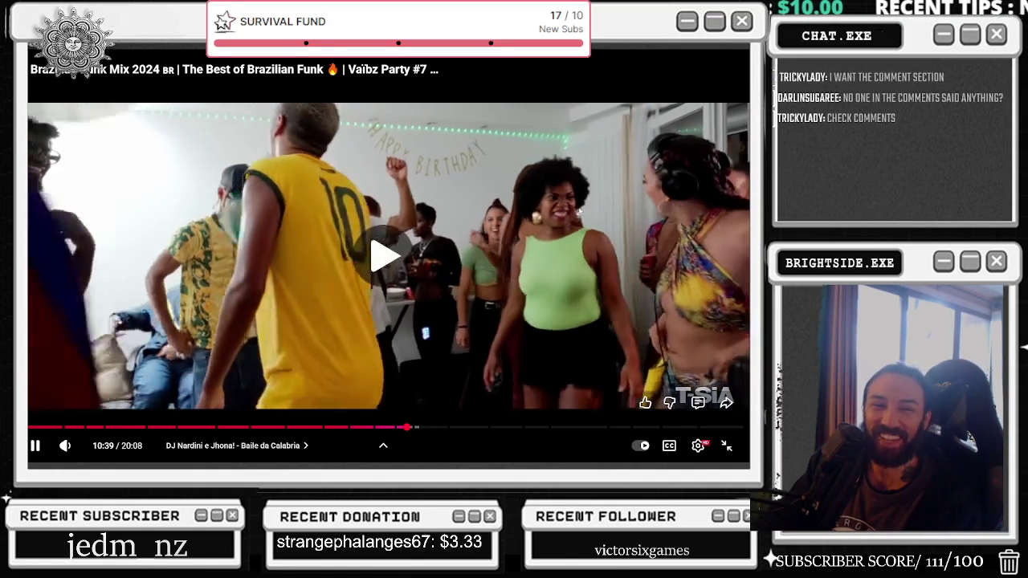
{"action": "left_click", "coordinate": [565, 229]}
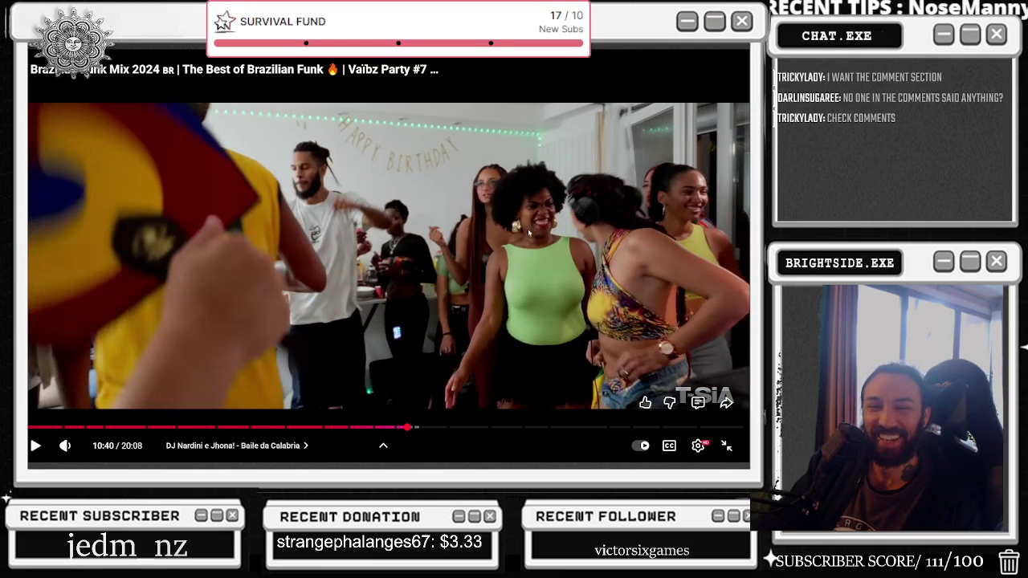
{"action": "left_click", "coordinate": [451, 247]}
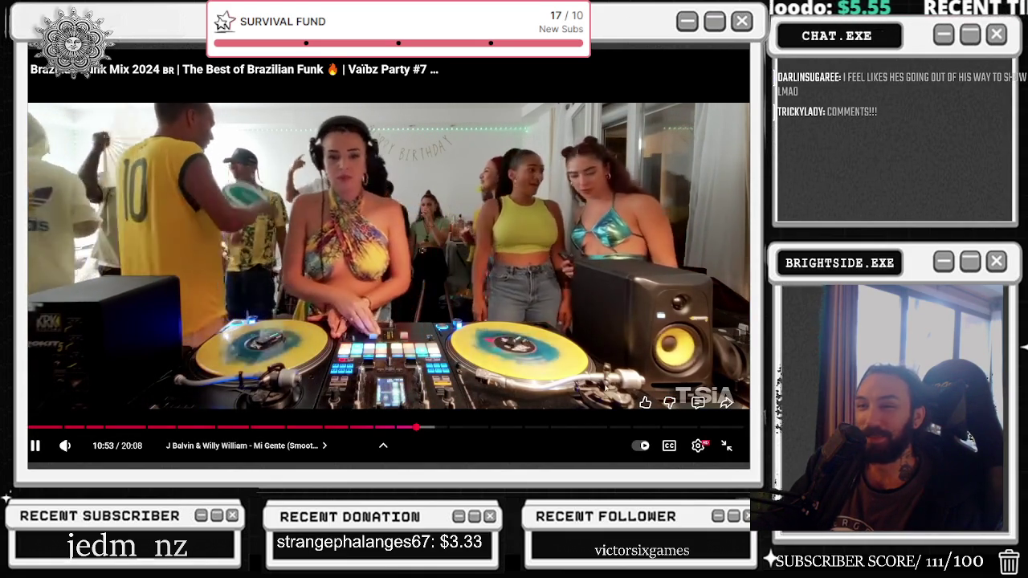
Step: Jump ahead through 14:45 and 16:28 to about 18:05 and keep it playing
{"action": "left_click", "coordinate": [555, 428]}
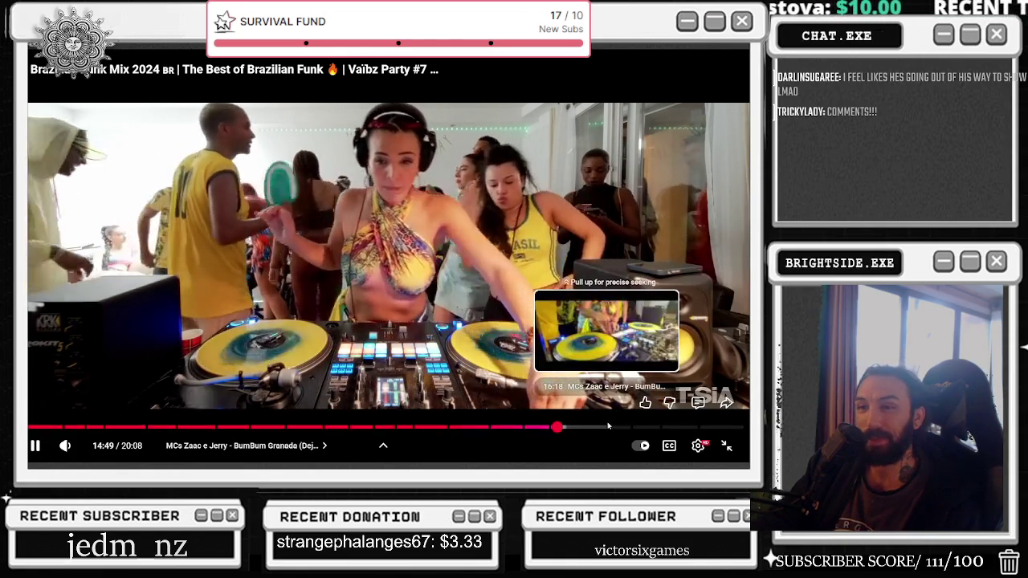
{"action": "left_click", "coordinate": [615, 428]}
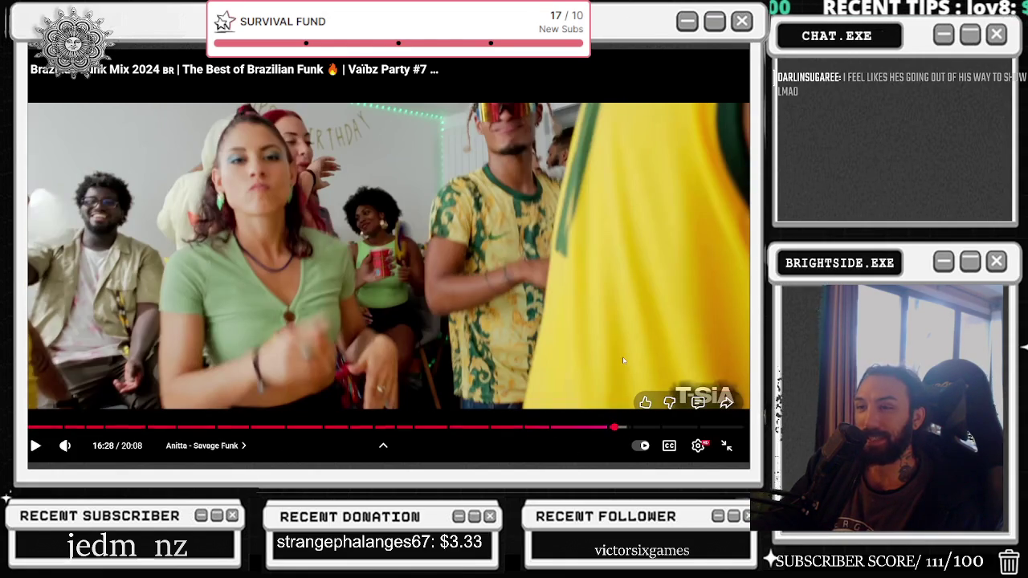
{"action": "left_click", "coordinate": [624, 363]}
{"action": "left_click", "coordinate": [673, 428]}
{"action": "key", "text": "space"}
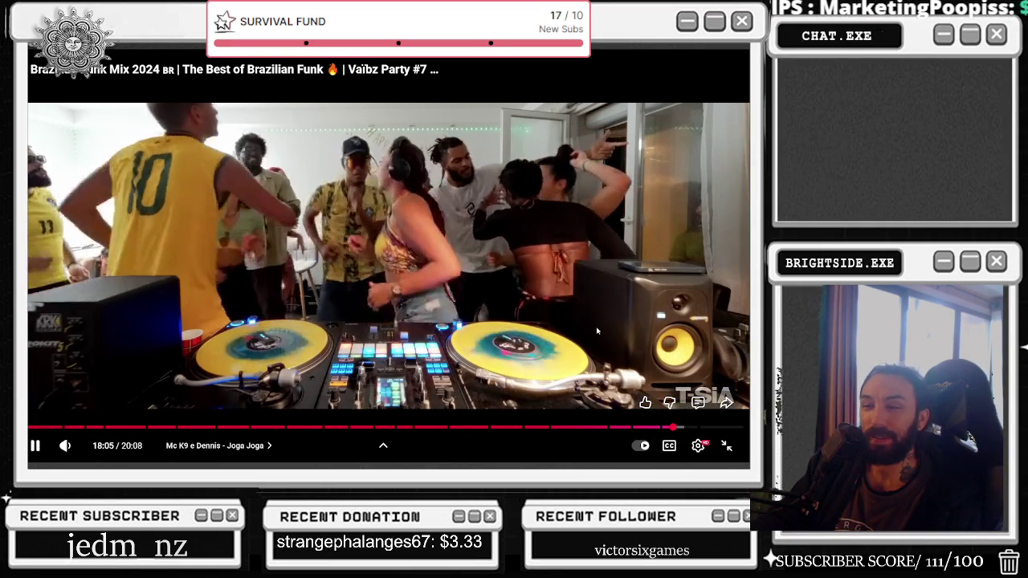
{"action": "scroll", "coordinate": [597, 331], "scroll_direction": "down", "scroll_amount": 2}
{"action": "scroll", "coordinate": [586, 326], "scroll_direction": "up", "scroll_amount": 2}
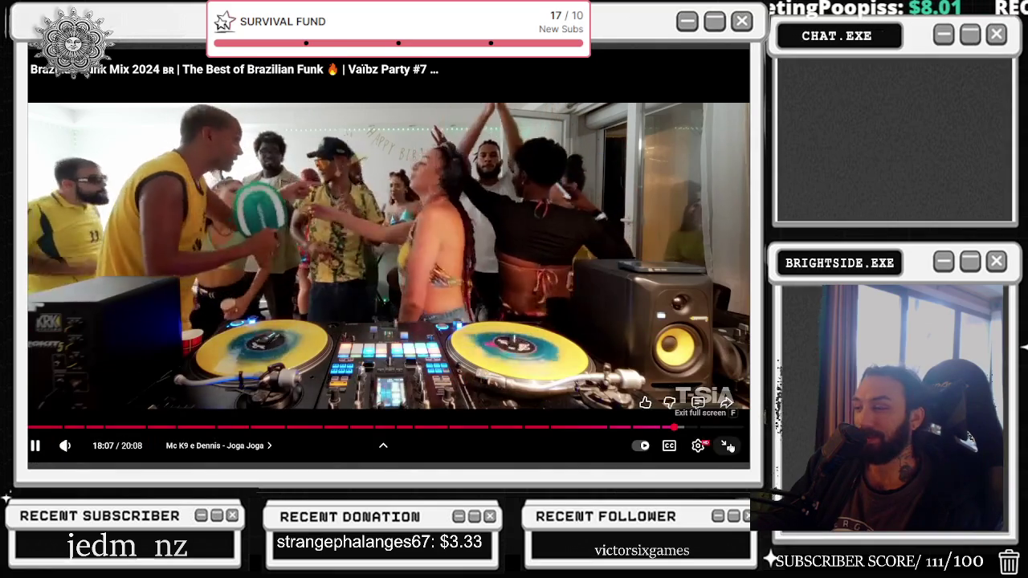
Step: Exit fullscreen and scroll the comments, highlighting the comment about the #10 jersey
{"action": "left_click", "coordinate": [727, 448]}
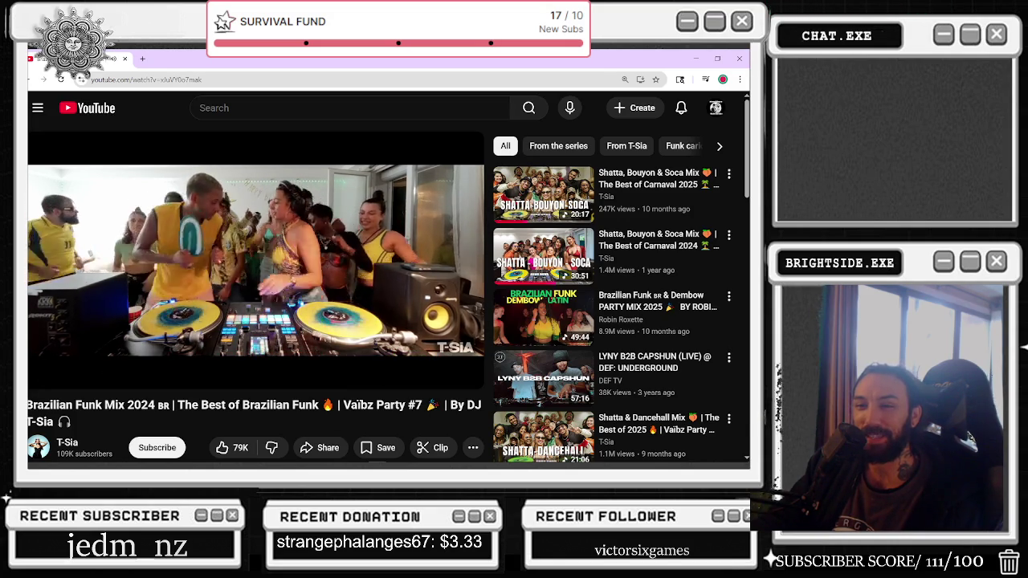
{"action": "scroll", "coordinate": [231, 262], "scroll_direction": "down", "scroll_amount": 5}
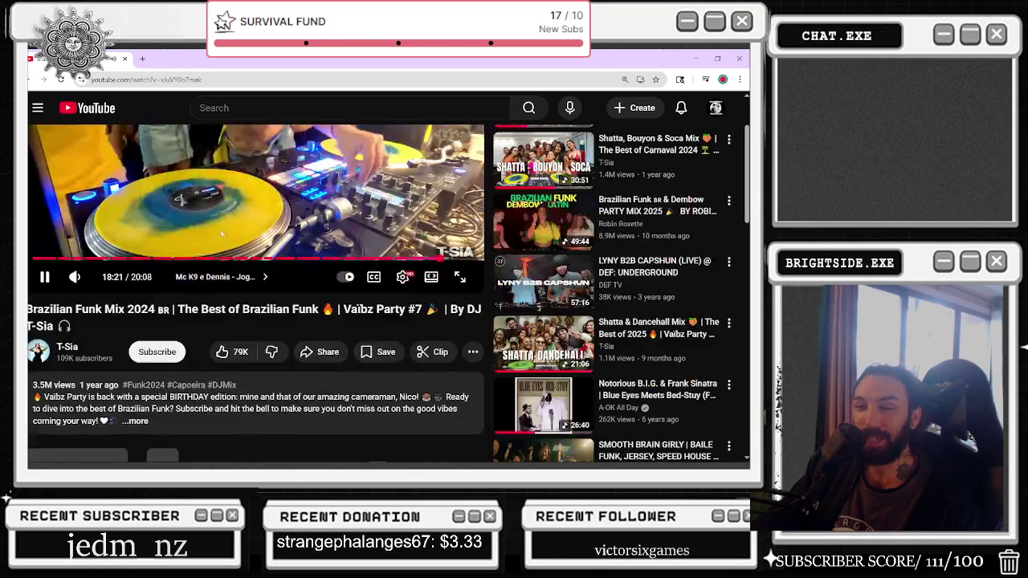
{"action": "scroll", "coordinate": [213, 237], "scroll_direction": "down", "scroll_amount": 1}
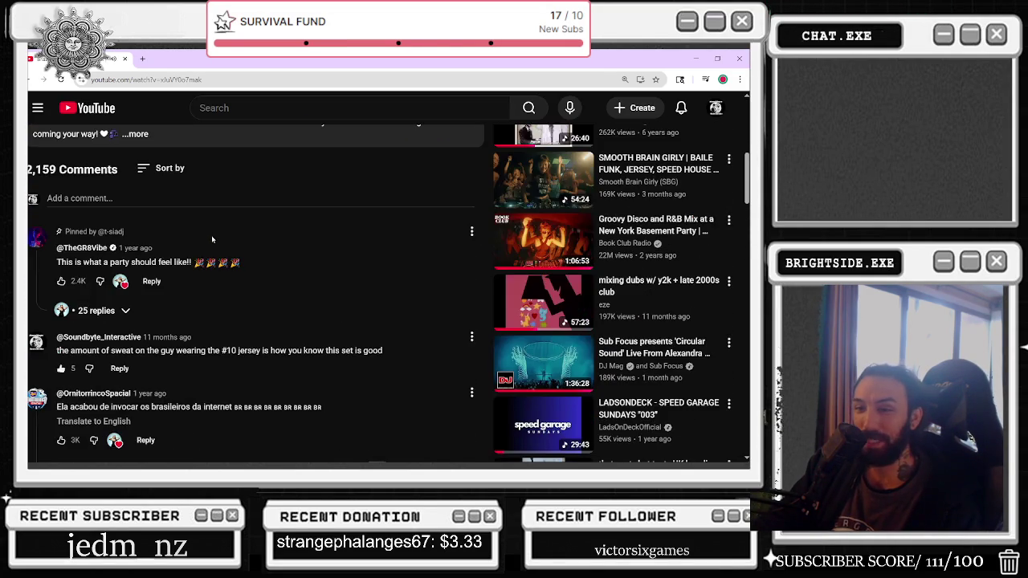
{"action": "left_click_drag", "start_coordinate": [57, 351], "coordinate": [399, 349]}
{"action": "scroll", "coordinate": [359, 364], "scroll_direction": "down", "scroll_amount": 1}
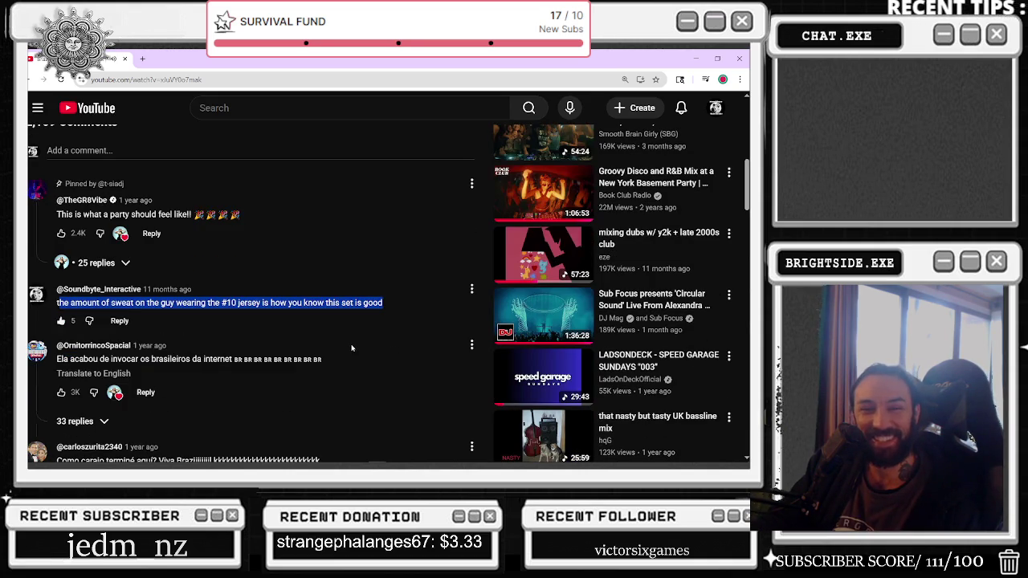
{"action": "left_click", "coordinate": [219, 302]}
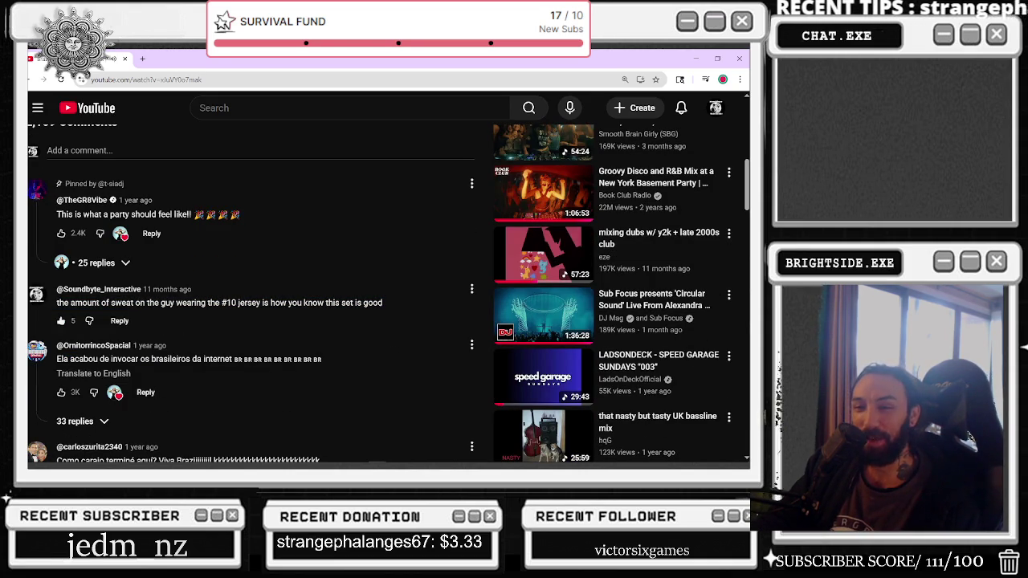
{"action": "mouse_move", "coordinate": [110, 303]}
{"action": "left_mouse_down"}
{"action": "mouse_move", "coordinate": [384, 303]}
{"action": "mouse_move", "coordinate": [196, 303]}
{"action": "left_mouse_up"}
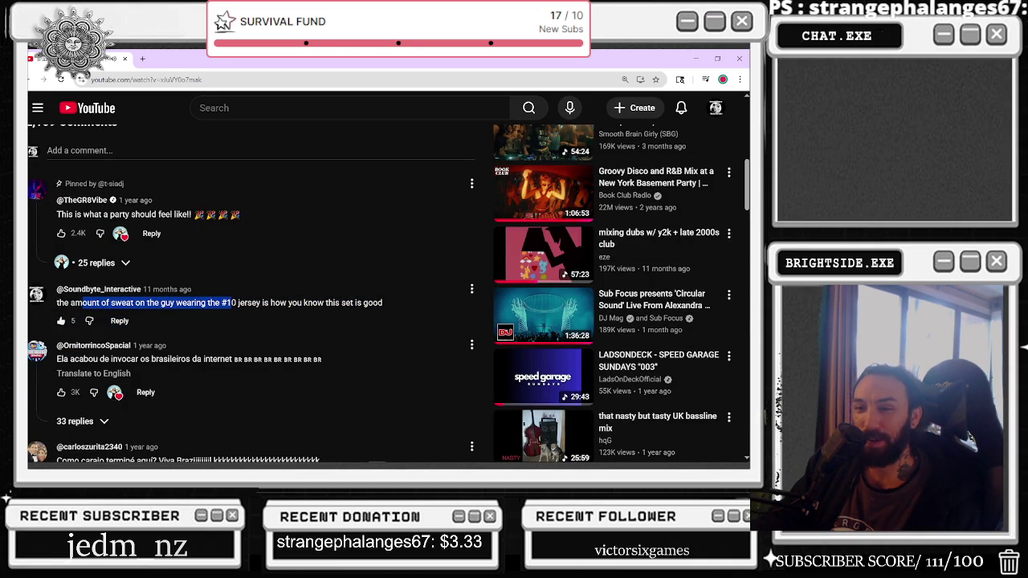
{"action": "left_click_drag", "start_coordinate": [277, 313], "coordinate": [345, 305]}
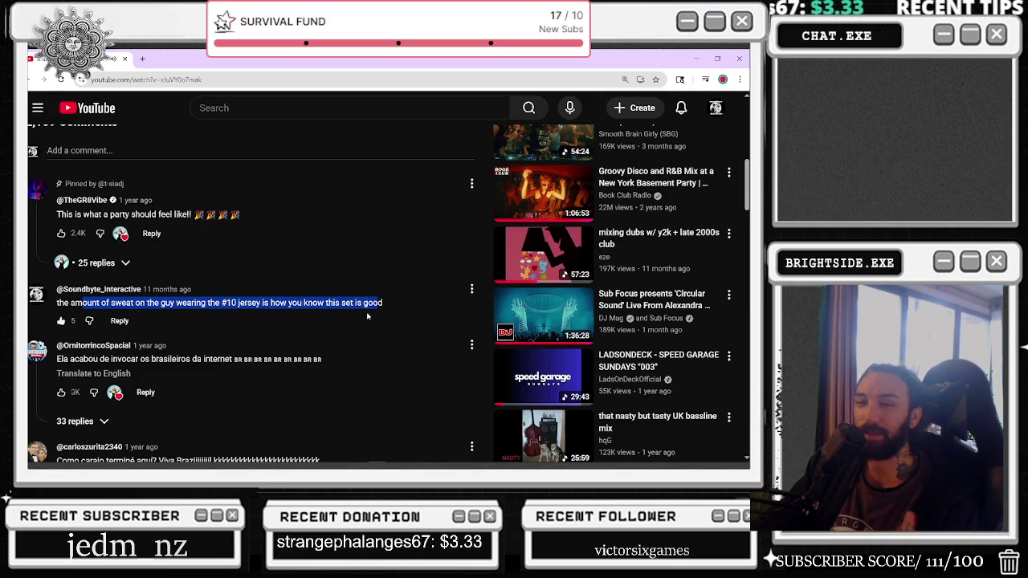
{"action": "scroll", "coordinate": [364, 395], "scroll_direction": "up", "scroll_amount": 6}
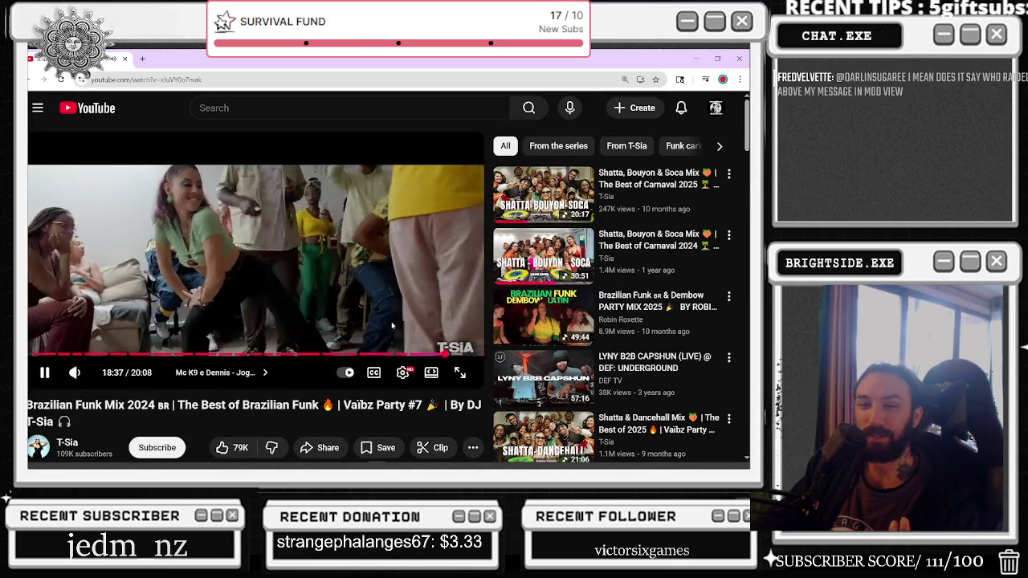
{"action": "scroll", "coordinate": [407, 311], "scroll_direction": "down", "scroll_amount": 5}
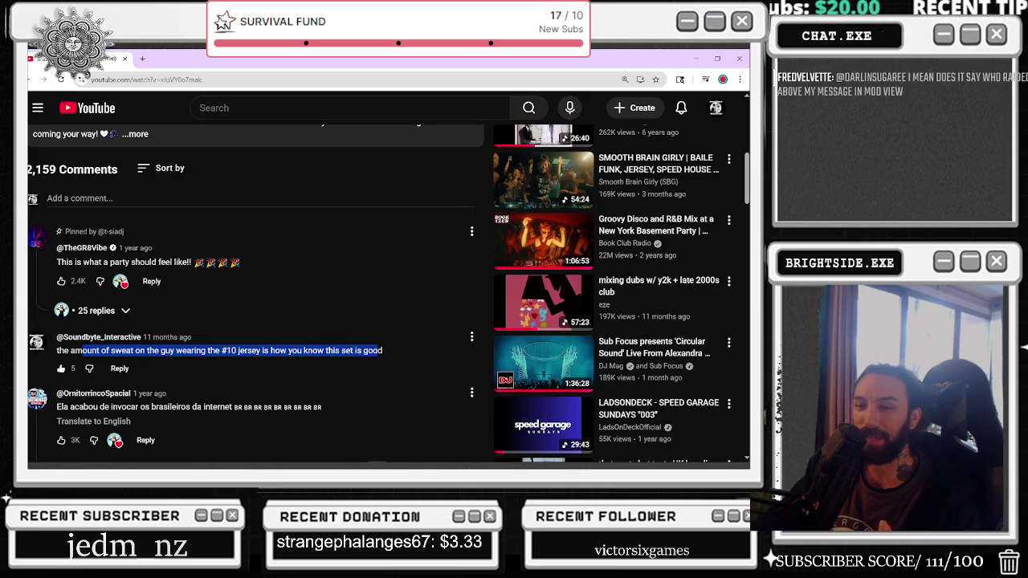
{"action": "scroll", "coordinate": [361, 363], "scroll_direction": "up", "scroll_amount": 5}
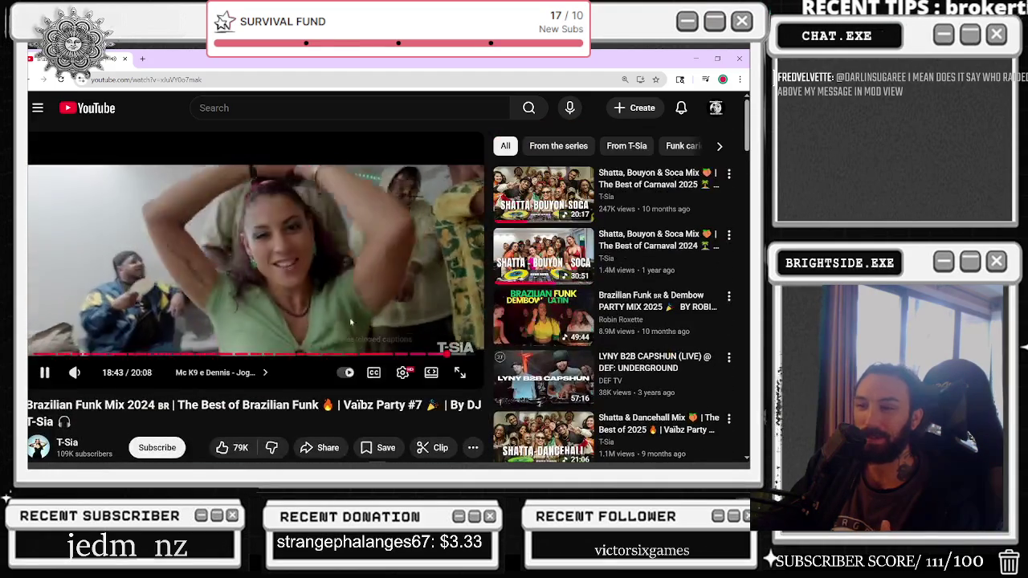
Step: Seek back to about 7:48, go fullscreen, rewind five seconds, exit fullscreen, and switch to Unreal
{"action": "left_click", "coordinate": [207, 353]}
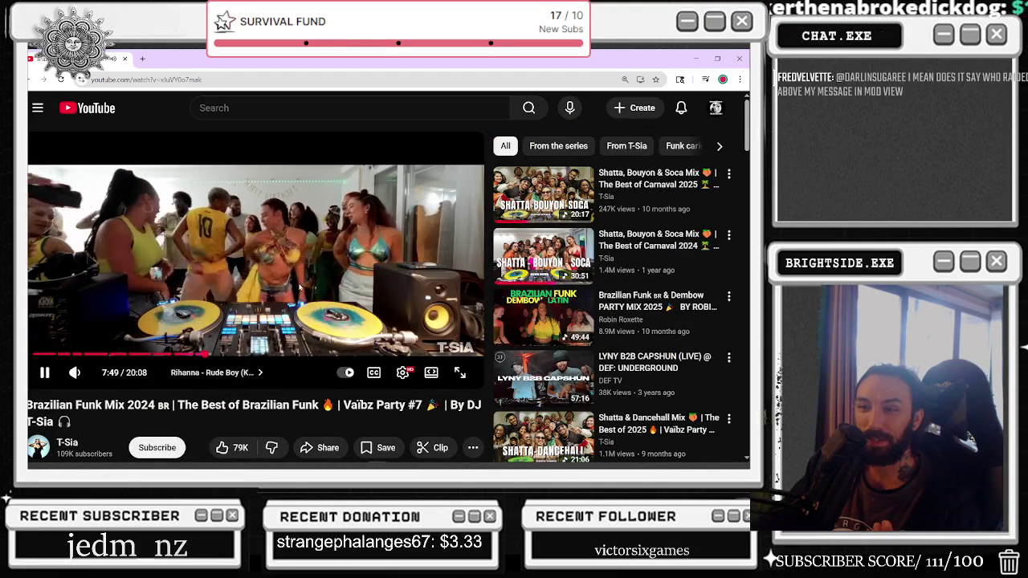
{"action": "key", "text": "space"}
{"action": "left_click", "coordinate": [460, 372]}
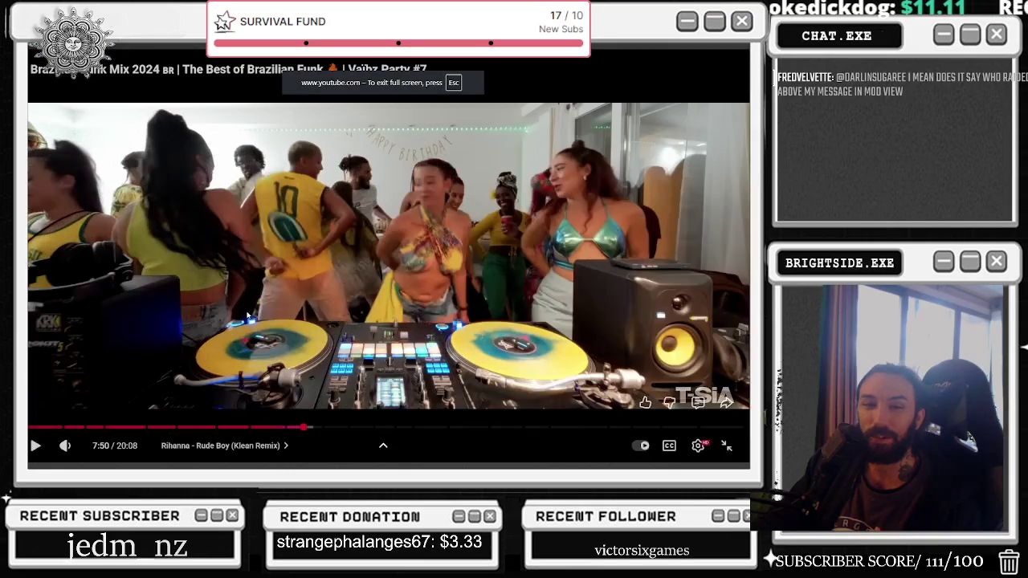
{"action": "key", "text": "space"}
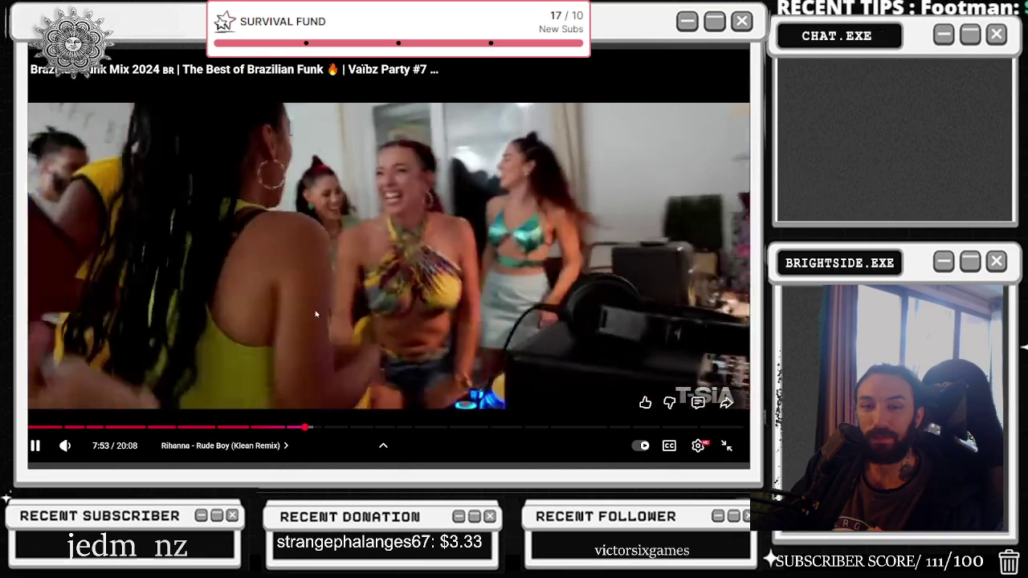
{"action": "key", "text": "space"}
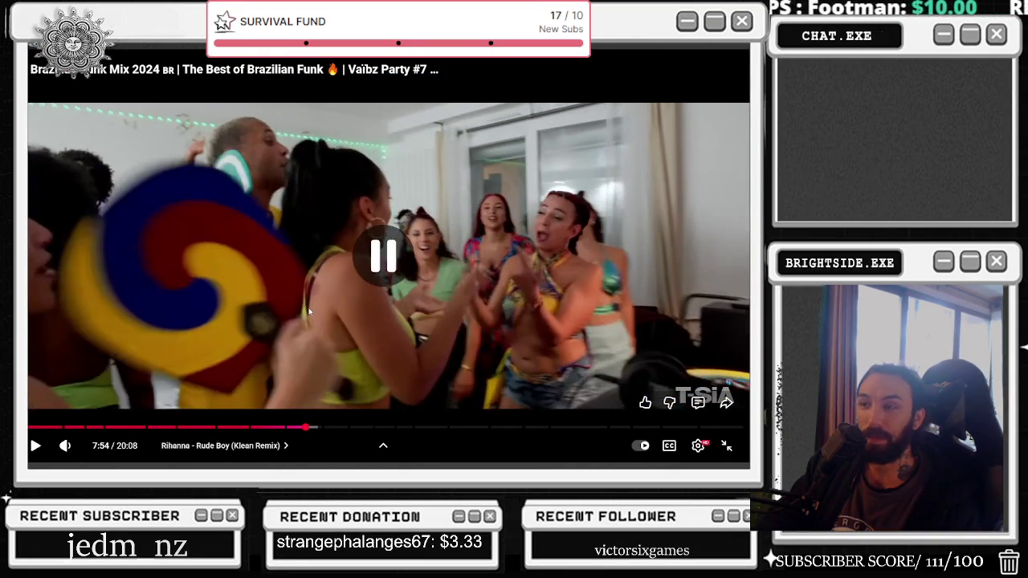
{"action": "key", "text": "Left"}
{"action": "key", "text": "space"}
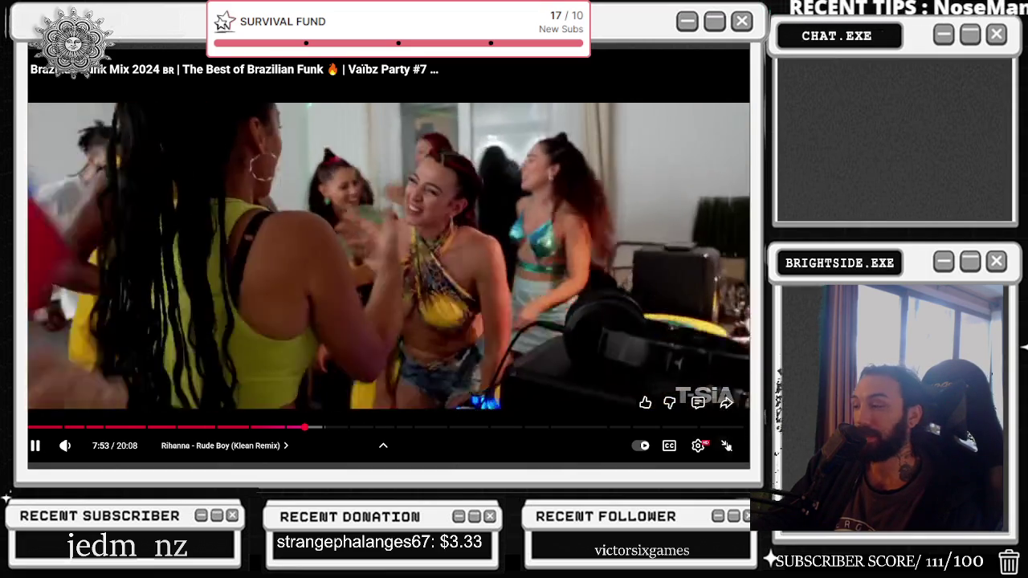
{"action": "left_click", "coordinate": [726, 445]}
{"action": "key", "text": "alt+Tab"}
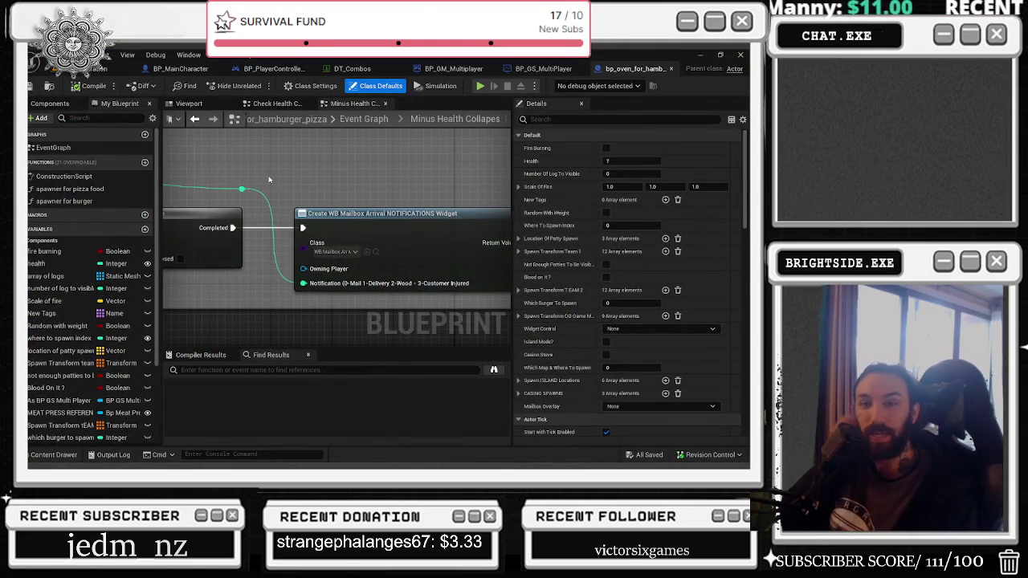
Step: Dismiss the window switcher, pan the oven graph to the Do Once node, and open BP_MainCharacter
{"action": "key", "text": "alt+Tab"}
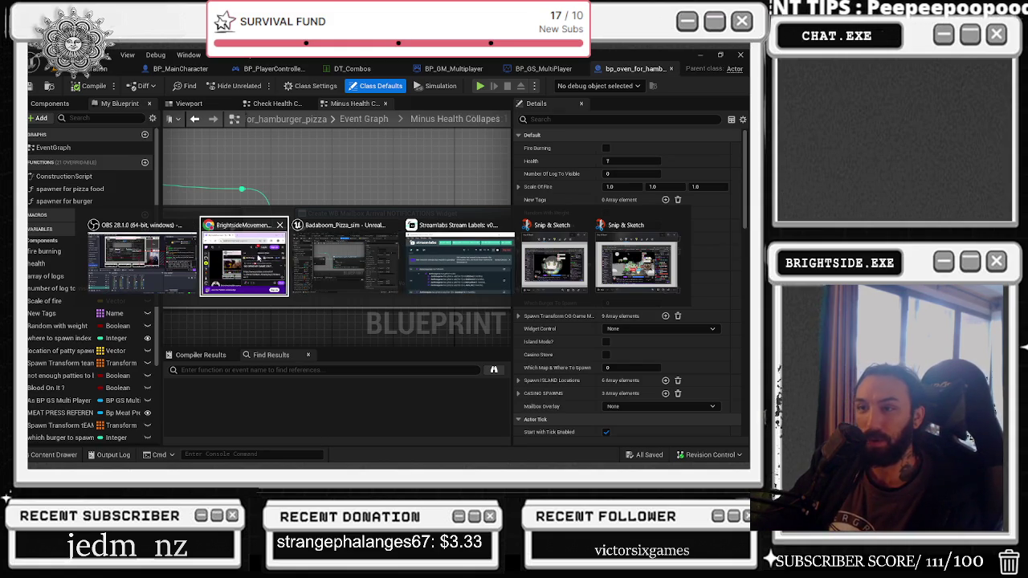
{"action": "left_click", "coordinate": [348, 246]}
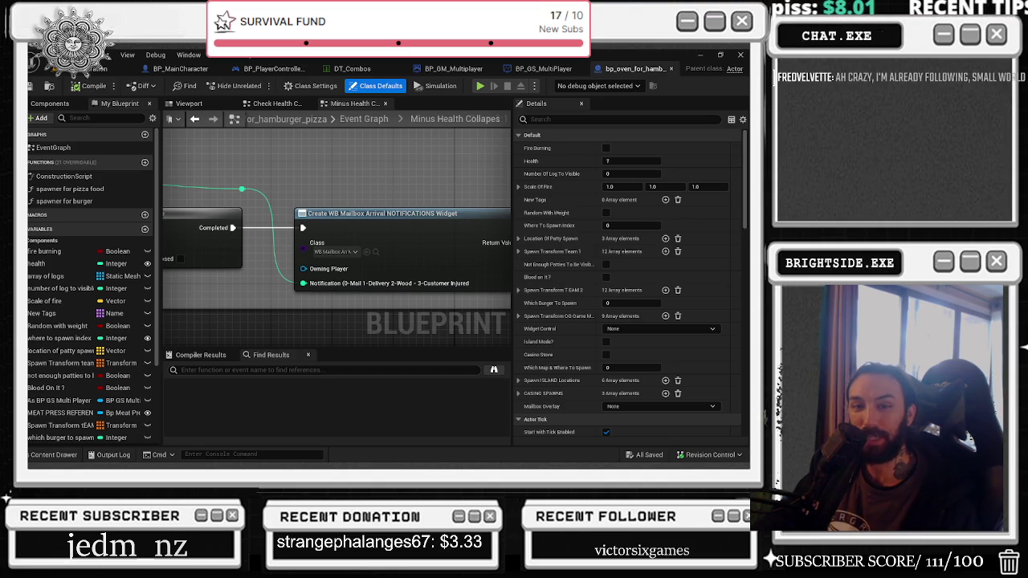
{"action": "left_click_drag", "start_coordinate": [255, 166], "coordinate": [335, 200]}
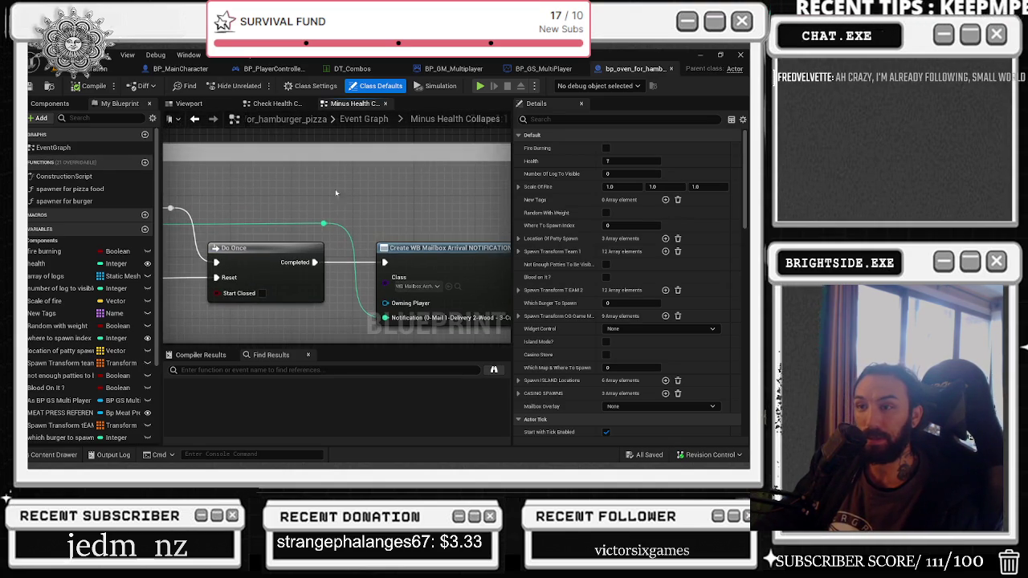
{"action": "left_click", "coordinate": [178, 69]}
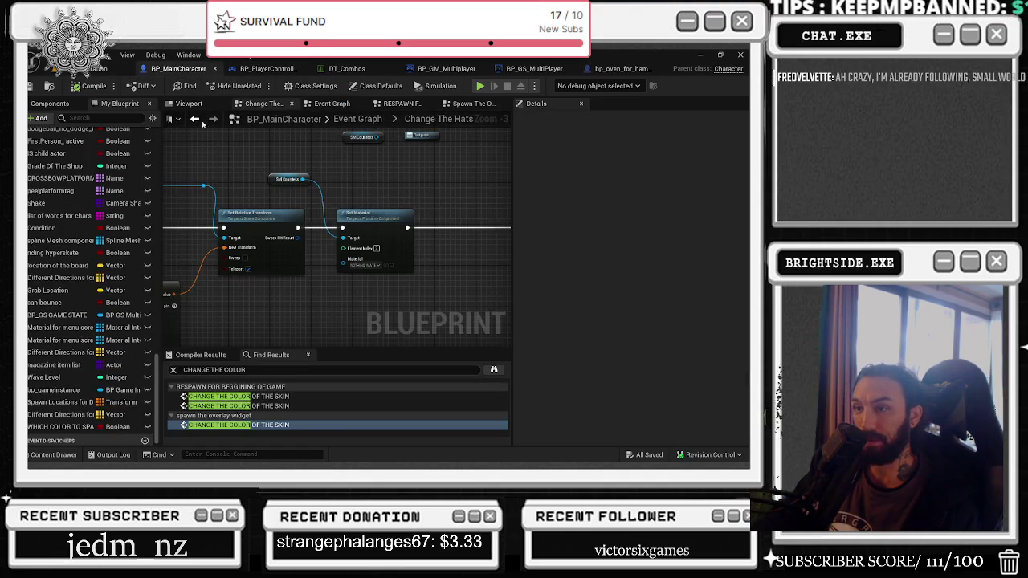
Step: Jump from the find results to the CHANGE THE COLOR OF THE SKIN event in the respawn graph
{"action": "left_click_drag", "start_coordinate": [254, 195], "coordinate": [462, 194]}
{"action": "left_click_drag", "start_coordinate": [253, 171], "coordinate": [418, 186]}
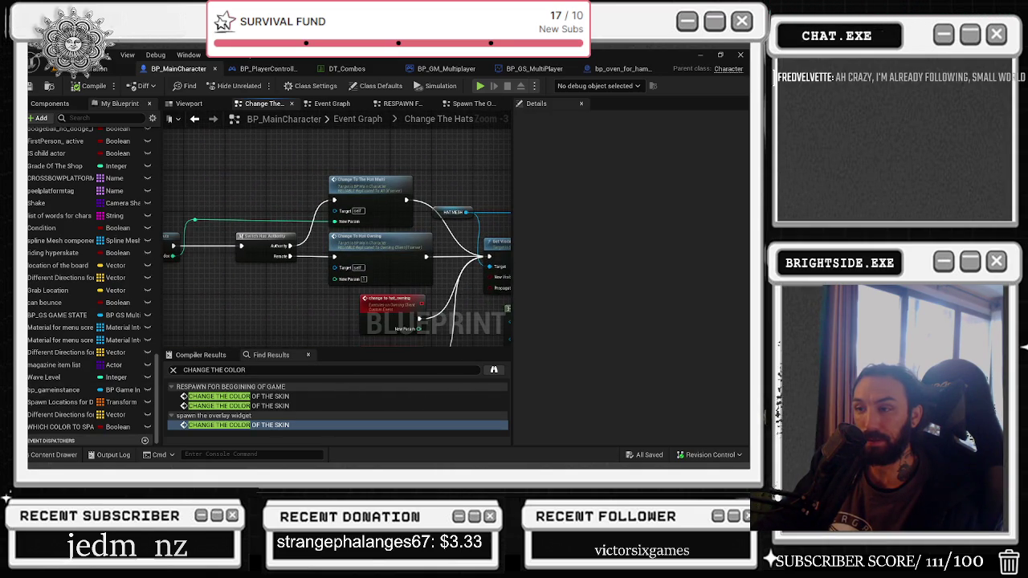
{"action": "double_click", "coordinate": [233, 396]}
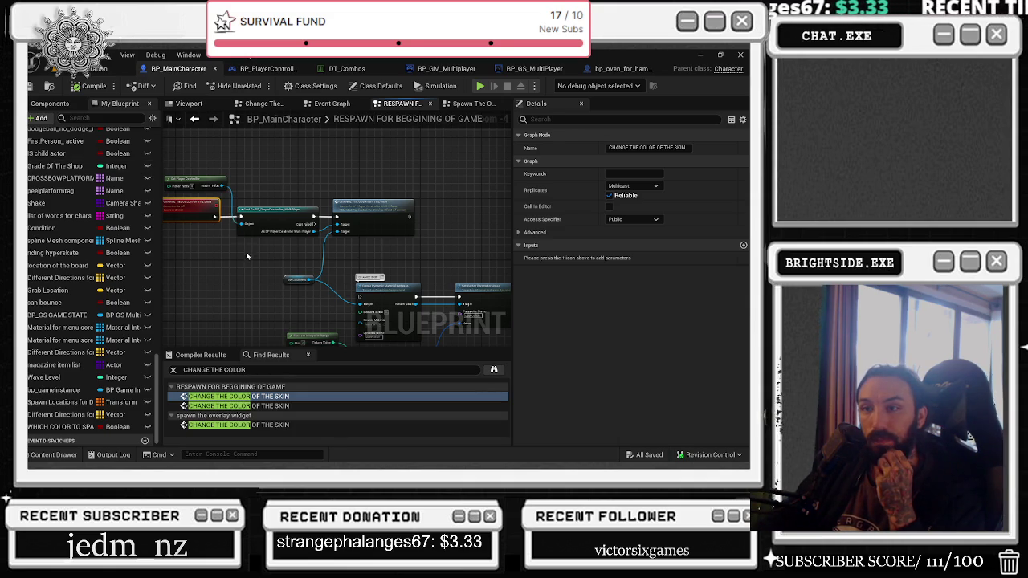
{"action": "left_click_drag", "start_coordinate": [254, 260], "coordinate": [301, 277]}
{"action": "left_click", "coordinate": [101, 69]}
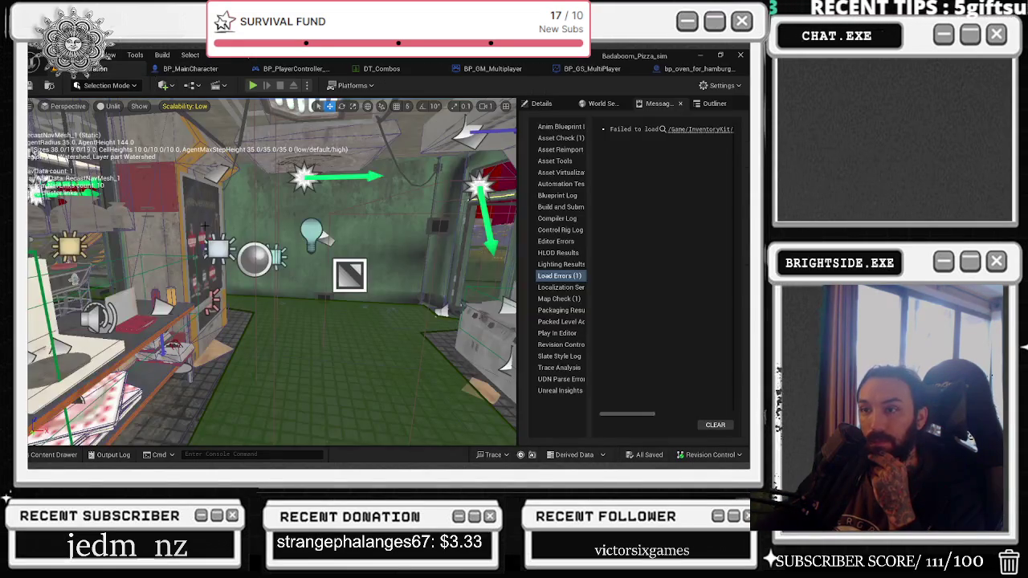
{"action": "left_click", "coordinate": [169, 69]}
{"action": "scroll", "coordinate": [222, 235], "scroll_direction": "up", "scroll_amount": 1}
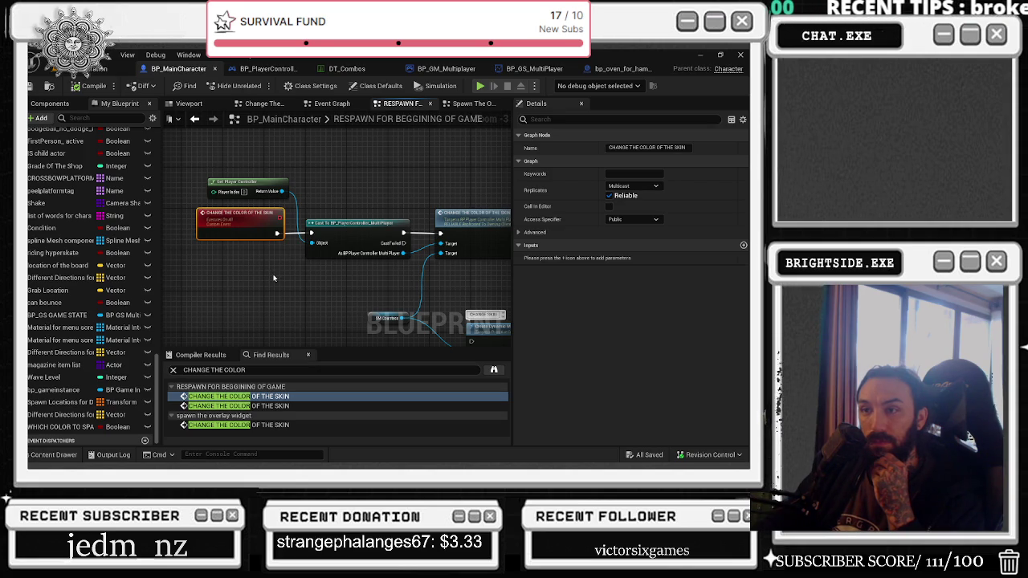
{"action": "left_click_drag", "start_coordinate": [273, 278], "coordinate": [196, 252]}
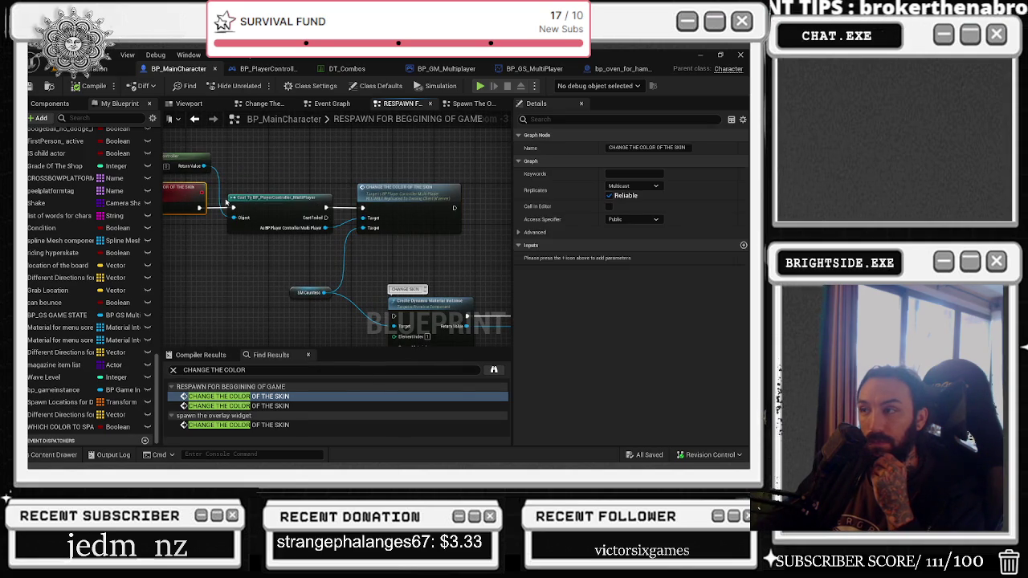
Step: Keep the skin-colour event replicated as Multicast, then select the WHICH COLOR TO SPAWN variable
{"action": "left_click", "coordinate": [265, 70]}
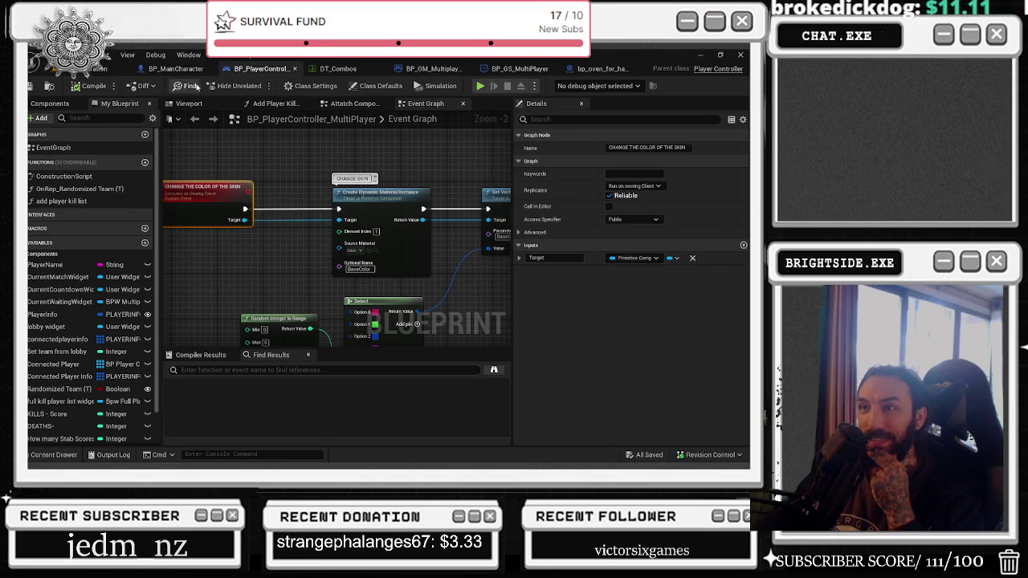
{"action": "left_click", "coordinate": [175, 68]}
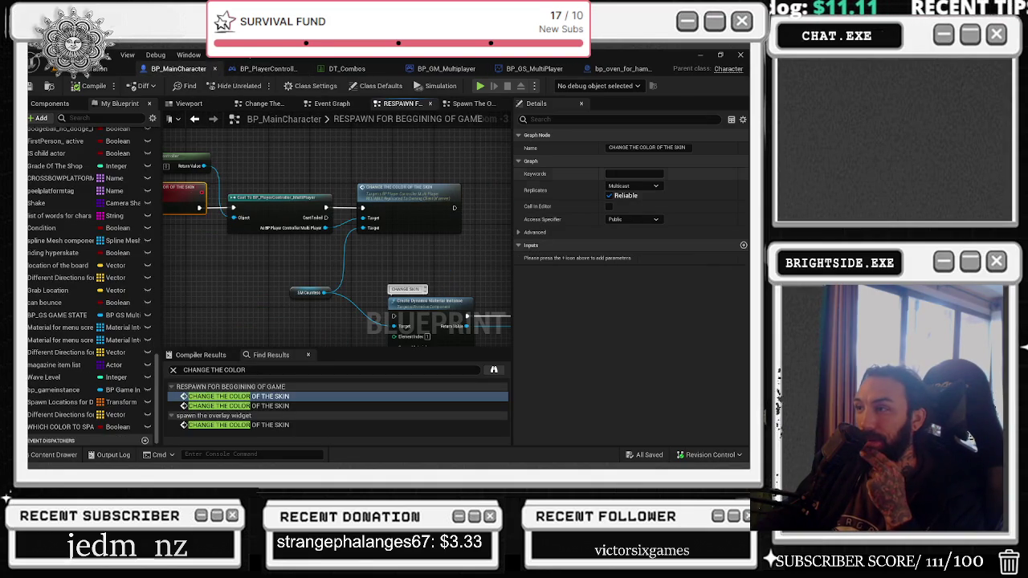
{"action": "left_click", "coordinate": [633, 186]}
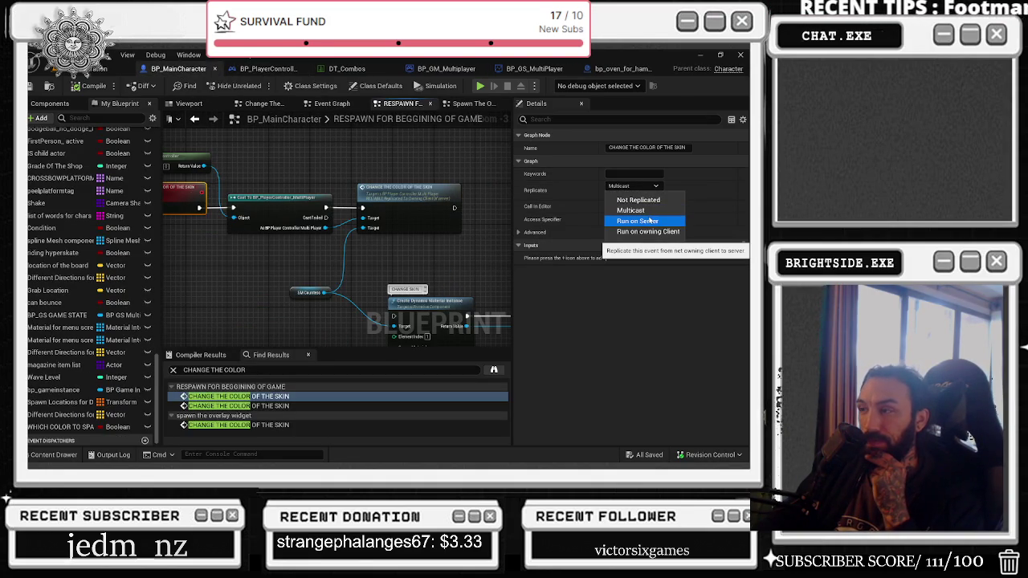
{"action": "left_click", "coordinate": [647, 210]}
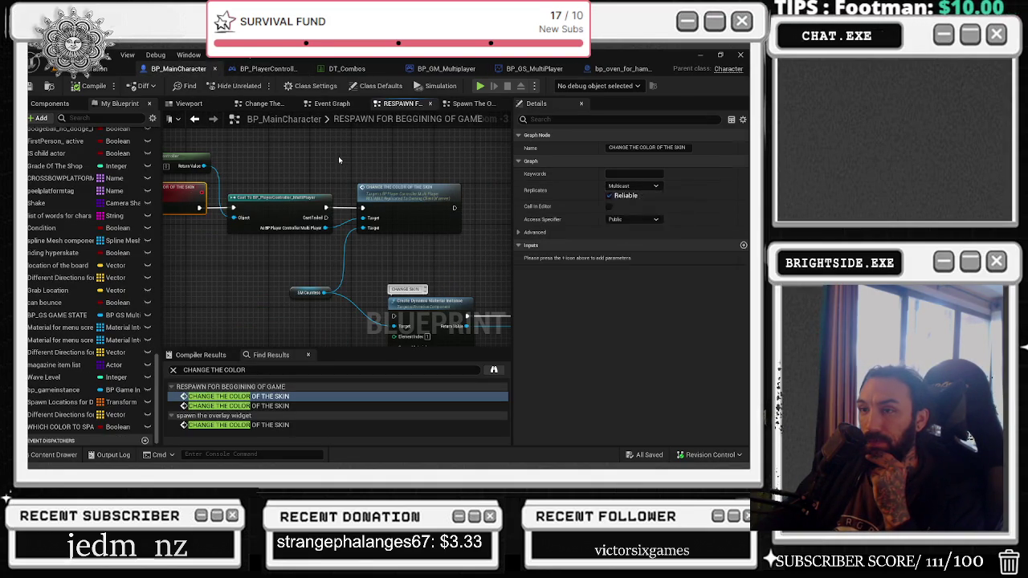
{"action": "left_click", "coordinate": [330, 162]}
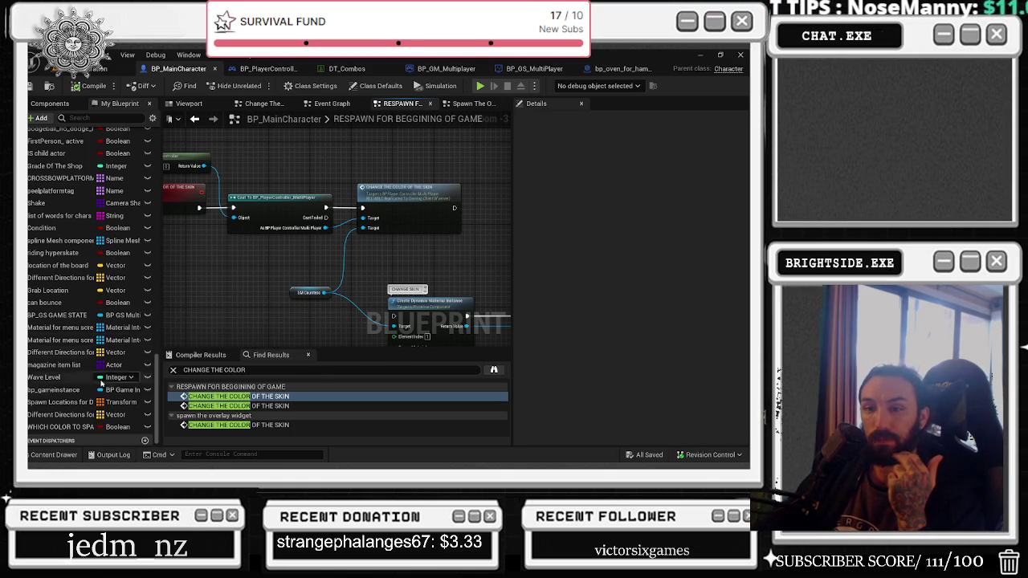
{"action": "left_click", "coordinate": [72, 426]}
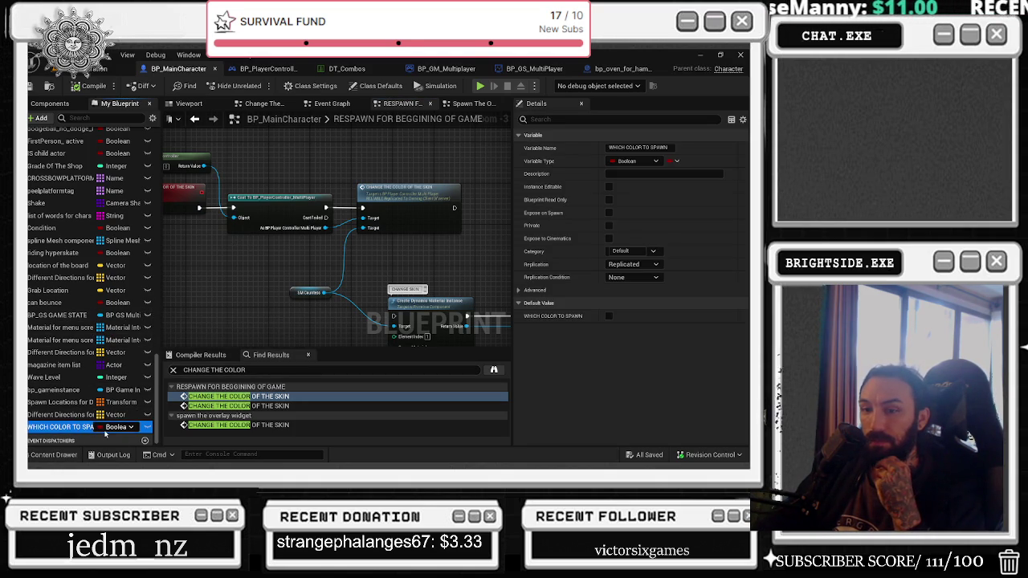
Step: Make WHICH COLOR TO SPAWN an Integer variable replicated with RepNotify
{"action": "left_click", "coordinate": [118, 426]}
{"action": "left_click", "coordinate": [579, 240]}
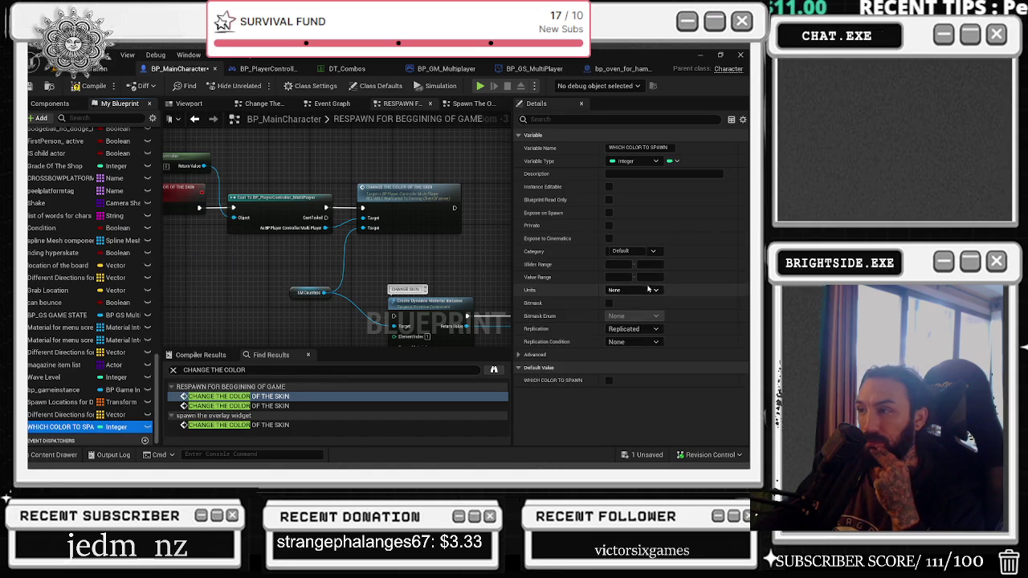
{"action": "left_click", "coordinate": [645, 342]}
{"action": "left_click", "coordinate": [645, 342]}
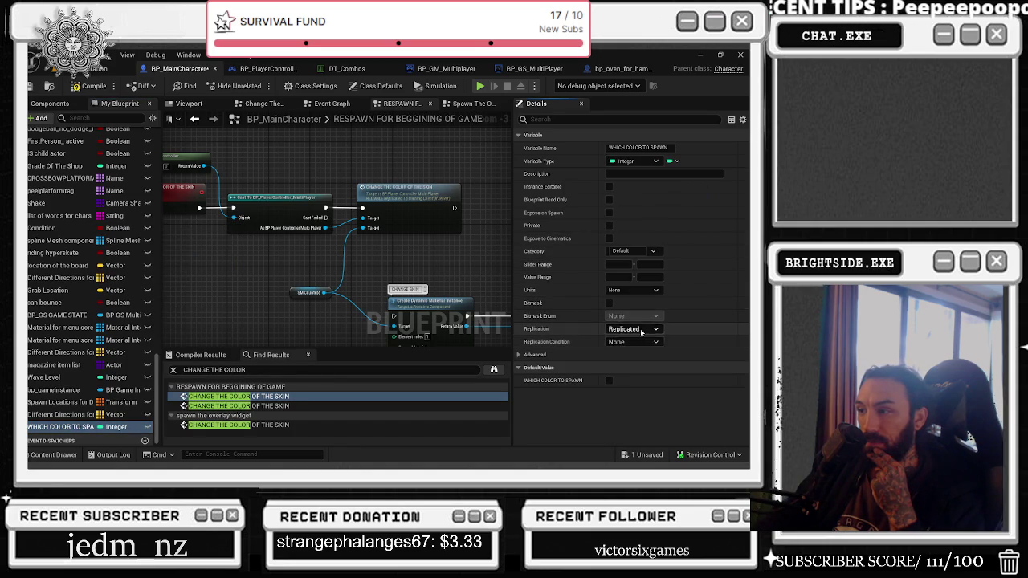
{"action": "left_click", "coordinate": [635, 329]}
{"action": "left_click", "coordinate": [641, 359]}
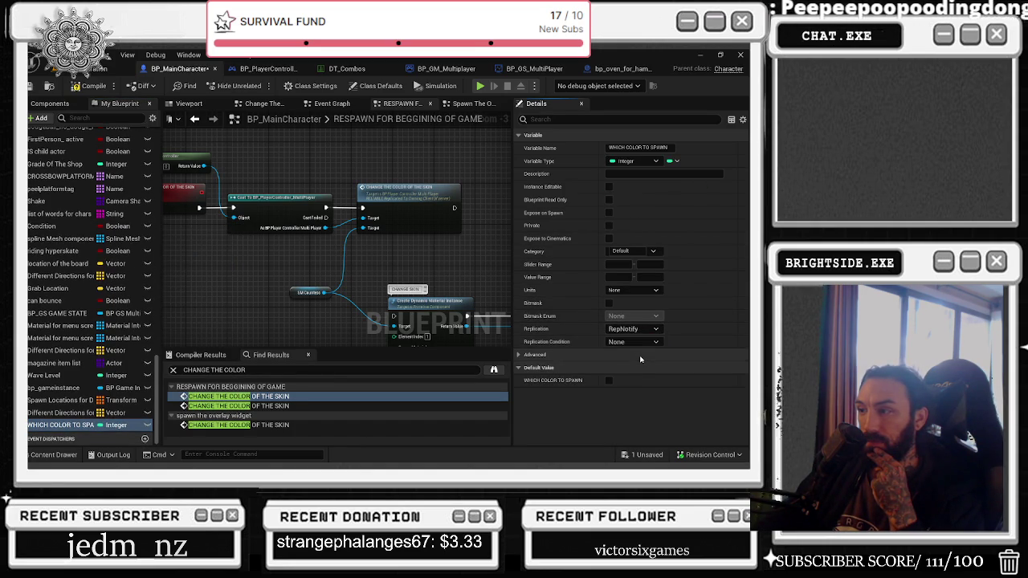
{"action": "scroll", "coordinate": [143, 299], "scroll_direction": "up", "scroll_amount": 10}
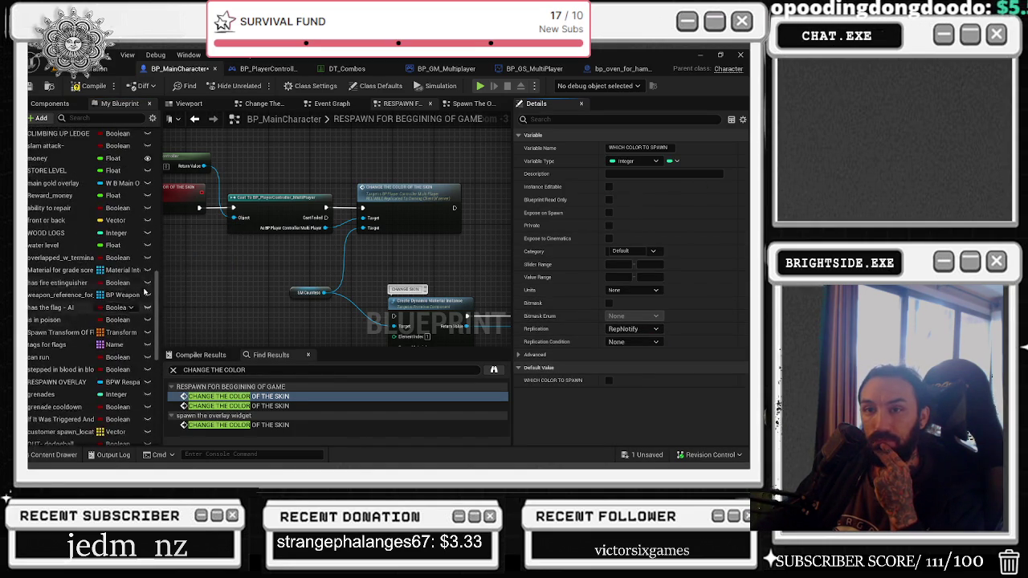
{"action": "scroll", "coordinate": [143, 299], "scroll_direction": "up", "scroll_amount": 6}
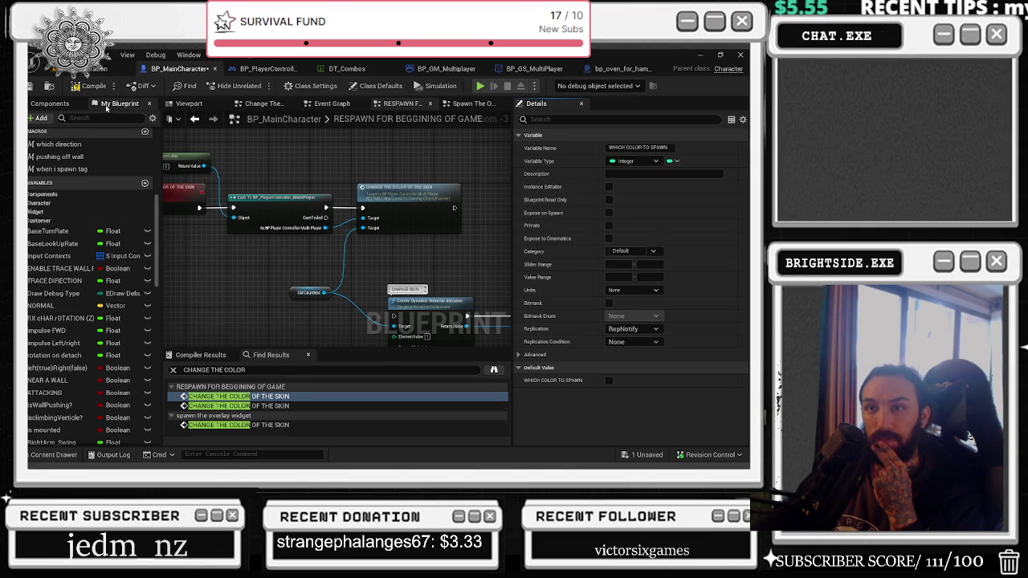
Step: Set the CHANGE THE COLOR OF THE SKIN event to replicate Run on Server and reposition its node
{"action": "left_click", "coordinate": [50, 104]}
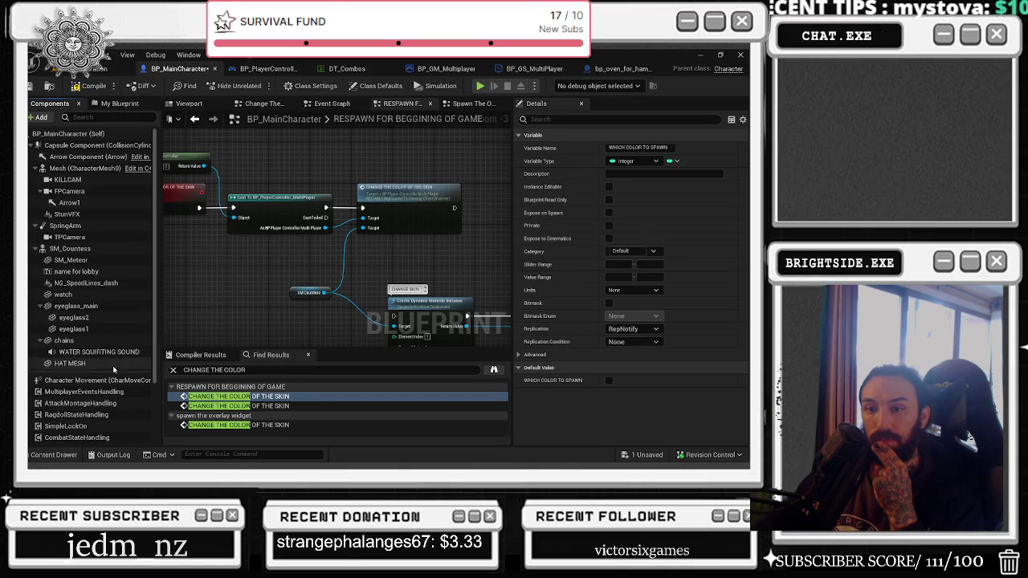
{"action": "left_click", "coordinate": [120, 103]}
{"action": "double_click", "coordinate": [81, 194]}
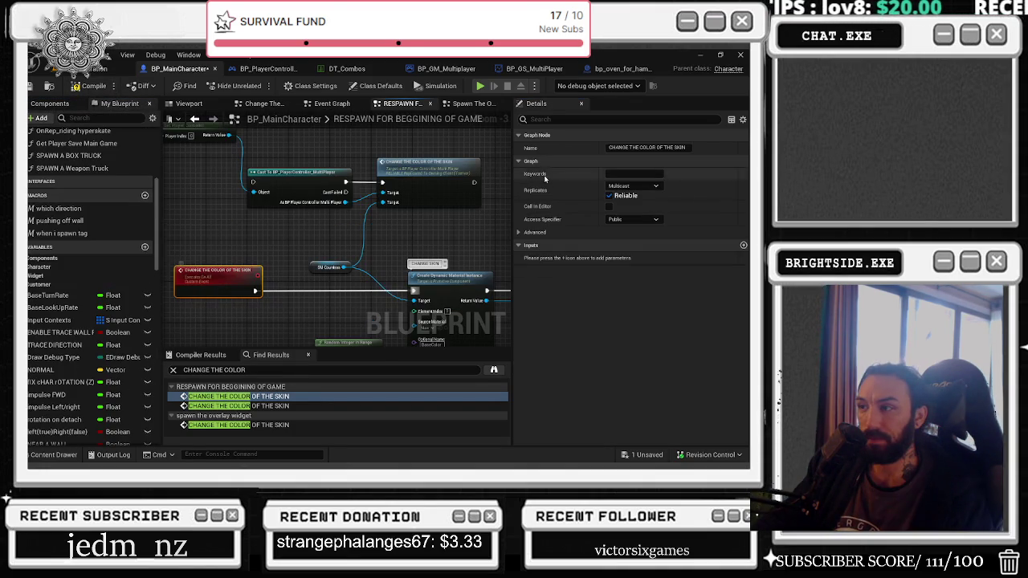
{"action": "left_click", "coordinate": [633, 185]}
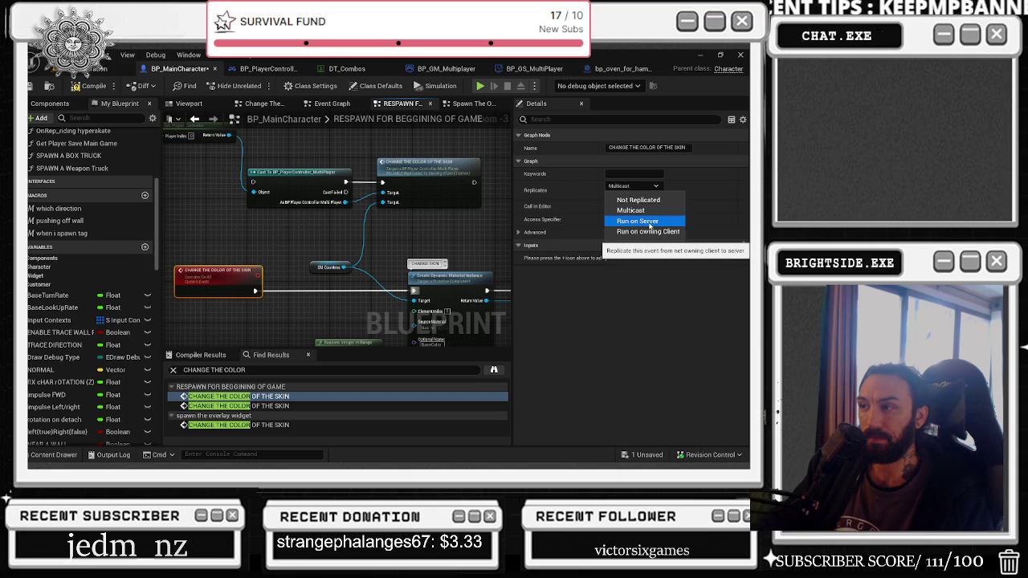
{"action": "left_click", "coordinate": [649, 223]}
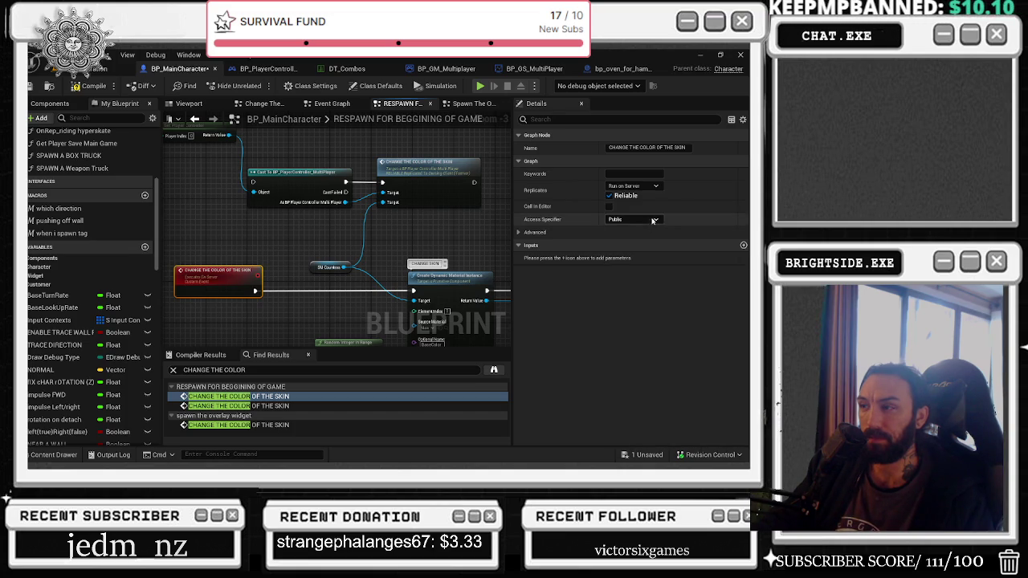
{"action": "left_click_drag", "start_coordinate": [221, 278], "coordinate": [215, 242]}
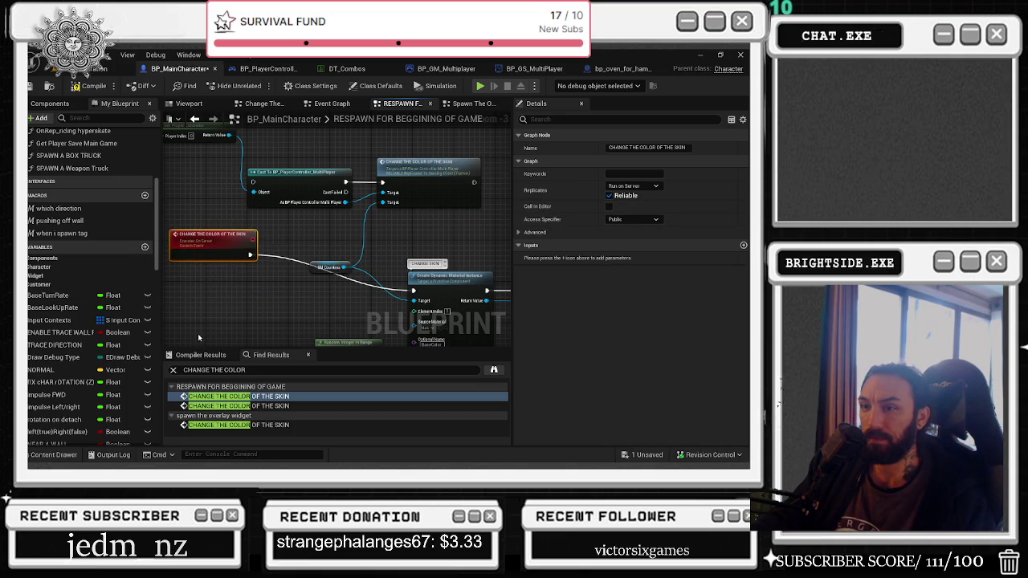
{"action": "right_click", "coordinate": [221, 302]}
Step: Add a custom event RUN ON OWNING that replicates Run on owning Client, kept Reliable
{"action": "type", "text": "CUSTOM EV"}
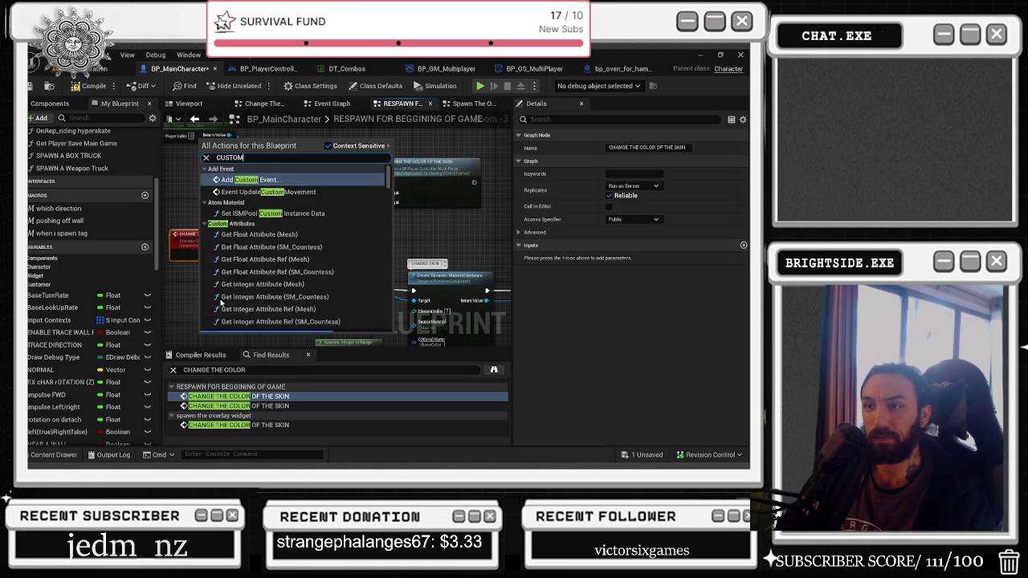
{"action": "key", "text": "Return"}
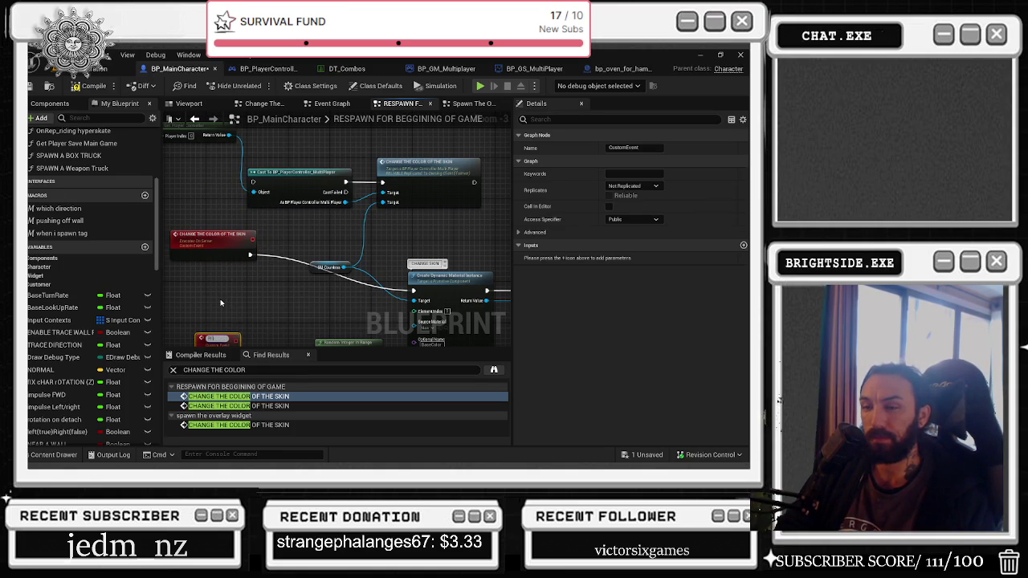
{"action": "type", "text": "RUN ON SPAWN"}
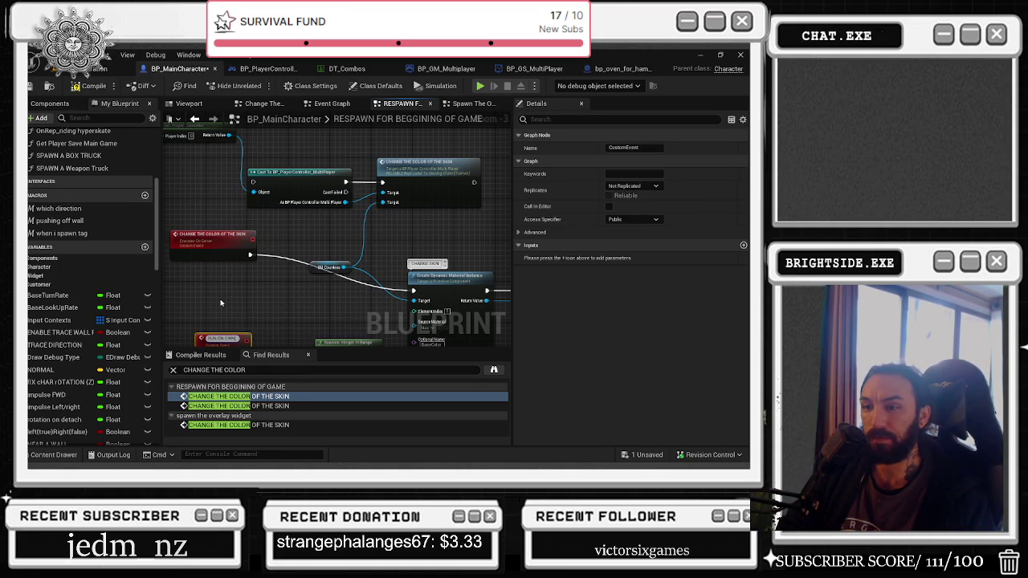
{"action": "key", "text": "Return"}
{"action": "left_click", "coordinate": [634, 186]}
{"action": "left_click", "coordinate": [615, 239]}
{"action": "left_click", "coordinate": [609, 195]}
{"action": "left_click", "coordinate": [314, 299]}
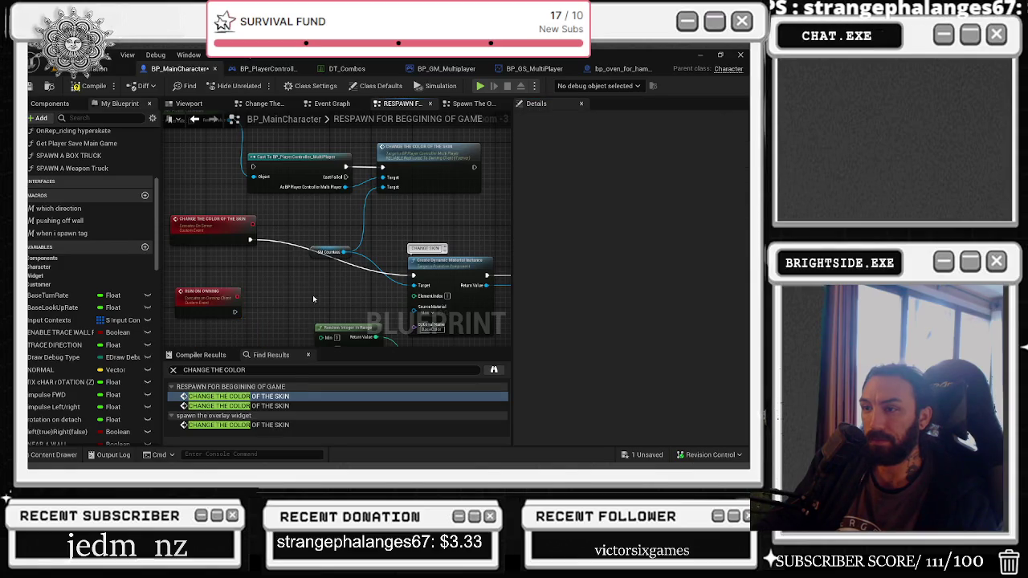
Step: Call RUN ON OWNING from the CHANGE THE COLOR OF THE SKIN event's execution wire
{"action": "left_click", "coordinate": [240, 311]}
{"action": "mouse_move", "coordinate": [240, 311]}
{"action": "left_mouse_down"}
{"action": "mouse_move", "coordinate": [353, 299]}
{"action": "mouse_move", "coordinate": [284, 303]}
{"action": "left_mouse_up"}
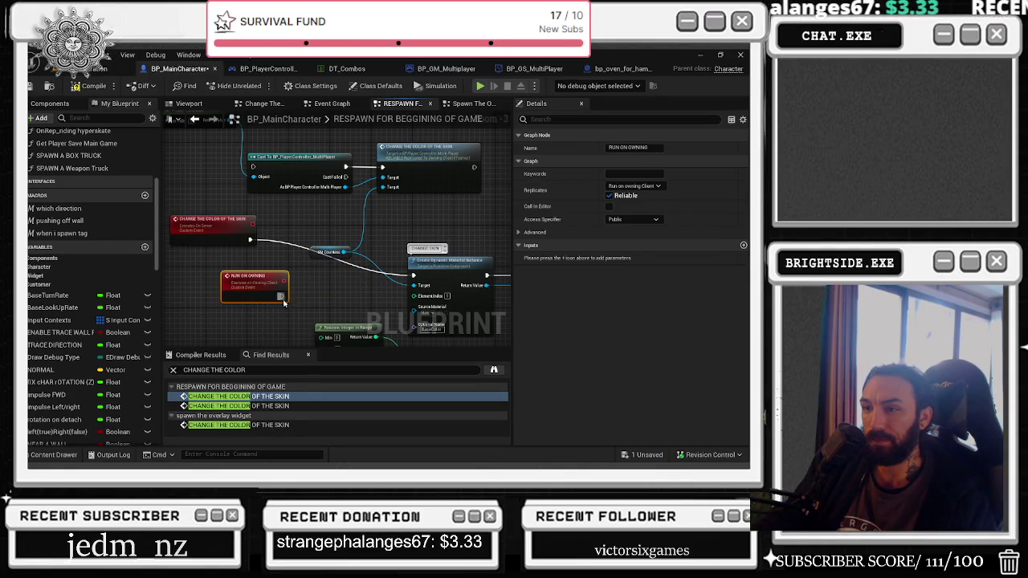
{"action": "mouse_move", "coordinate": [250, 239]}
{"action": "left_mouse_down"}
{"action": "mouse_move", "coordinate": [362, 245]}
{"action": "mouse_move", "coordinate": [291, 237]}
{"action": "left_mouse_up"}
{"action": "type", "text": "RUN ON"}
{"action": "key", "text": "Return"}
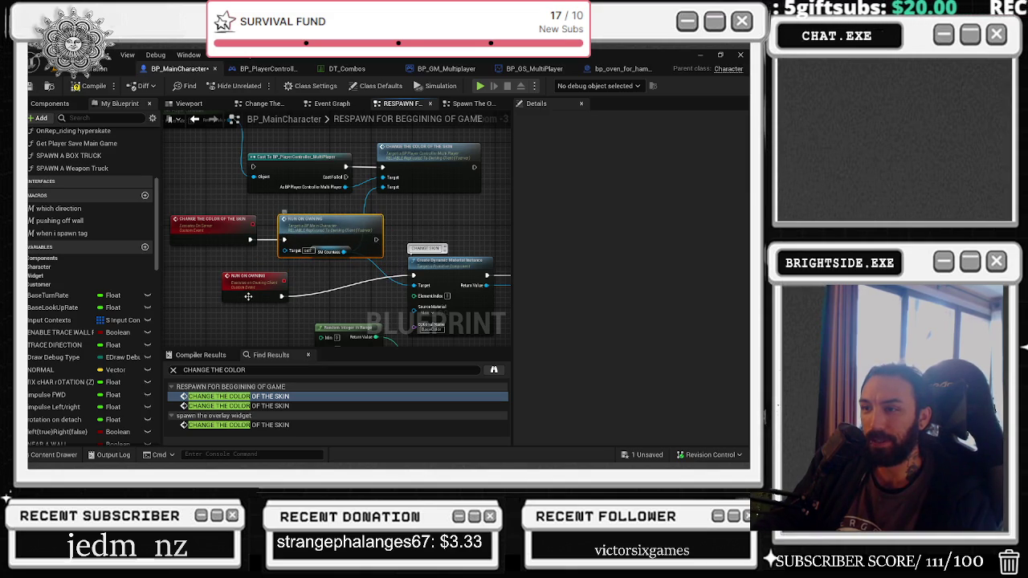
{"action": "left_click_drag", "start_coordinate": [257, 277], "coordinate": [225, 282]}
Step: Rename the owning-client event to CHANGE SKIN_RUN_ON_OWNING
{"action": "left_click", "coordinate": [634, 147]}
{"action": "type", "text": "CHANGE SKIN_RUN_ON_OWNING"}
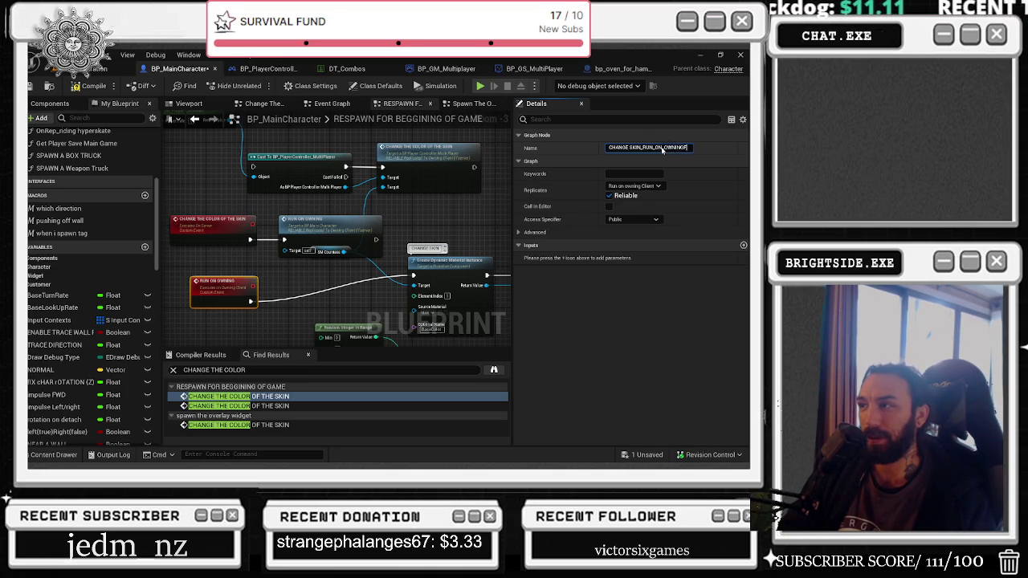
{"action": "key", "text": "Return"}
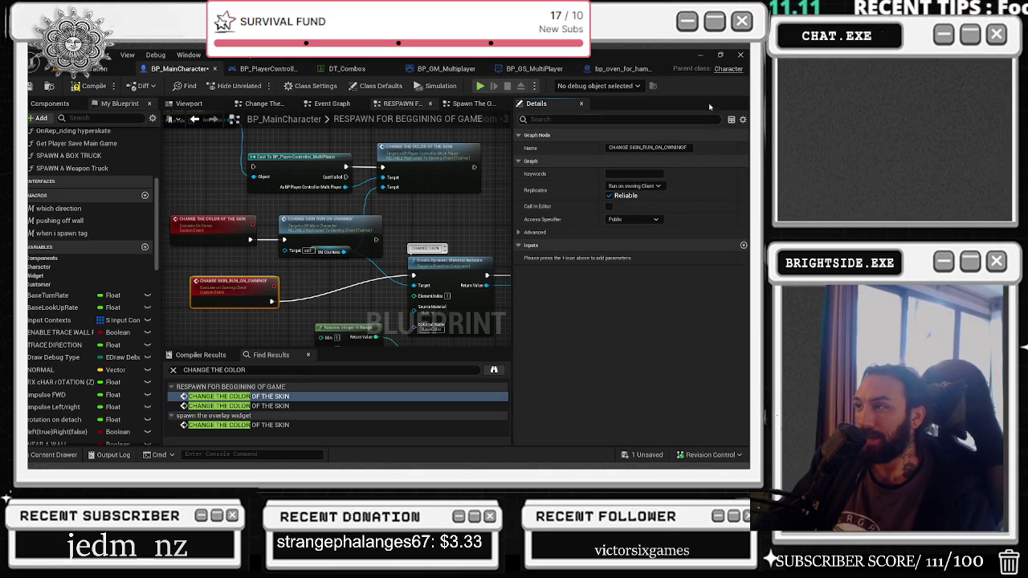
{"action": "key", "text": "BackSpace"}
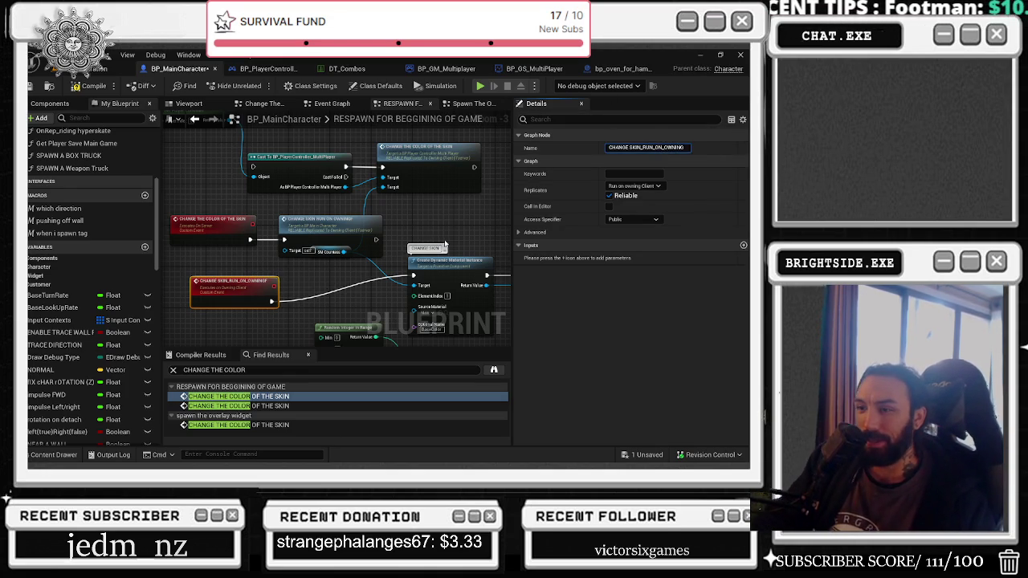
{"action": "key", "text": "Return"}
{"action": "left_click", "coordinate": [298, 231]}
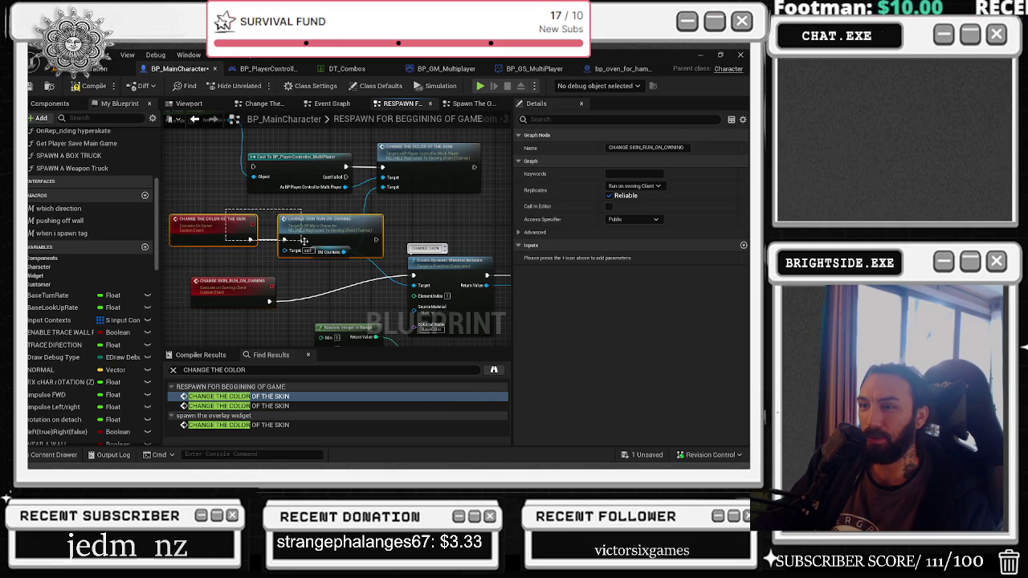
Step: Feed Random Integer in Range's Return Value into the CHANGE SKIN_RUN_ON_OWNING call as an Integer Index
{"action": "mouse_move", "coordinate": [299, 231]}
{"action": "left_mouse_down"}
{"action": "mouse_move", "coordinate": [387, 296]}
{"action": "mouse_move", "coordinate": [309, 230]}
{"action": "mouse_move", "coordinate": [266, 213]}
{"action": "mouse_move", "coordinate": [242, 219]}
{"action": "left_mouse_up"}
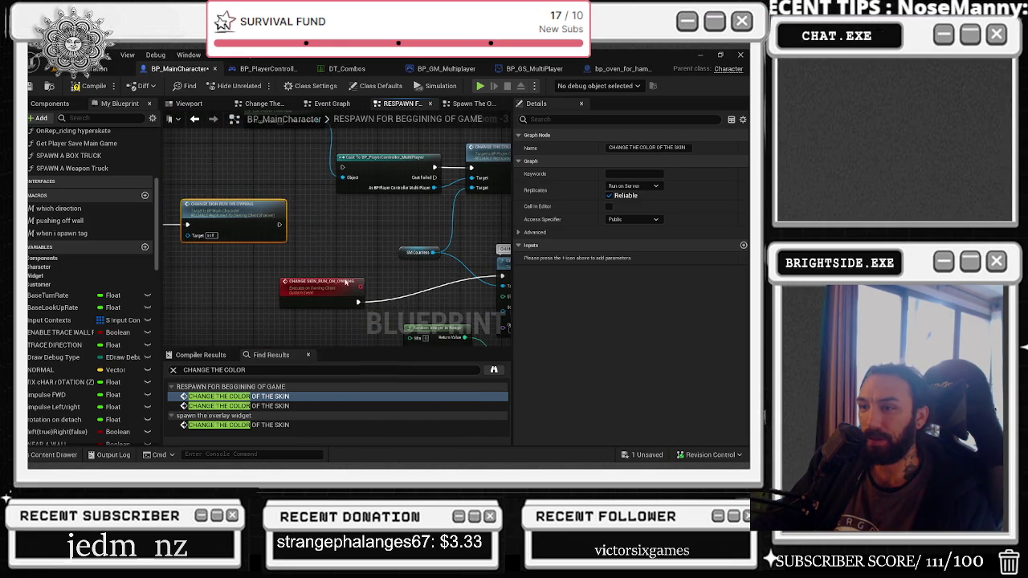
{"action": "left_click_drag", "start_coordinate": [322, 293], "coordinate": [279, 287]}
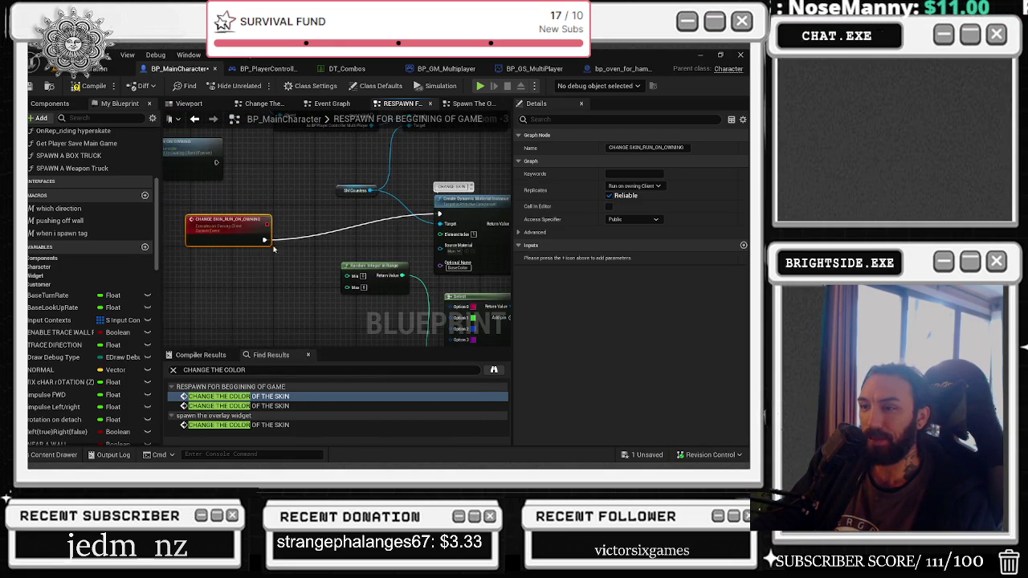
{"action": "mouse_move", "coordinate": [414, 301]}
{"action": "left_mouse_down"}
{"action": "mouse_move", "coordinate": [359, 233]}
{"action": "mouse_move", "coordinate": [361, 254]}
{"action": "mouse_move", "coordinate": [483, 303]}
{"action": "mouse_move", "coordinate": [410, 291]}
{"action": "left_mouse_up"}
{"action": "mouse_move", "coordinate": [482, 329]}
{"action": "left_mouse_down"}
{"action": "mouse_move", "coordinate": [401, 265]}
{"action": "mouse_move", "coordinate": [439, 266]}
{"action": "left_mouse_up"}
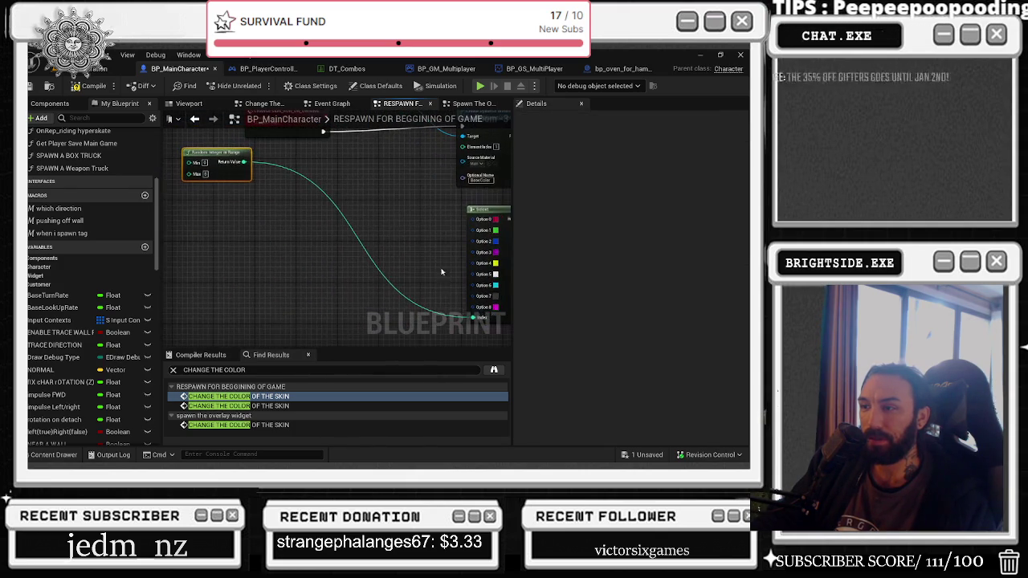
{"action": "mouse_move", "coordinate": [244, 162]}
{"action": "left_mouse_down"}
{"action": "mouse_move", "coordinate": [339, 189]}
{"action": "mouse_move", "coordinate": [326, 145]}
{"action": "mouse_move", "coordinate": [359, 288]}
{"action": "mouse_move", "coordinate": [285, 218]}
{"action": "mouse_move", "coordinate": [287, 199]}
{"action": "left_mouse_up"}
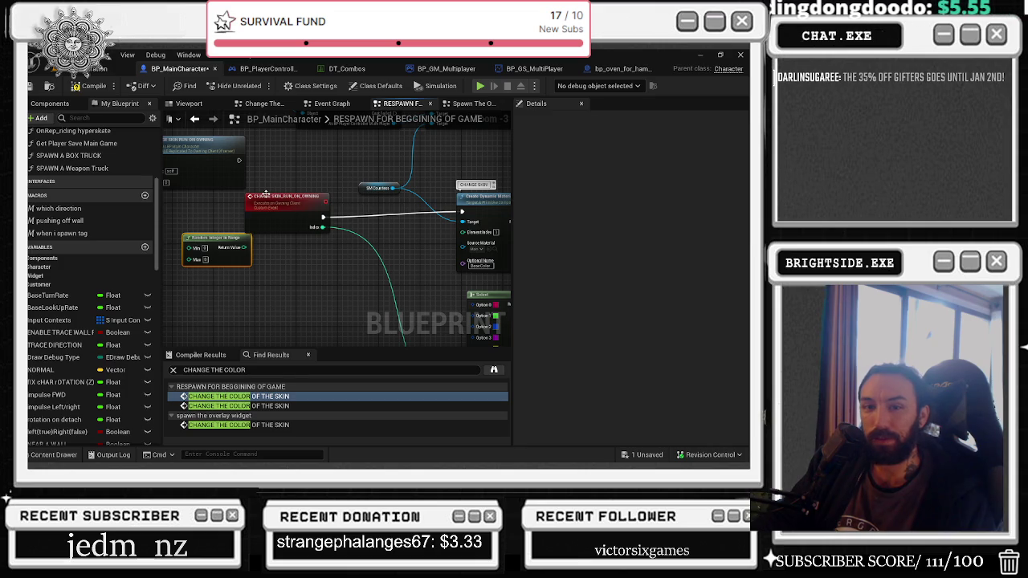
{"action": "key", "text": "ctrl+z"}
{"action": "key", "text": "ctrl+z"}
{"action": "key", "text": "ctrl+z"}
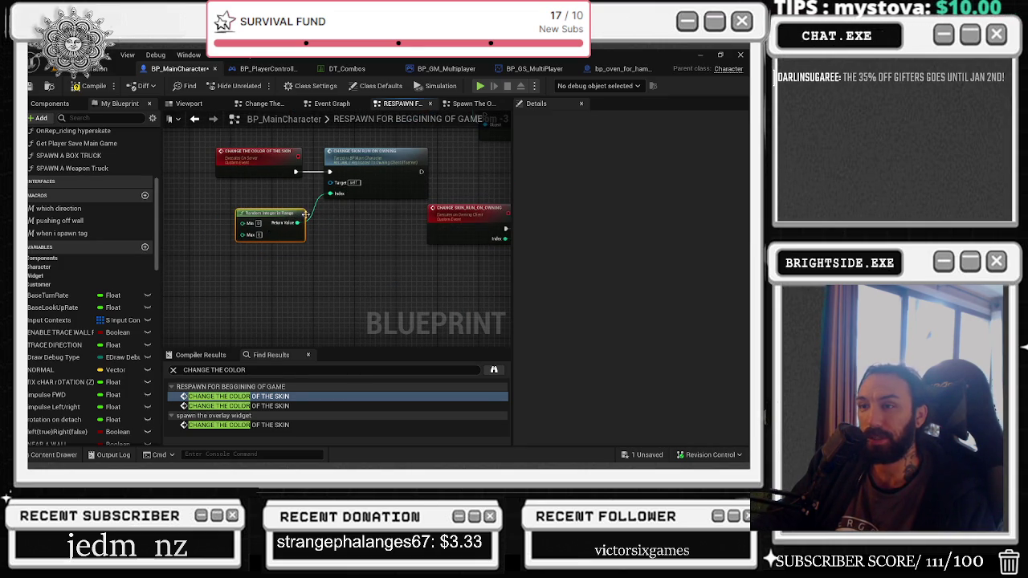
Step: Tidy the red skin-colour event nodes and compile the blueprint with F7
{"action": "scroll", "coordinate": [281, 227], "scroll_direction": "down", "scroll_amount": 1}
{"action": "left_click", "coordinate": [255, 170]}
{"action": "left_click", "coordinate": [318, 211]}
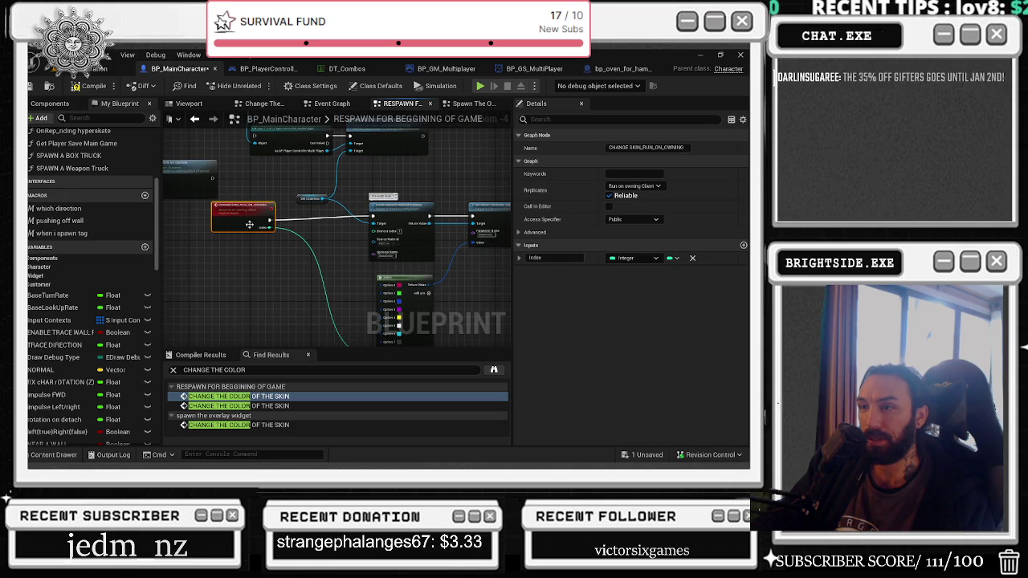
{"action": "scroll", "coordinate": [388, 220], "scroll_direction": "down", "scroll_amount": 1}
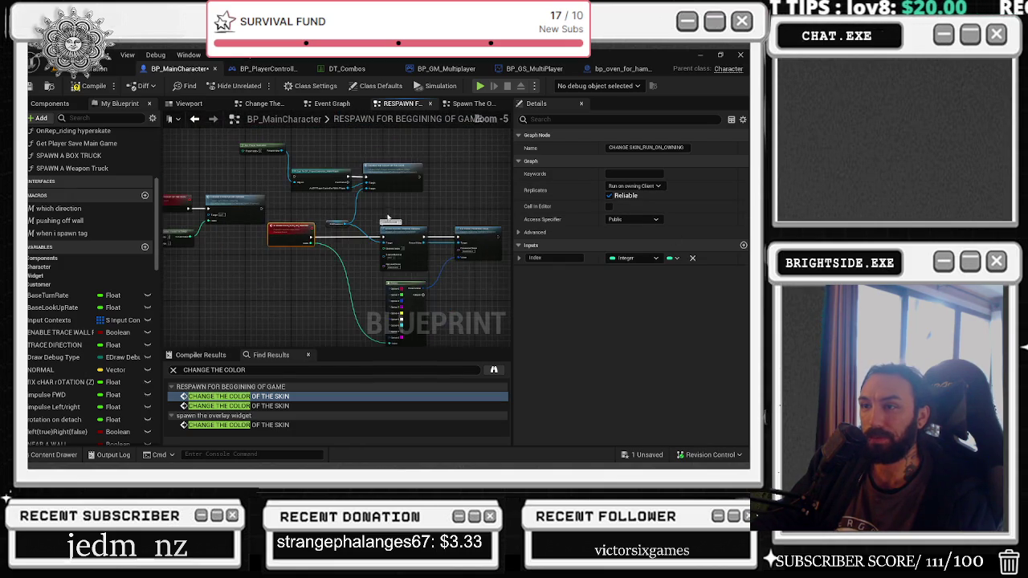
{"action": "scroll", "coordinate": [387, 220], "scroll_direction": "up", "scroll_amount": 1}
{"action": "left_click", "coordinate": [399, 175]}
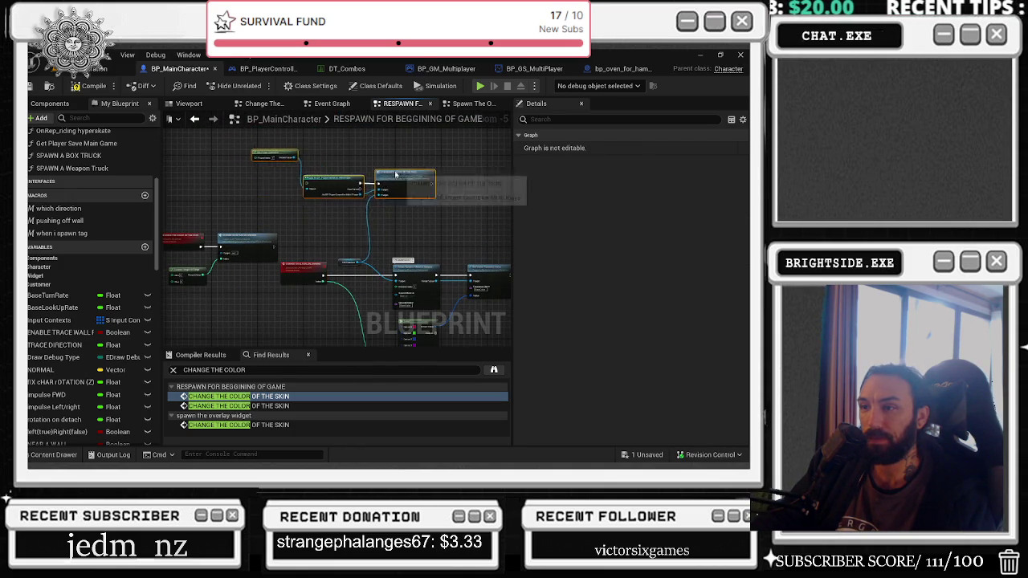
{"action": "scroll", "coordinate": [277, 238], "scroll_direction": "up", "scroll_amount": 1}
{"action": "left_click_drag", "start_coordinate": [318, 309], "coordinate": [317, 310]}
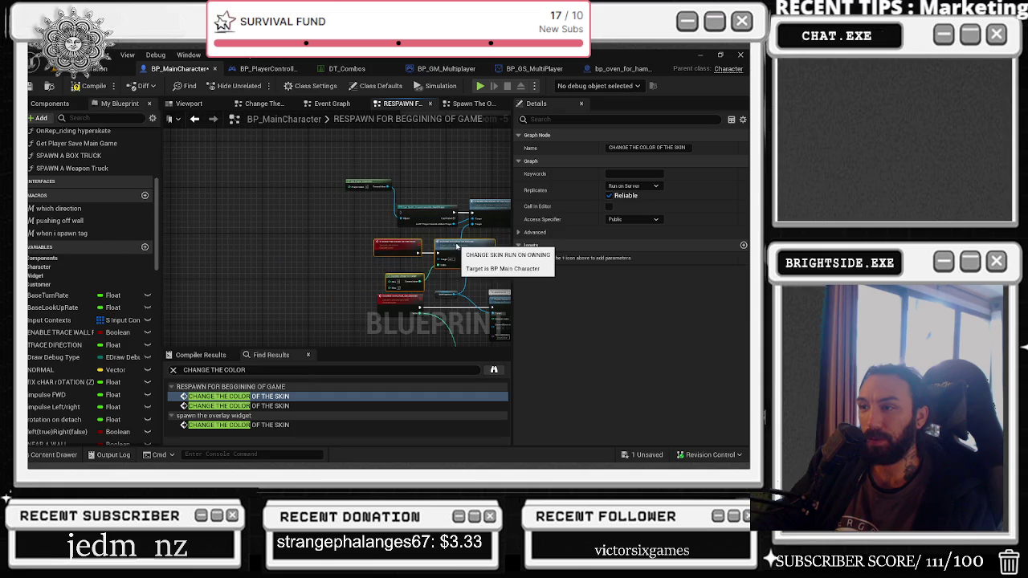
{"action": "left_click_drag", "start_coordinate": [343, 223], "coordinate": [343, 182]}
{"action": "left_click_drag", "start_coordinate": [323, 240], "coordinate": [389, 318]}
{"action": "left_click_drag", "start_coordinate": [352, 270], "coordinate": [351, 261]}
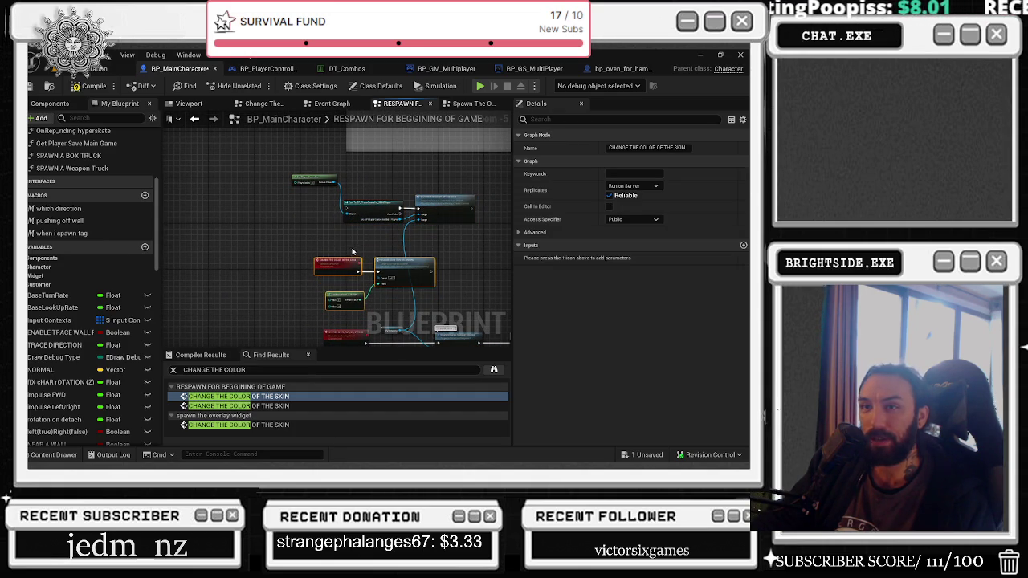
{"action": "key", "text": "F7"}
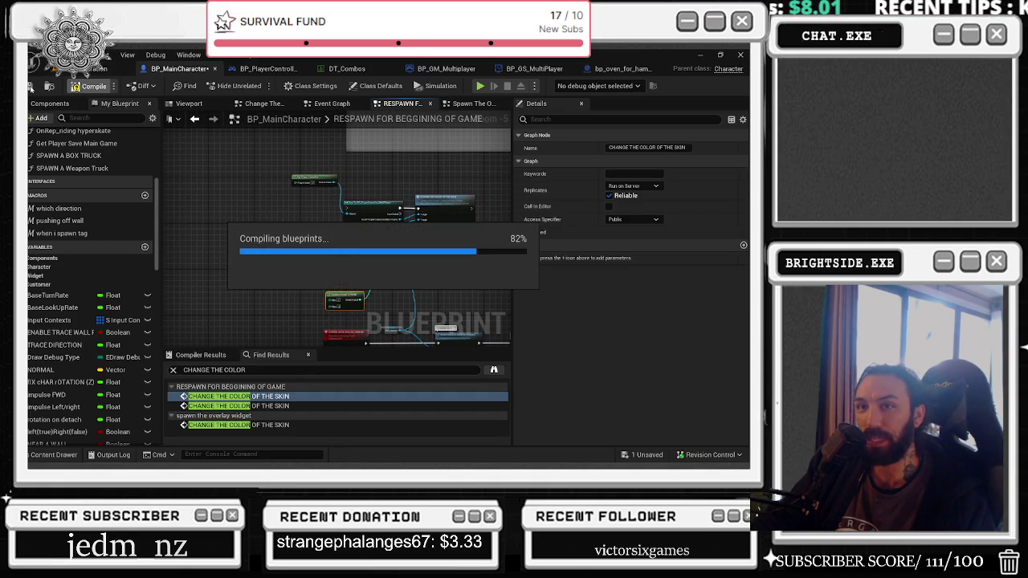
Step: Save the blueprint and Load_level map via Save Selected, then review both skin events' settings
{"action": "left_click", "coordinate": [641, 457]}
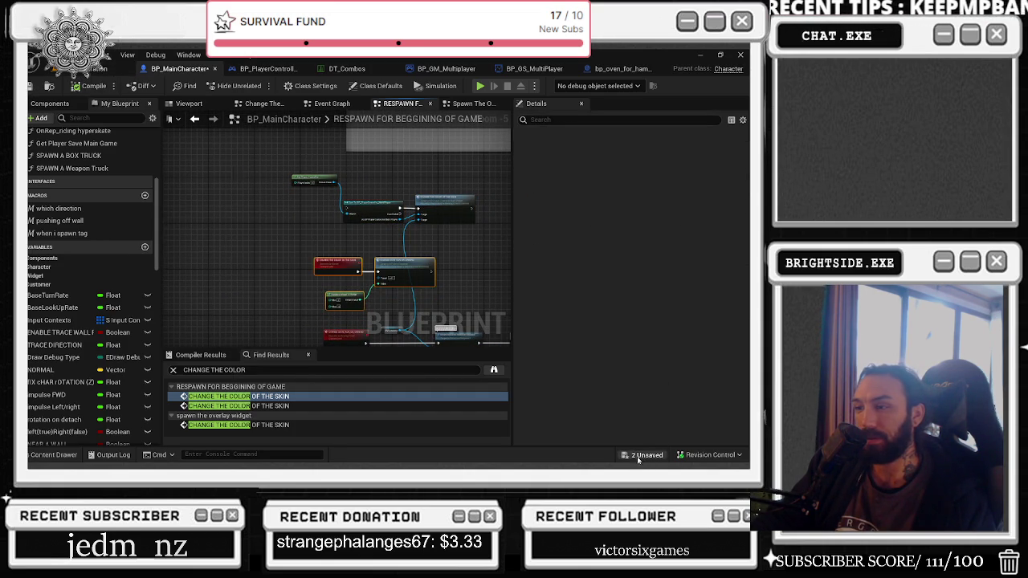
{"action": "left_click", "coordinate": [457, 368]}
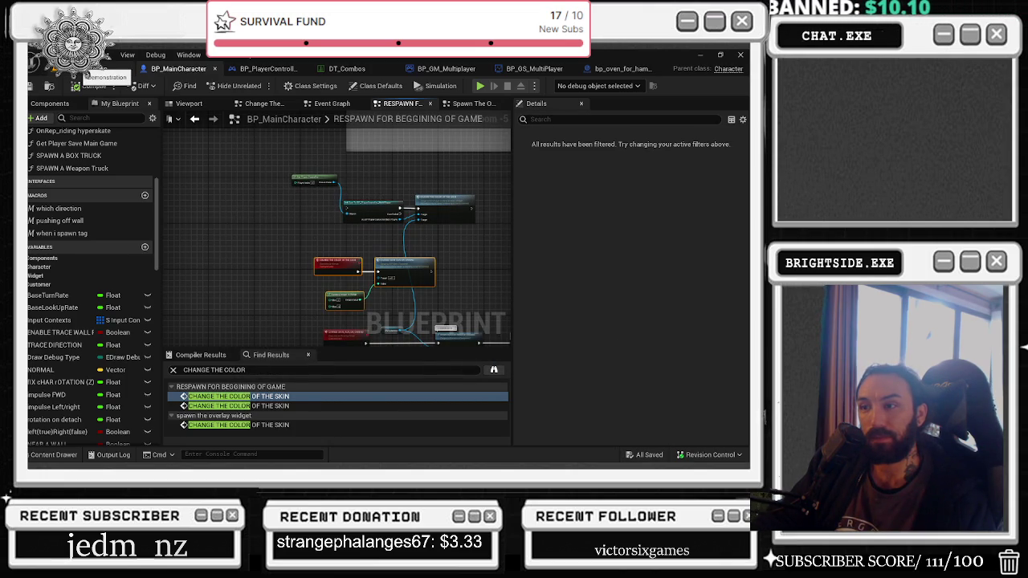
{"action": "left_click", "coordinate": [237, 396]}
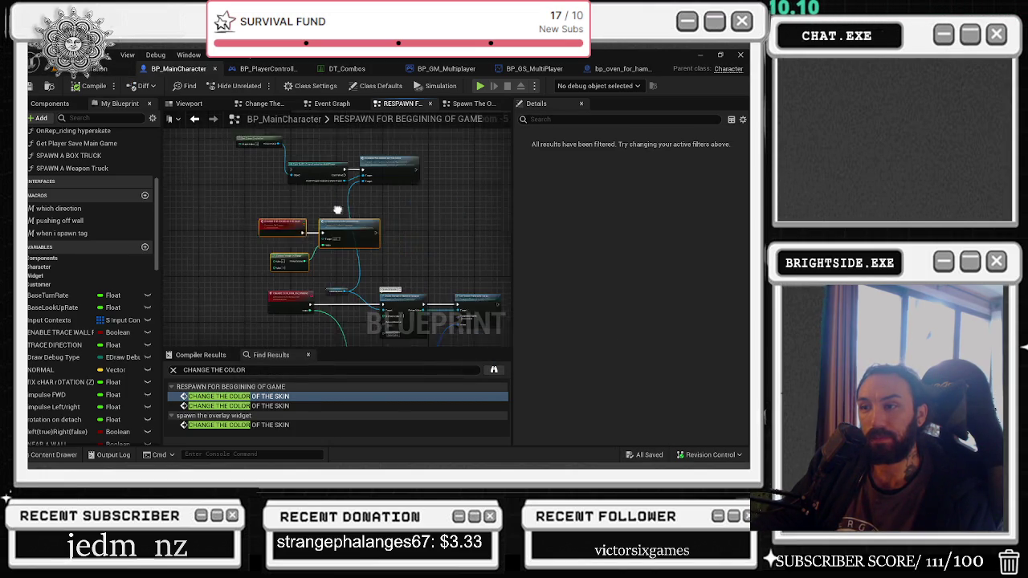
{"action": "left_click", "coordinate": [282, 243]}
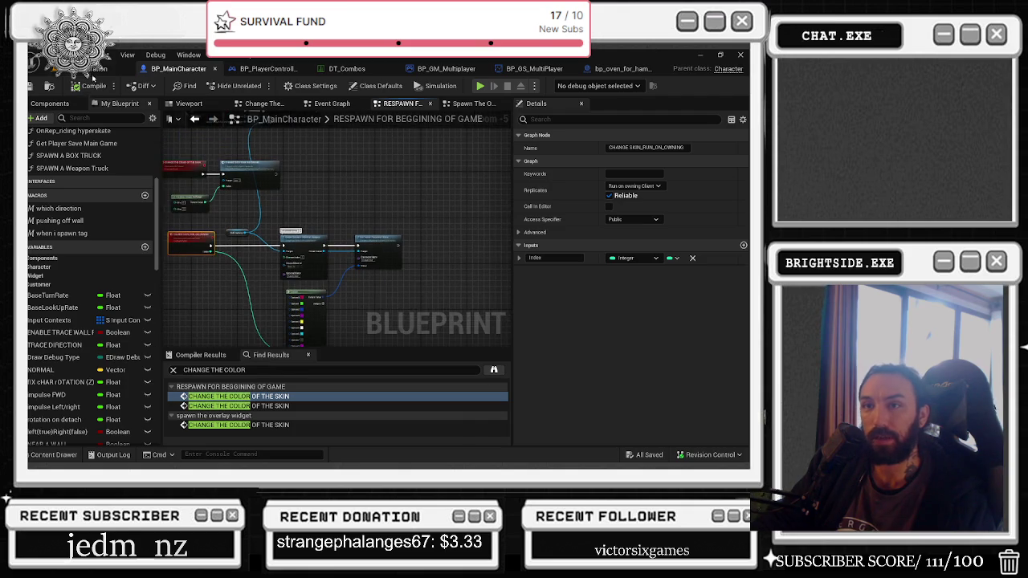
{"action": "left_click", "coordinate": [95, 69]}
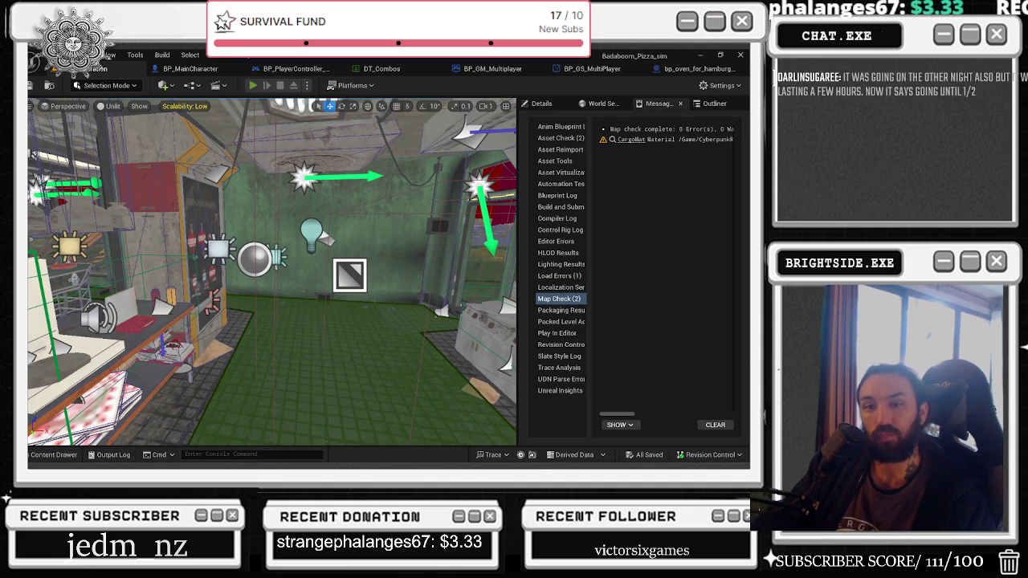
{"action": "key", "text": "alt+Tab"}
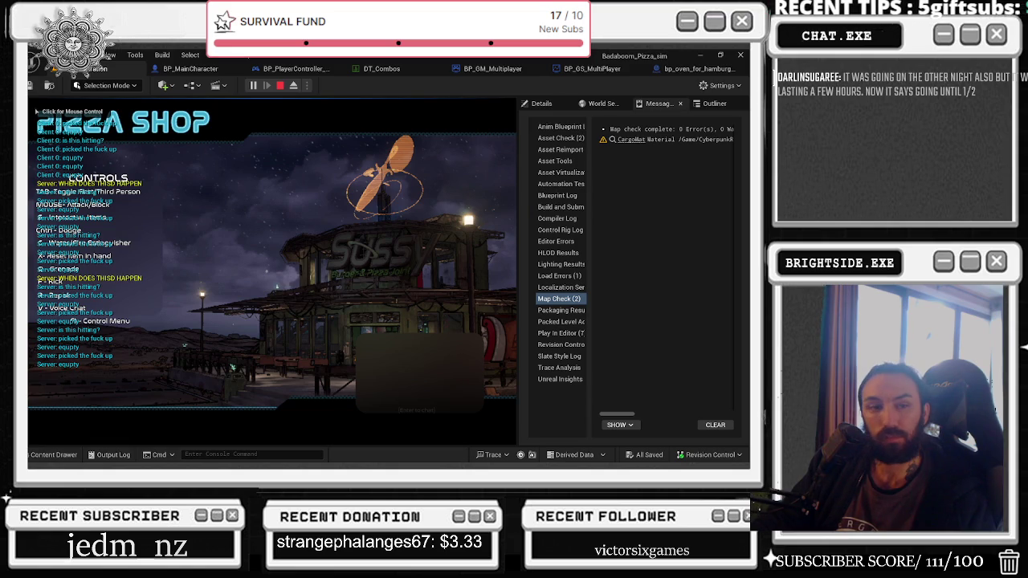
{"action": "left_click", "coordinate": [272, 272]}
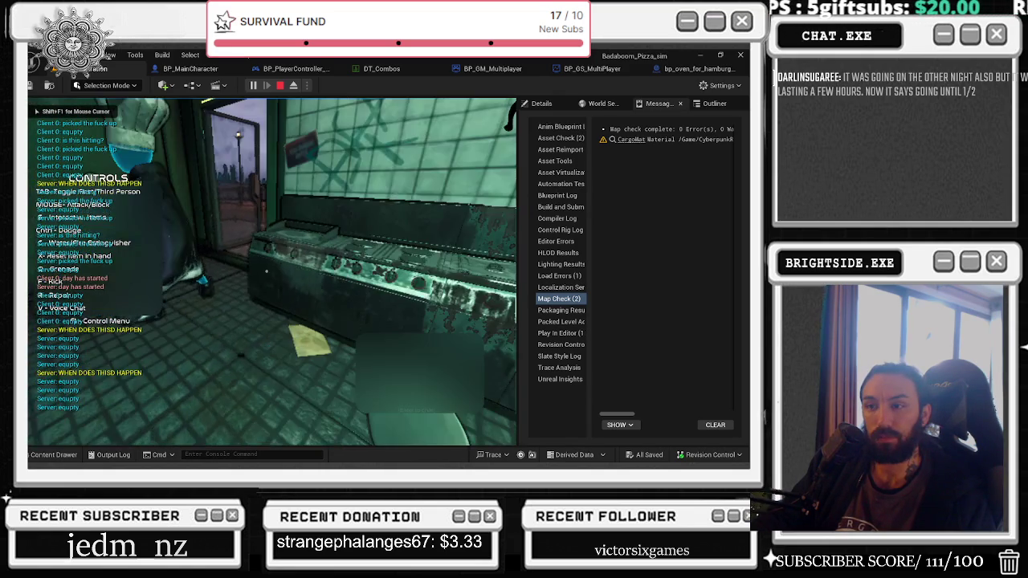
{"action": "key", "text": "alt+Tab"}
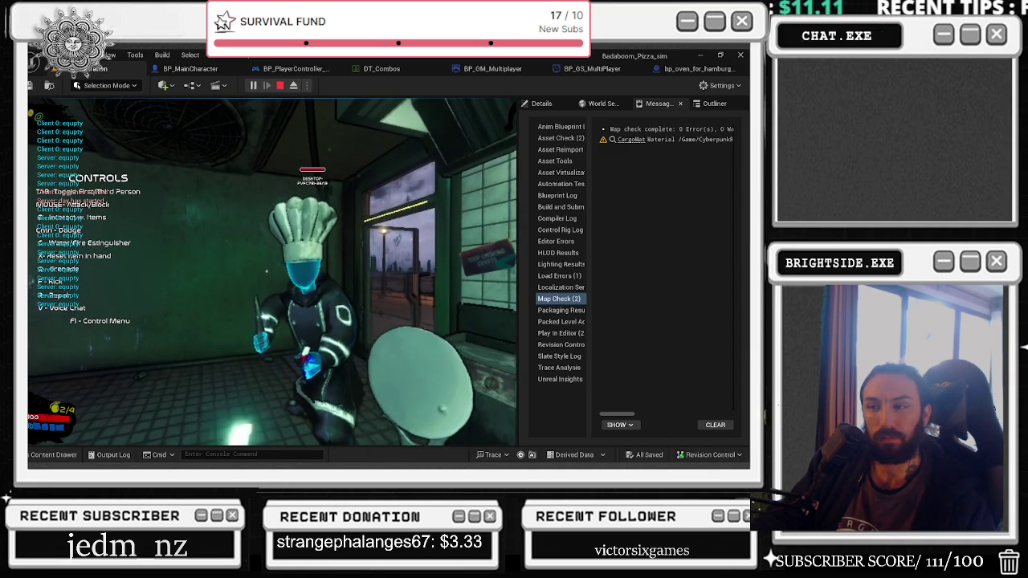
{"action": "left_click", "coordinate": [190, 69]}
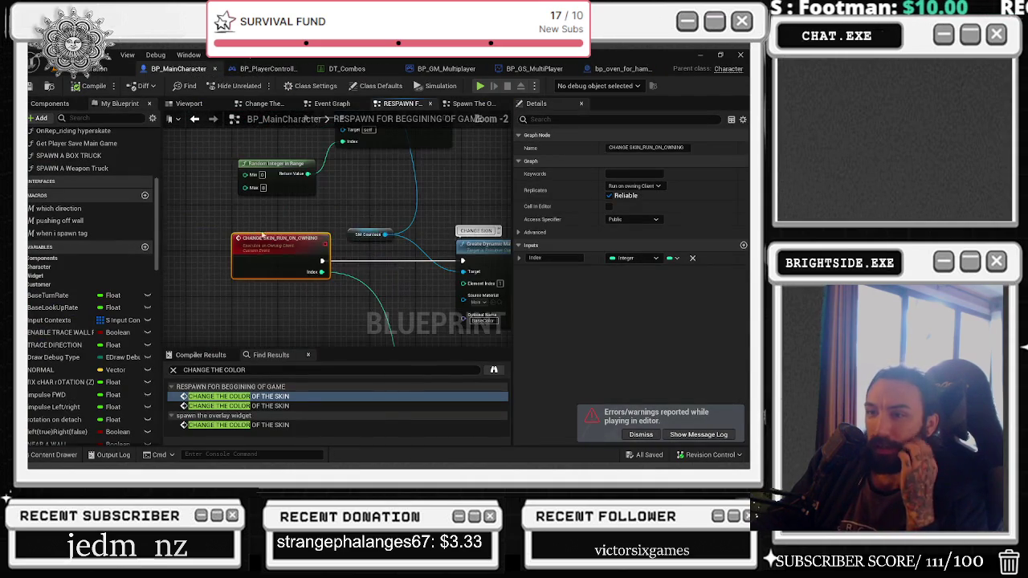
{"action": "left_click", "coordinate": [297, 262]}
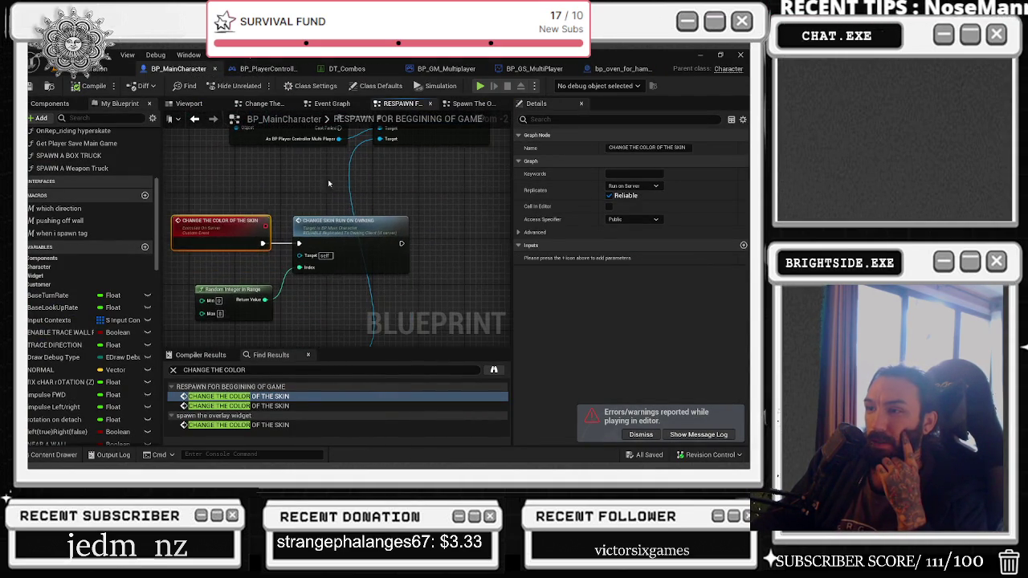
{"action": "double_click", "coordinate": [329, 225]}
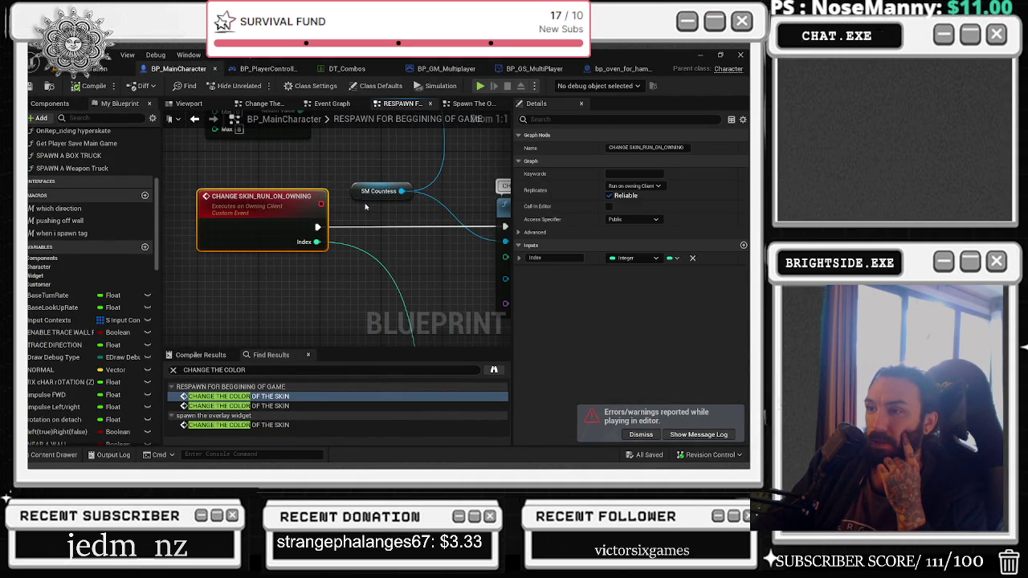
{"action": "left_click", "coordinate": [196, 120]}
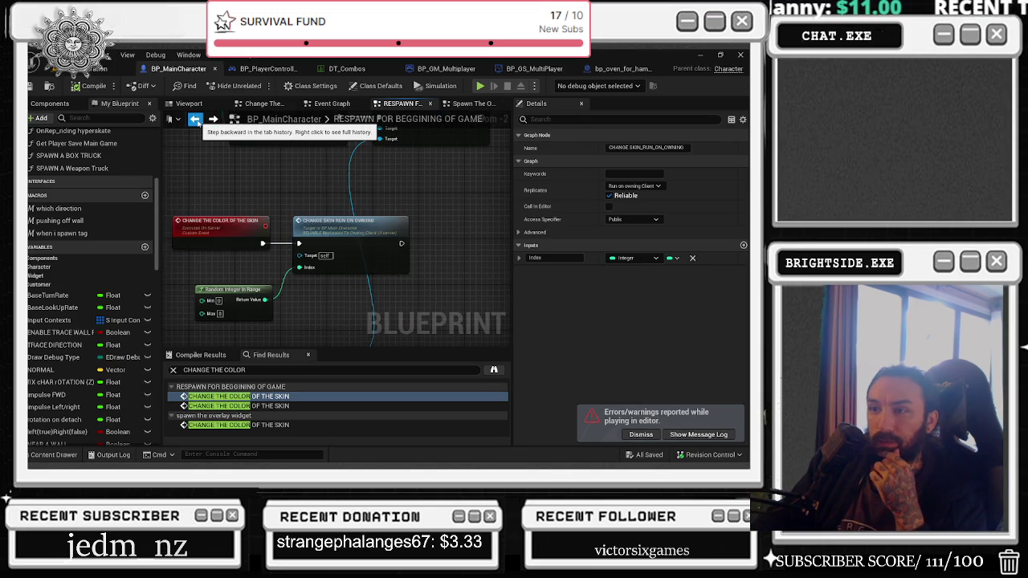
{"action": "left_click", "coordinate": [195, 120]}
{"action": "double_click", "coordinate": [342, 225]}
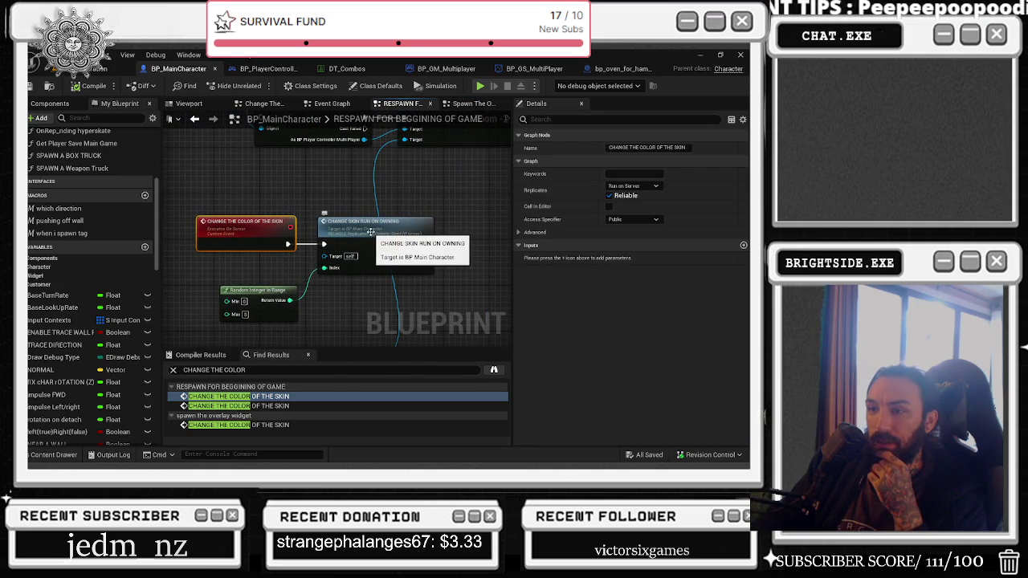
{"action": "double_click", "coordinate": [372, 233]}
{"action": "mouse_move", "coordinate": [347, 246]}
{"action": "left_mouse_down"}
{"action": "mouse_move", "coordinate": [254, 278]}
{"action": "mouse_move", "coordinate": [302, 264]}
{"action": "left_mouse_up"}
{"action": "left_click_drag", "start_coordinate": [298, 189], "coordinate": [396, 200]}
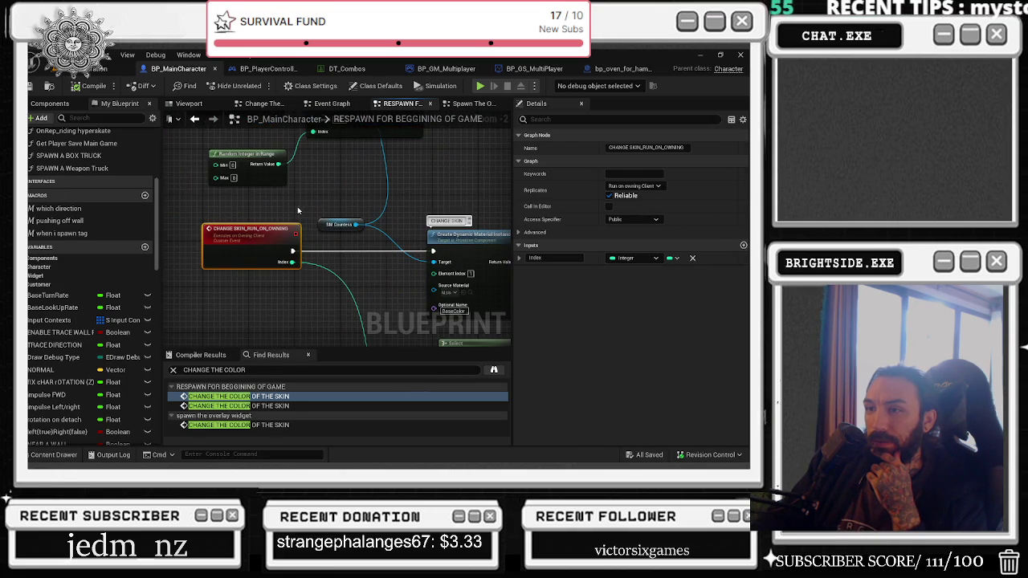
{"action": "left_click", "coordinate": [101, 68]}
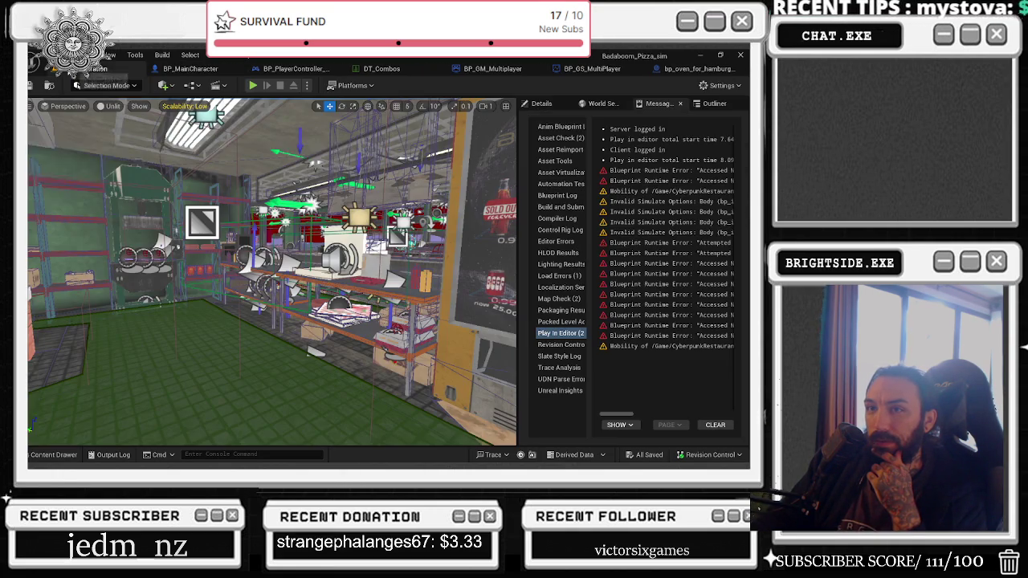
Step: Run a multiplayer Play-in-Editor test, compare the two chefs across client windows, then stop play
{"action": "left_click", "coordinate": [252, 85]}
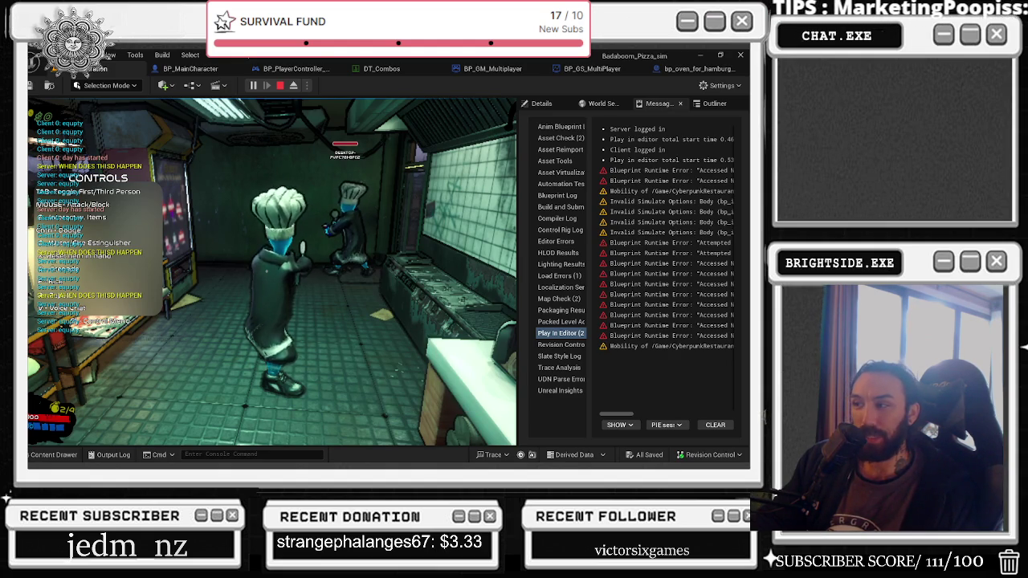
{"action": "key", "text": "alt+Tab"}
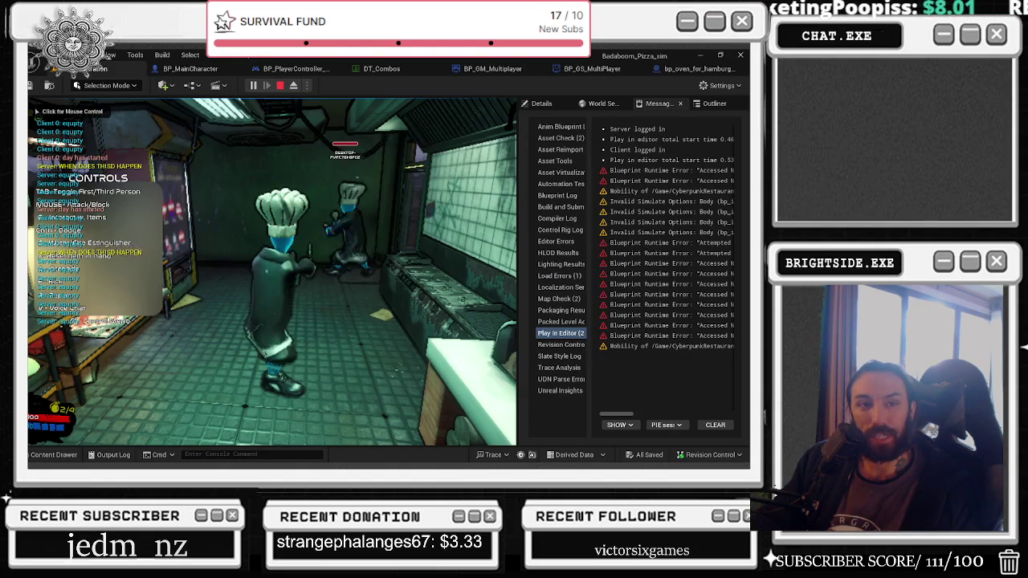
{"action": "key", "text": "alt+Tab"}
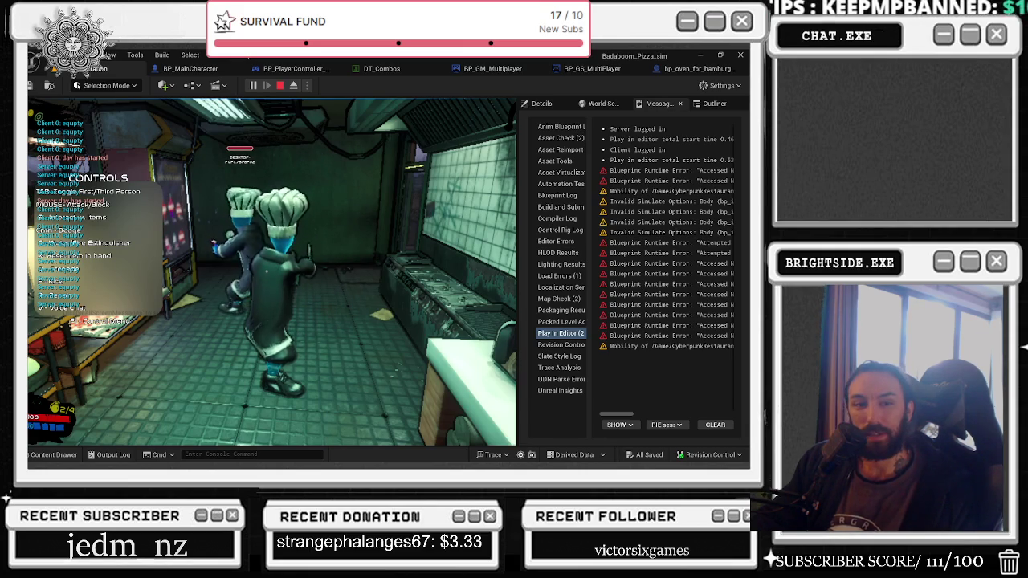
{"action": "key", "text": "alt+Tab"}
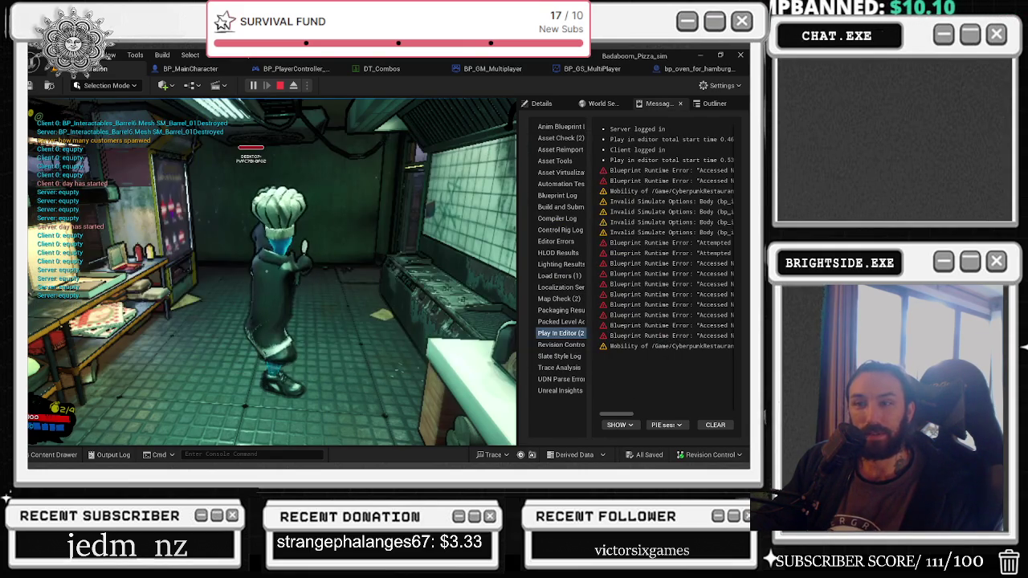
{"action": "key", "text": "alt+Tab"}
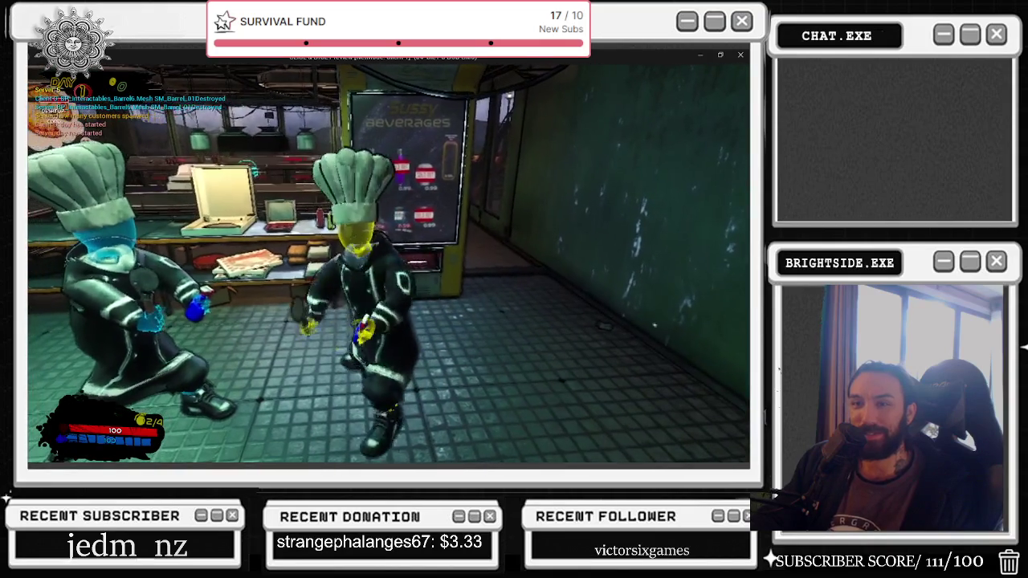
{"action": "key", "text": "Escape"}
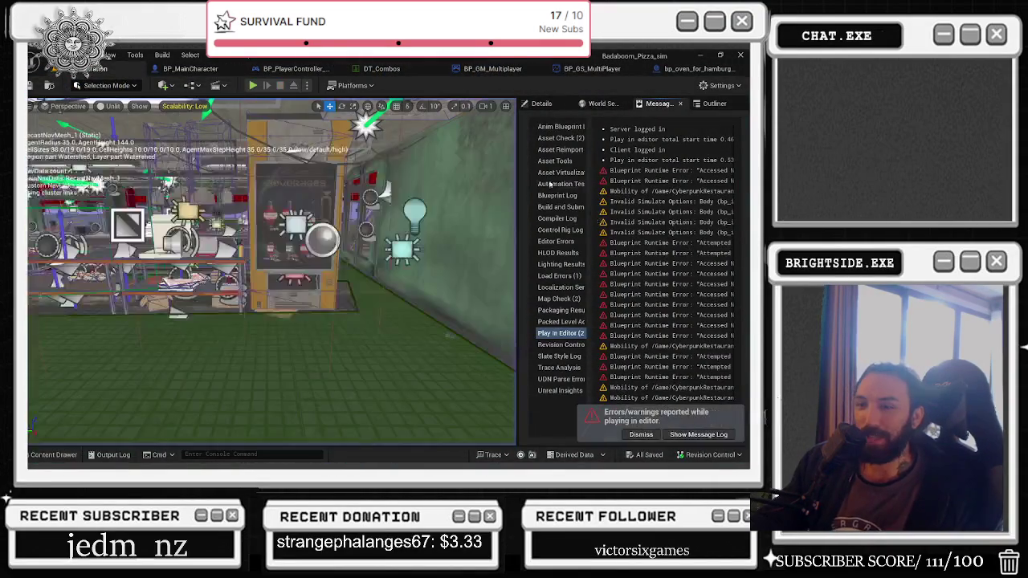
Step: Set CHANGE_SKIN_RUN_ON_OWNING to replicate as Multicast, then compile and save BP_MainCharacter
{"action": "left_click", "coordinate": [192, 69]}
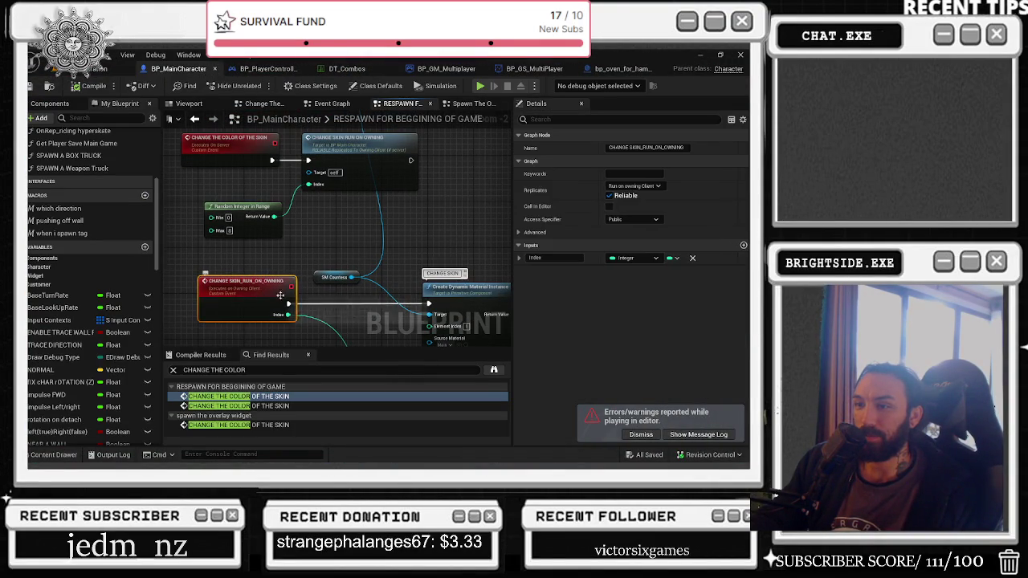
{"action": "left_click", "coordinate": [633, 186]}
{"action": "left_click", "coordinate": [630, 211]}
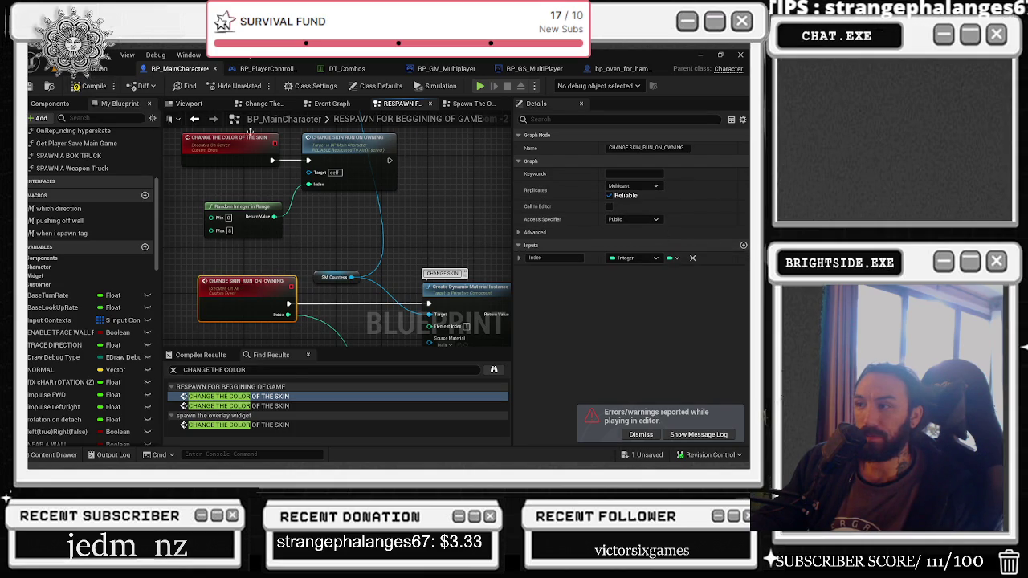
{"action": "key", "text": "F7"}
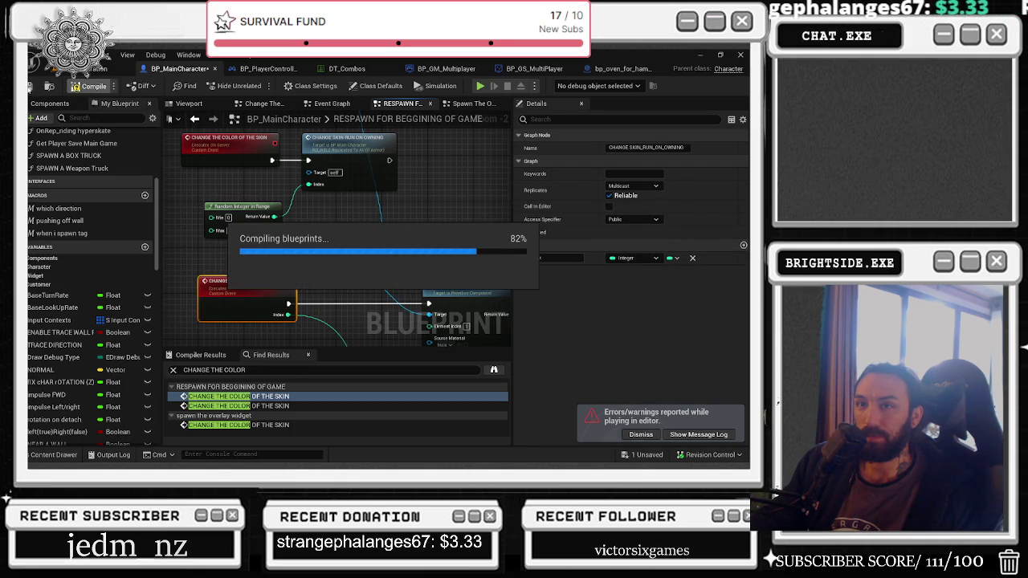
{"action": "key", "text": "ctrl+s"}
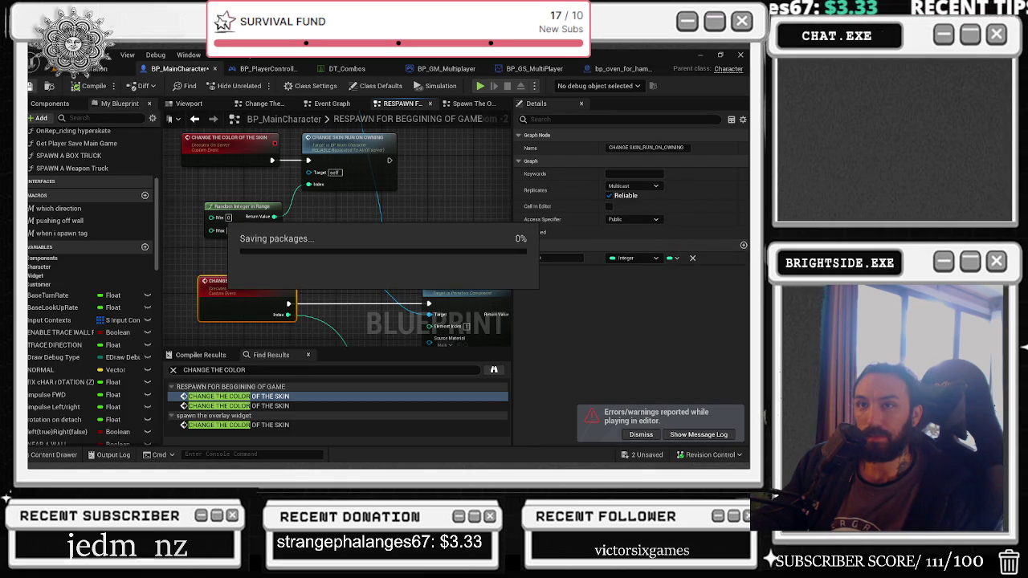
{"action": "left_click", "coordinate": [88, 69]}
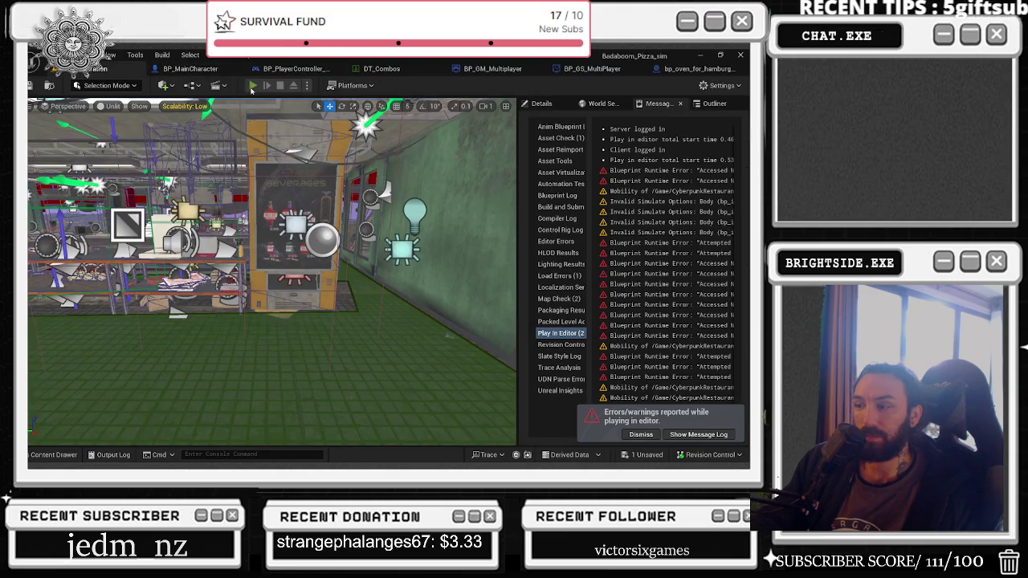
Step: Play-test multiplayer, walking the client chef into the kitchen to see the other chef, then stop
{"action": "left_click", "coordinate": [252, 86]}
{"action": "key", "text": "alt+Tab"}
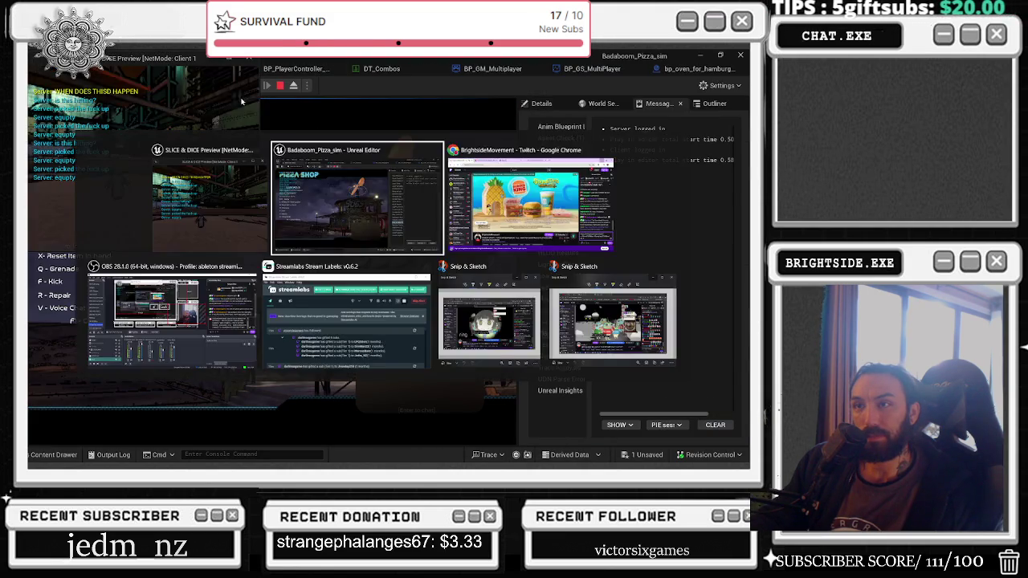
{"action": "left_click", "coordinate": [229, 58]}
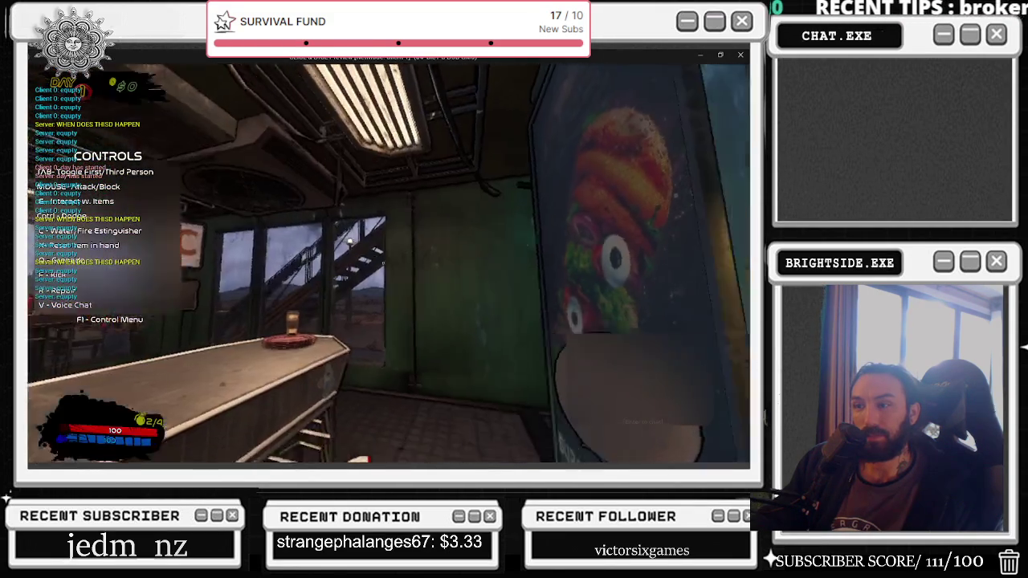
{"action": "key", "text": "w"}
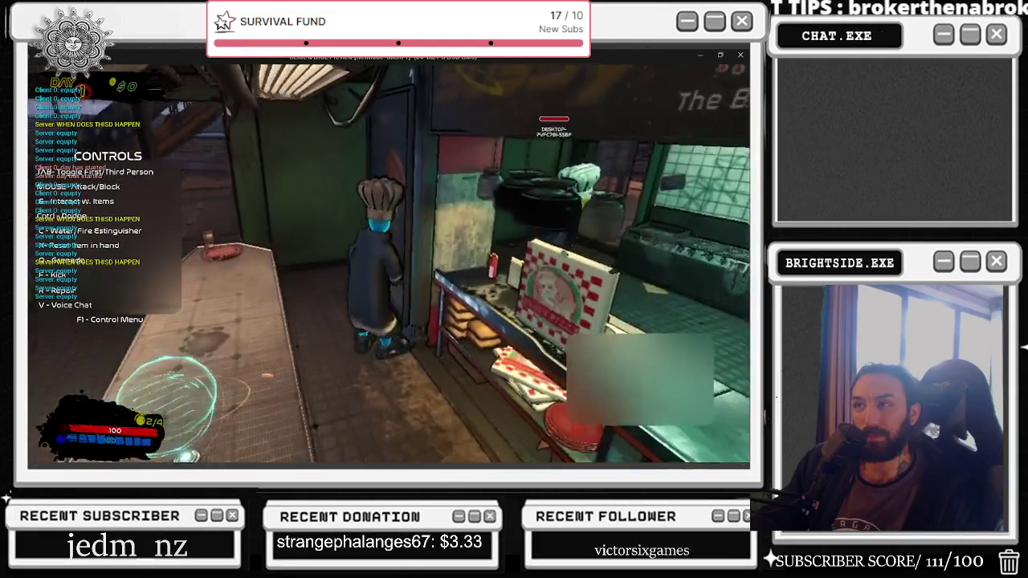
{"action": "key", "text": "w"}
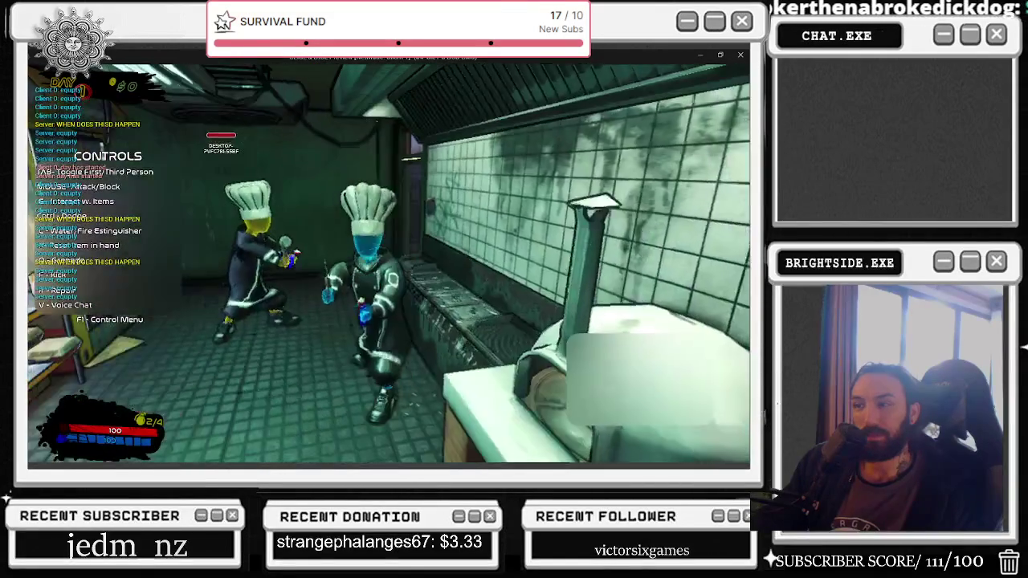
{"action": "key", "text": "alt+Tab"}
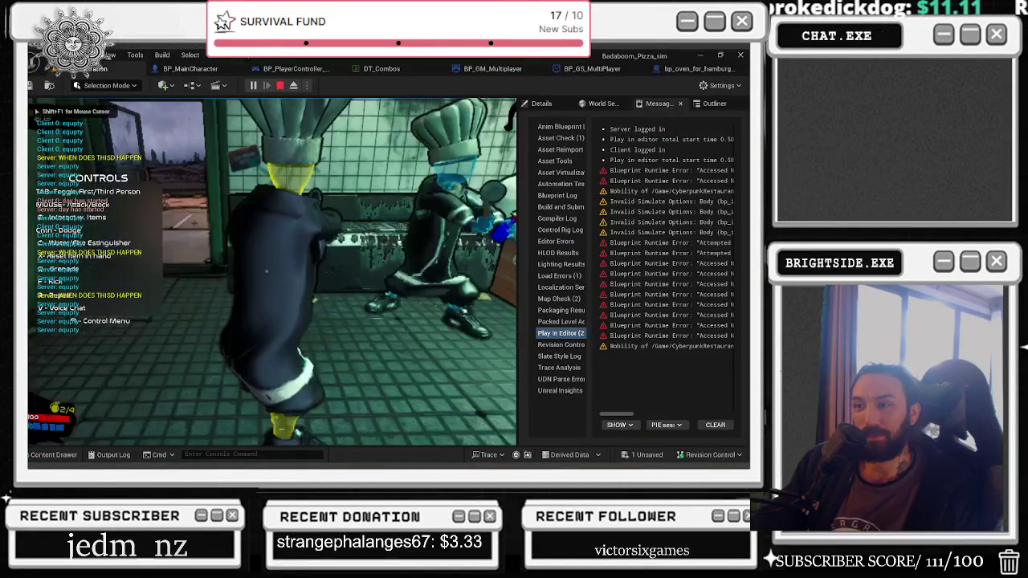
{"action": "key", "text": "w"}
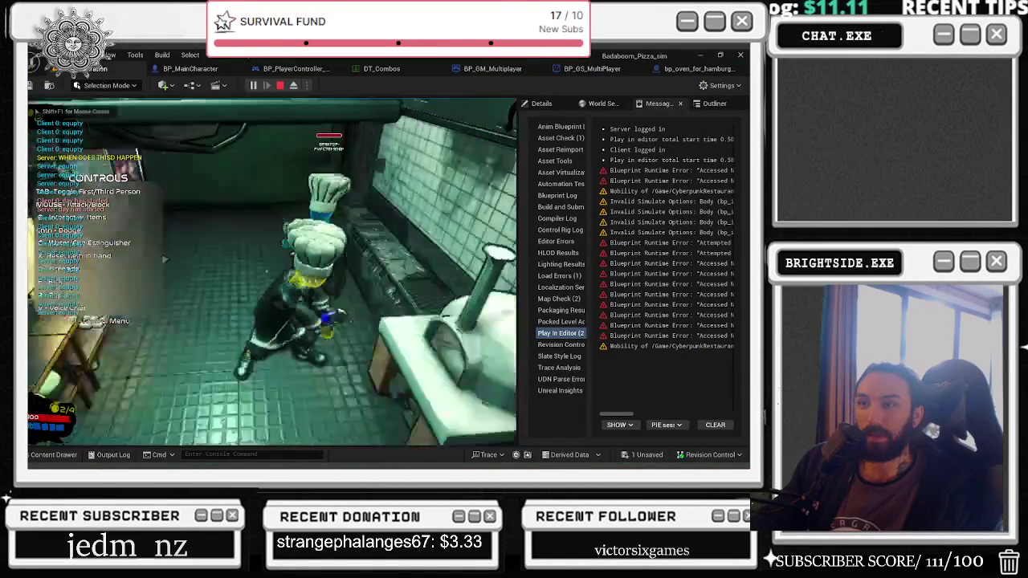
{"action": "key", "text": "Escape"}
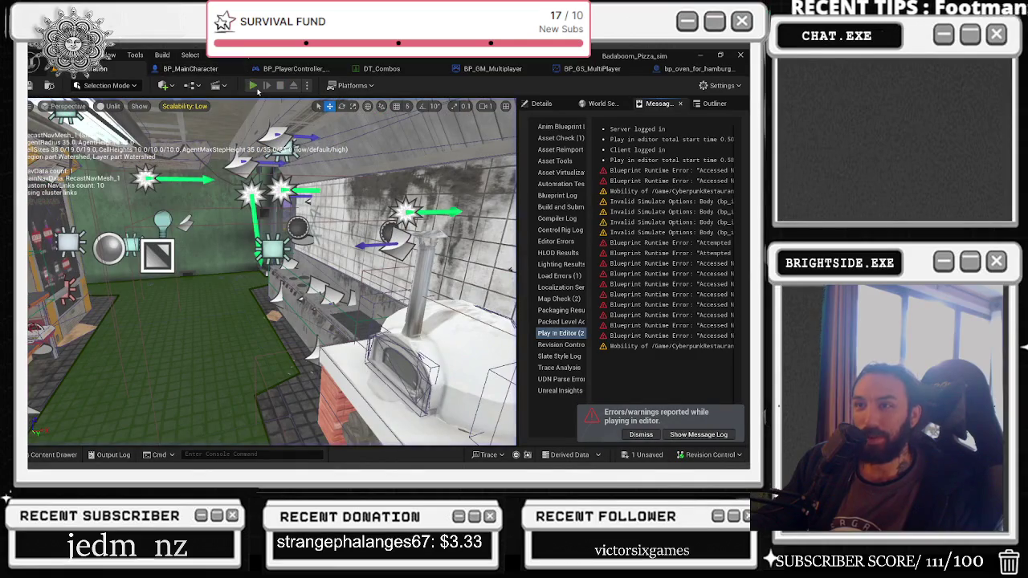
Step: Run another multiplayer play test from the client preview window, then close it
{"action": "left_click", "coordinate": [252, 89]}
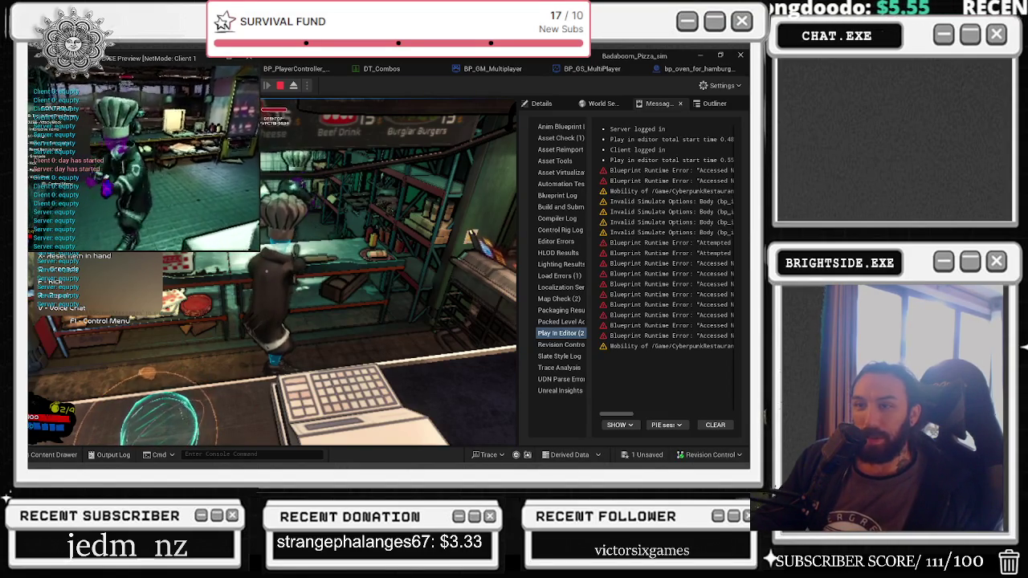
{"action": "key", "text": "alt+Tab"}
{"action": "key", "text": "alt+shift+Tab"}
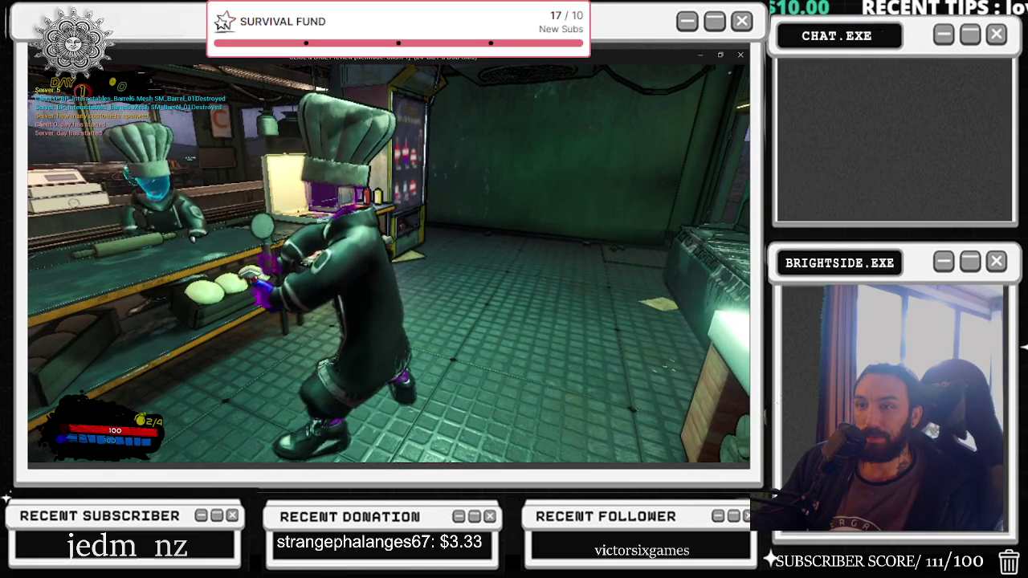
{"action": "key", "text": "Escape"}
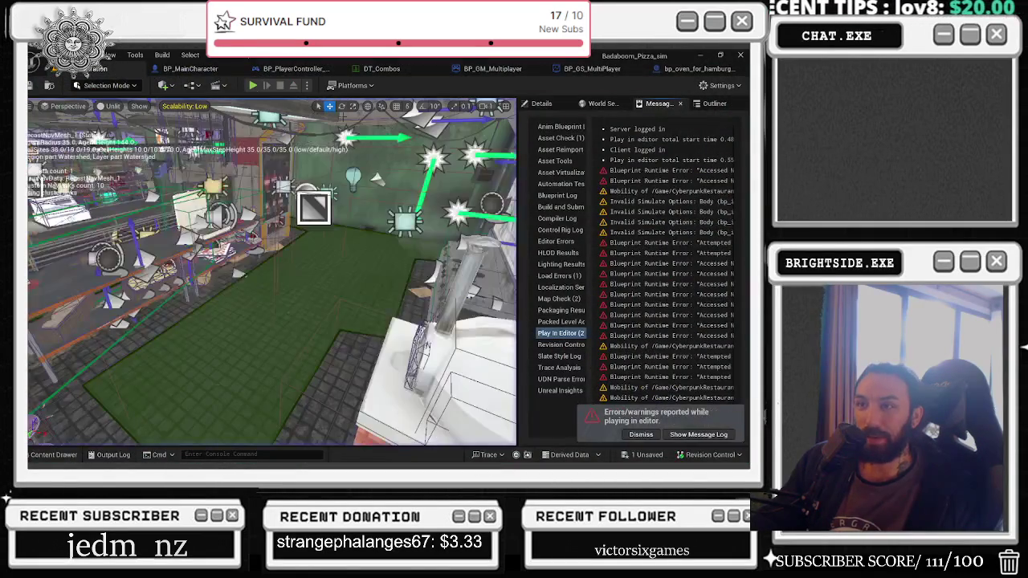
{"action": "left_click", "coordinate": [215, 68]}
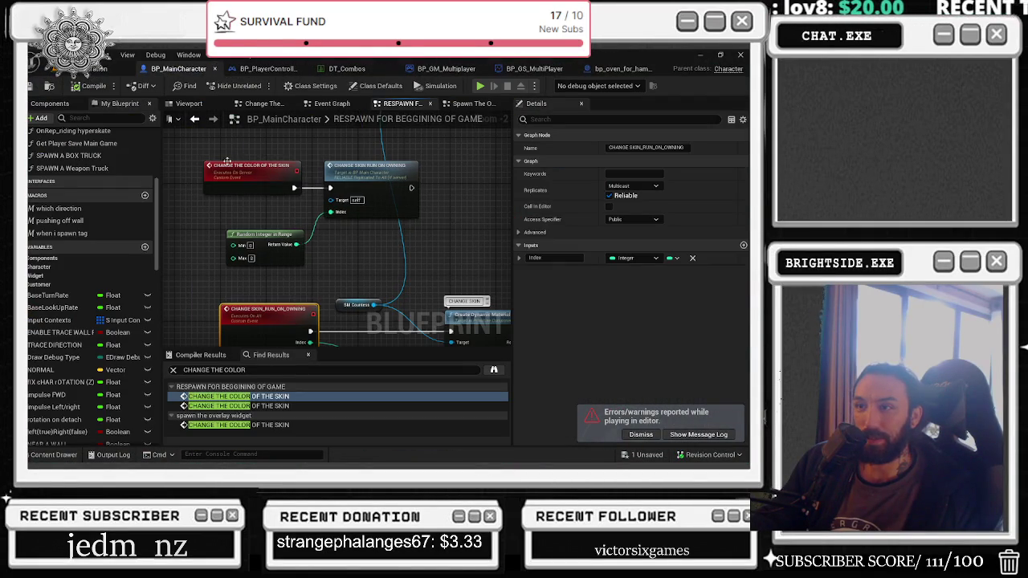
Step: Rearrange the CHANGE THE COLOR OF THE SKIN and CHANGE SKIN RUN ON OWNING nodes
{"action": "left_click_drag", "start_coordinate": [209, 153], "coordinate": [333, 191]}
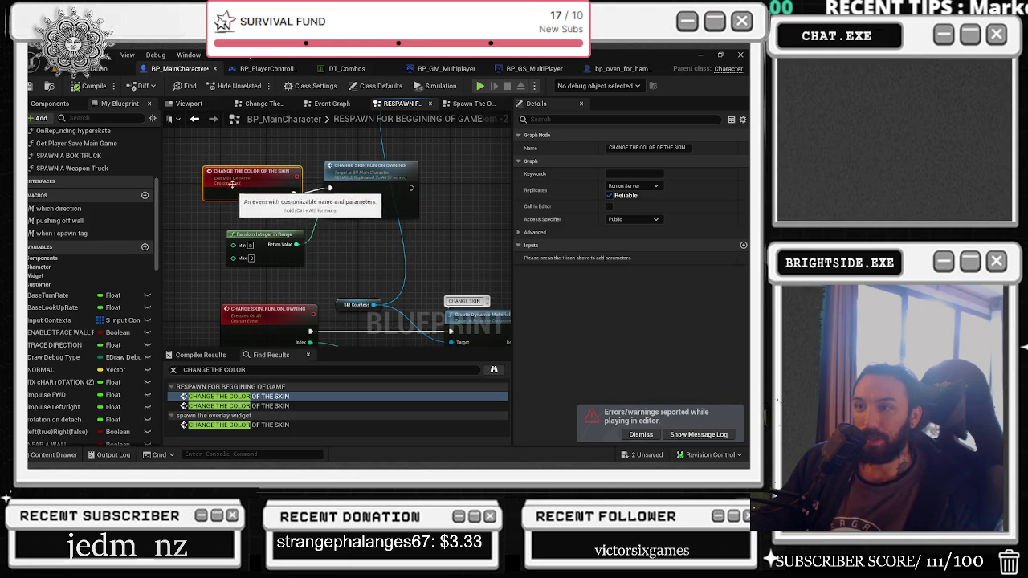
{"action": "left_click_drag", "start_coordinate": [305, 204], "coordinate": [415, 247]}
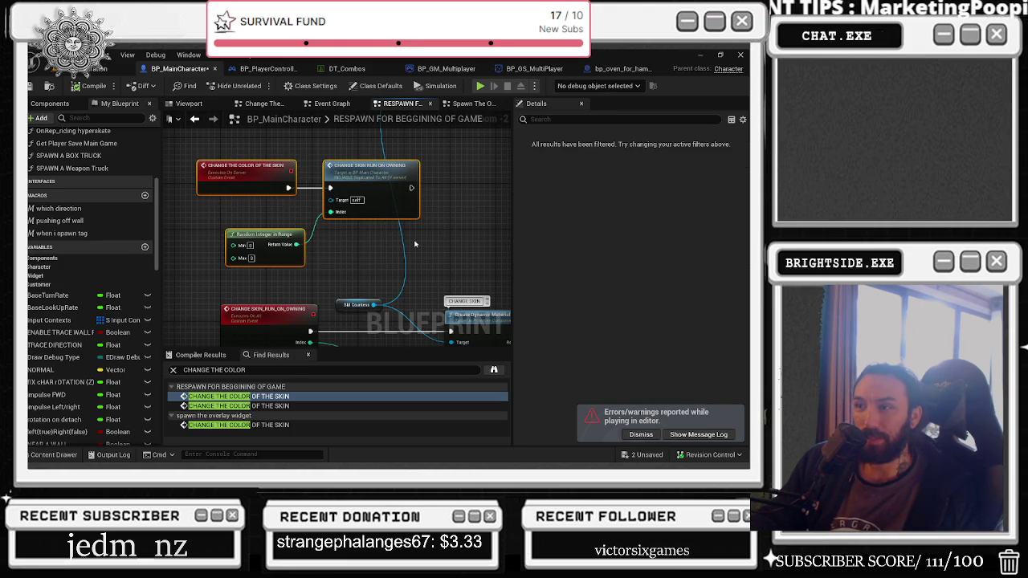
{"action": "left_click", "coordinate": [275, 281]}
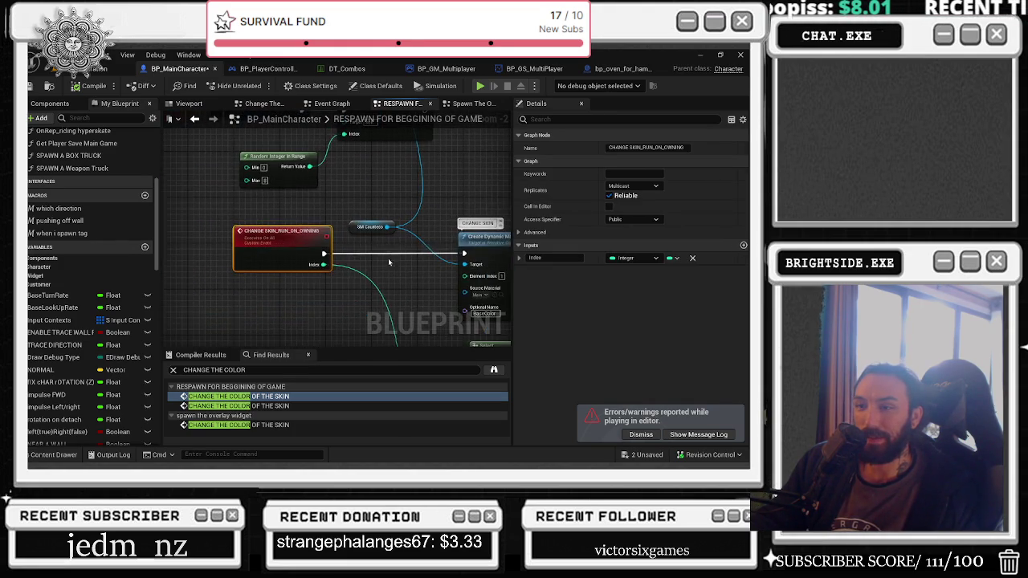
{"action": "left_click", "coordinate": [364, 185]}
{"action": "left_click_drag", "start_coordinate": [364, 185], "coordinate": [330, 189]}
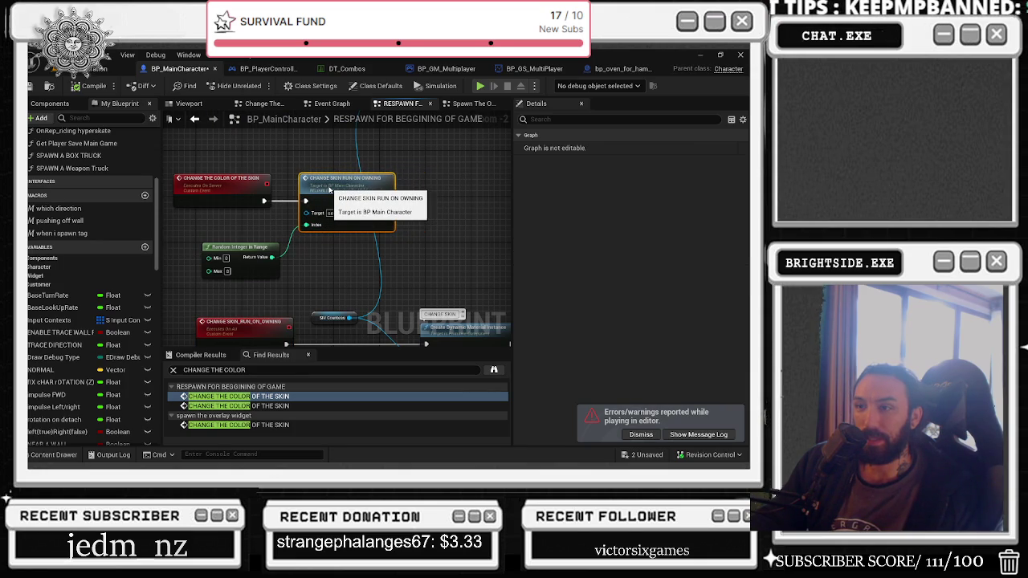
{"action": "mouse_move", "coordinate": [413, 199]}
{"action": "left_mouse_down"}
{"action": "mouse_move", "coordinate": [369, 200]}
{"action": "mouse_move", "coordinate": [354, 229]}
{"action": "mouse_move", "coordinate": [377, 321]}
{"action": "mouse_move", "coordinate": [369, 302]}
{"action": "mouse_move", "coordinate": [381, 245]}
{"action": "left_mouse_up"}
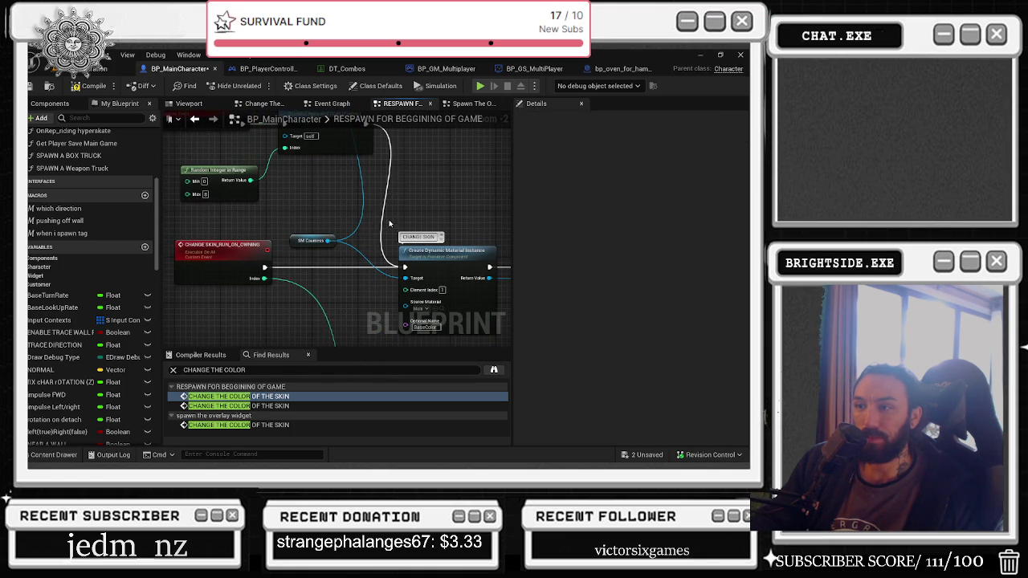
{"action": "left_click_drag", "start_coordinate": [406, 174], "coordinate": [391, 213]}
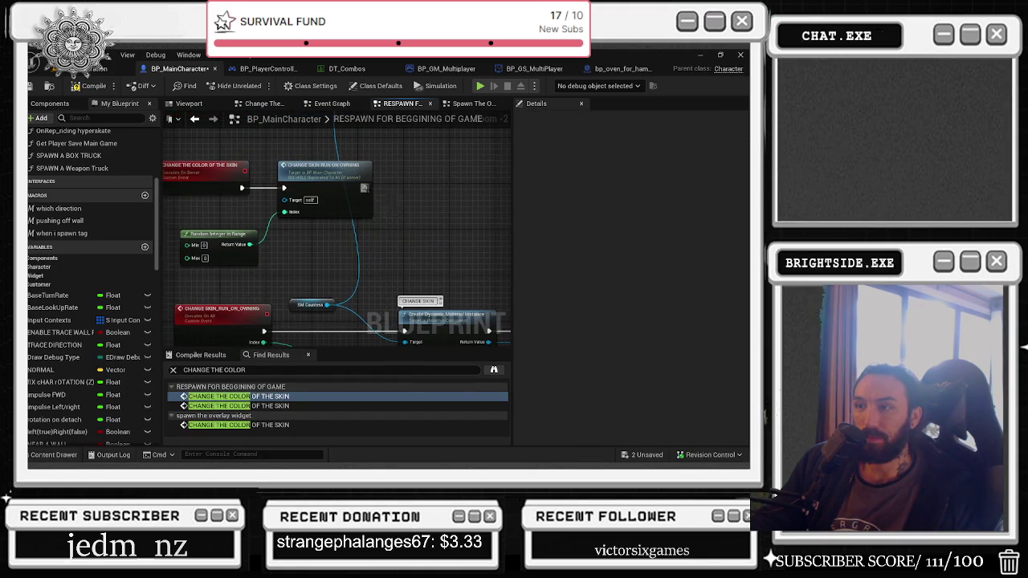
{"action": "scroll", "coordinate": [382, 207], "scroll_direction": "down", "scroll_amount": 2}
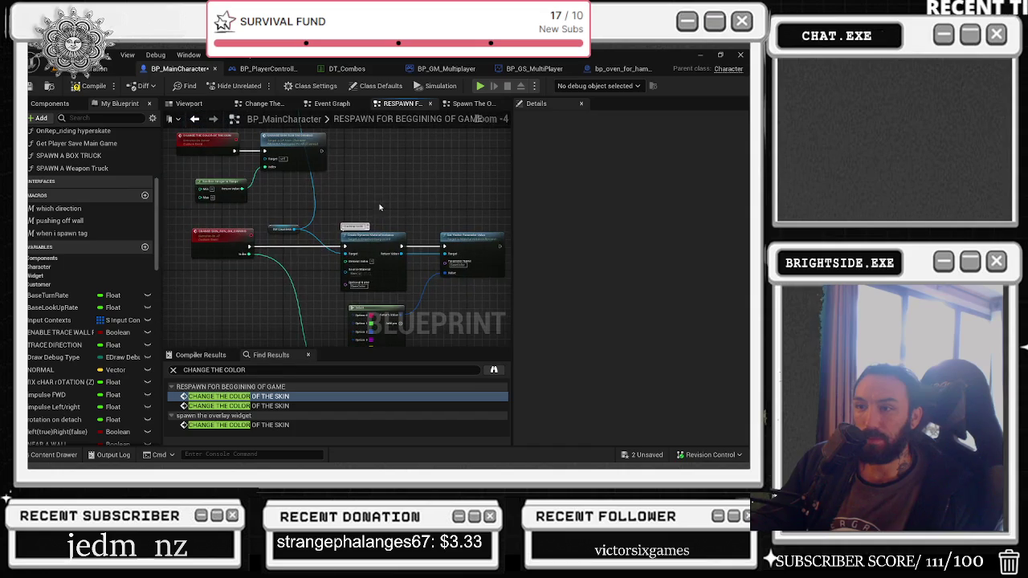
Step: Move the material instance, vector parameter and Select nodes down, then undo the pasted colour node
{"action": "left_click_drag", "start_coordinate": [383, 230], "coordinate": [458, 318]}
{"action": "scroll", "coordinate": [404, 237], "scroll_direction": "down", "scroll_amount": 1}
{"action": "scroll", "coordinate": [404, 236], "scroll_direction": "down", "scroll_amount": 1}
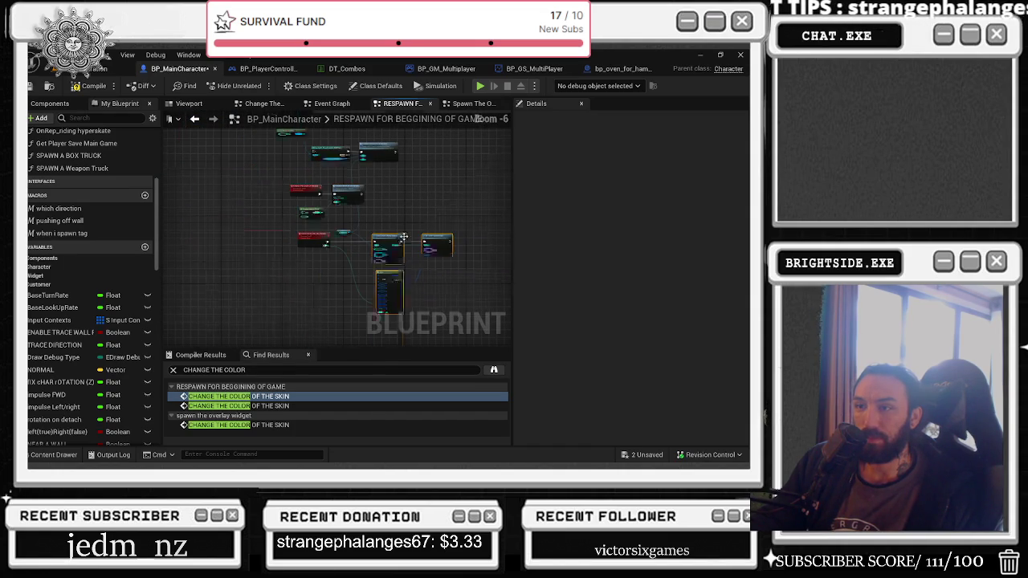
{"action": "left_click", "coordinate": [315, 238], "text": "shift"}
{"action": "mouse_move", "coordinate": [439, 237]}
{"action": "left_mouse_down"}
{"action": "mouse_move", "coordinate": [440, 277]}
{"action": "mouse_move", "coordinate": [434, 256]}
{"action": "left_mouse_up"}
{"action": "left_click", "coordinate": [434, 256]}
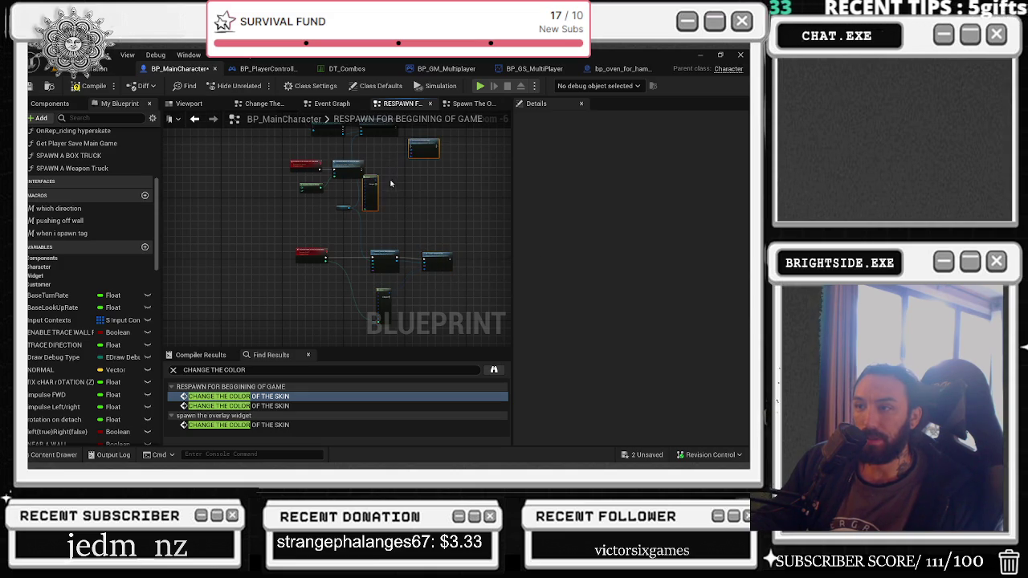
{"action": "scroll", "coordinate": [388, 183], "scroll_direction": "up", "scroll_amount": 1}
{"action": "key", "text": "ctrl+z"}
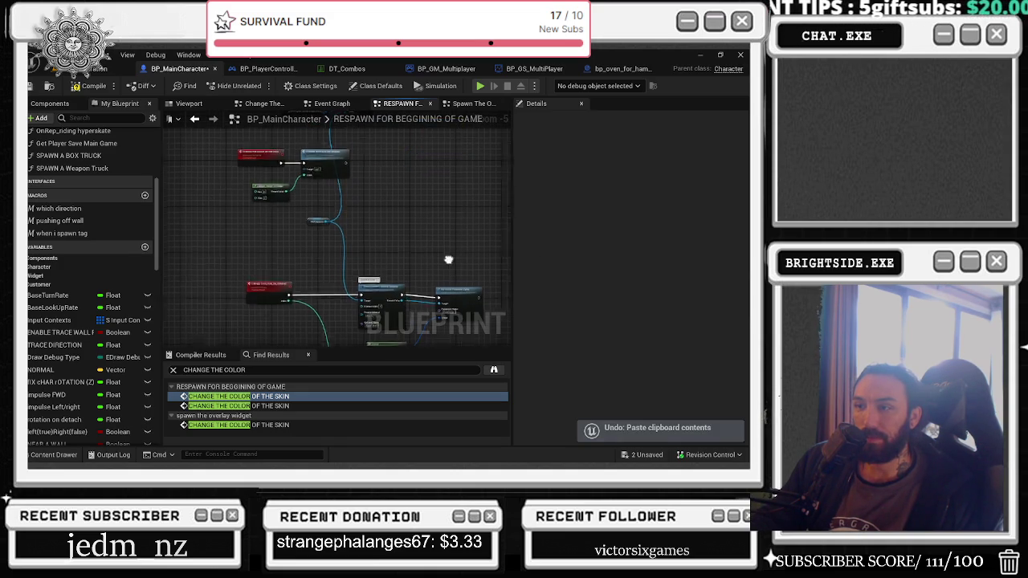
{"action": "key", "text": "ctrl+z"}
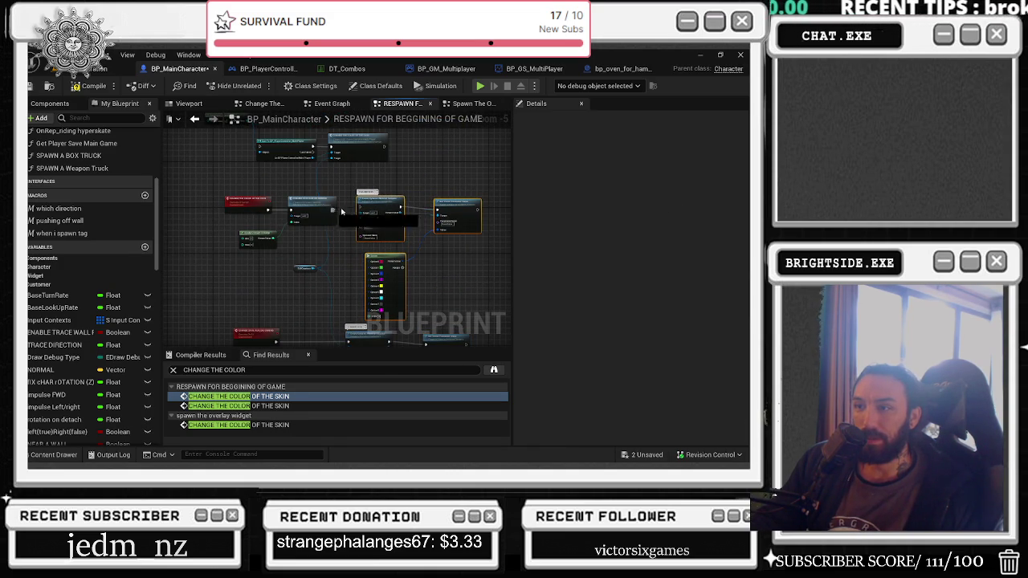
Step: Delete the upper group of nodes and recompile BP_MainCharacter
{"action": "left_click_drag", "start_coordinate": [287, 151], "coordinate": [289, 238]}
{"action": "left_click_drag", "start_coordinate": [193, 194], "coordinate": [392, 254]}
{"action": "key", "text": "Delete"}
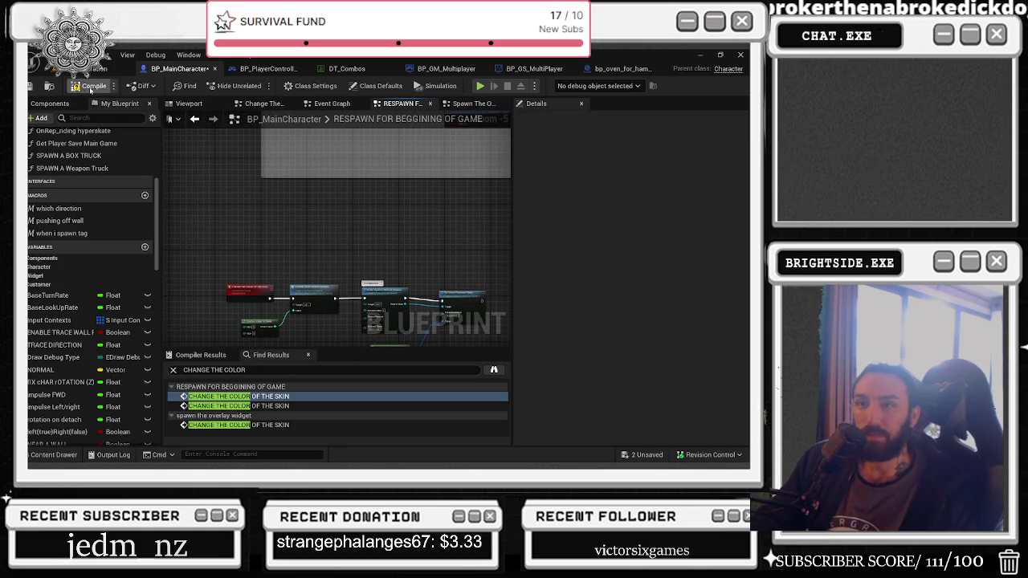
{"action": "left_click", "coordinate": [89, 86]}
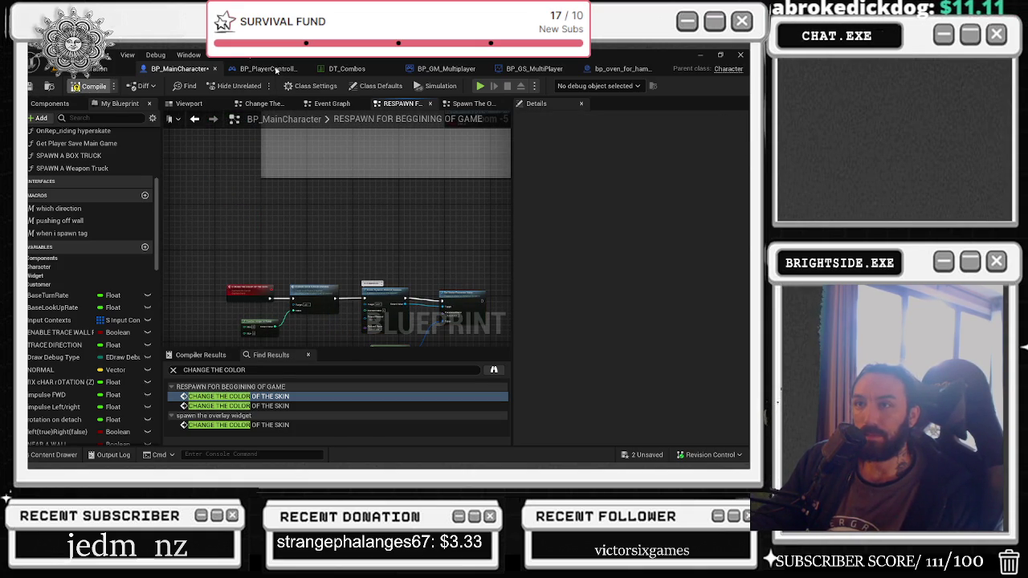
Step: Delete all nodes in BP_PlayerController_MultiPlayer's Event Graph and compile it
{"action": "left_click", "coordinate": [272, 69]}
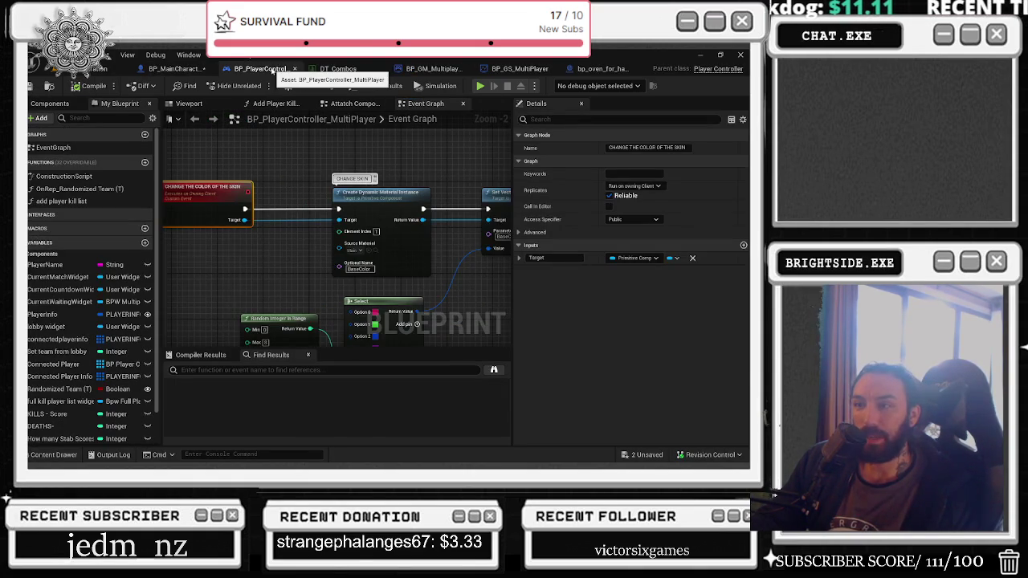
{"action": "key", "text": "Home"}
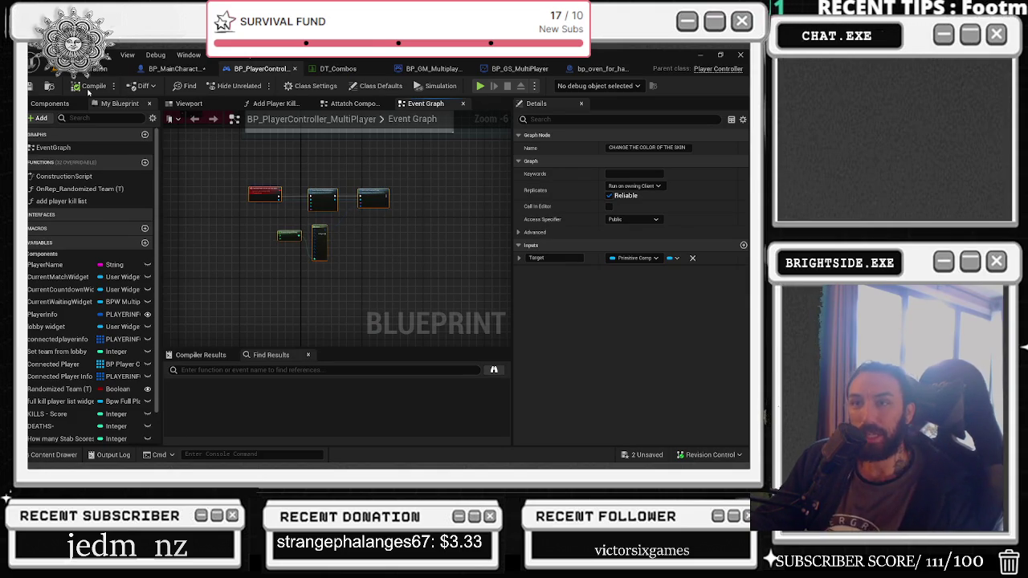
{"action": "key", "text": "Delete"}
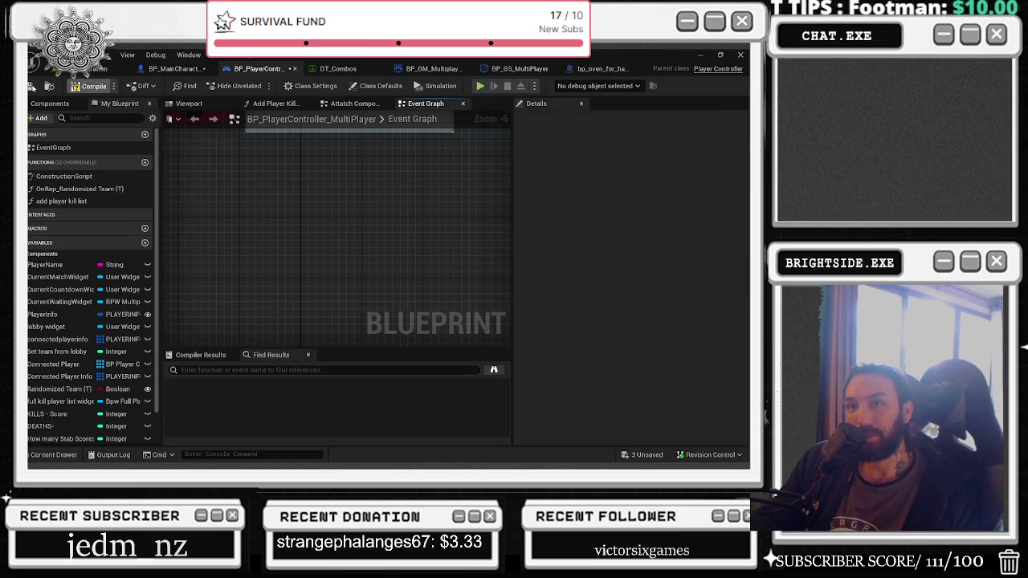
{"action": "left_click", "coordinate": [90, 86]}
Step: Delete the WHICH COLOR TO SPAWN variable from BP_MainCharacter
{"action": "left_click", "coordinate": [190, 70]}
{"action": "scroll", "coordinate": [57, 393], "scroll_direction": "down", "scroll_amount": 10}
{"action": "scroll", "coordinate": [57, 406], "scroll_direction": "down", "scroll_amount": 5}
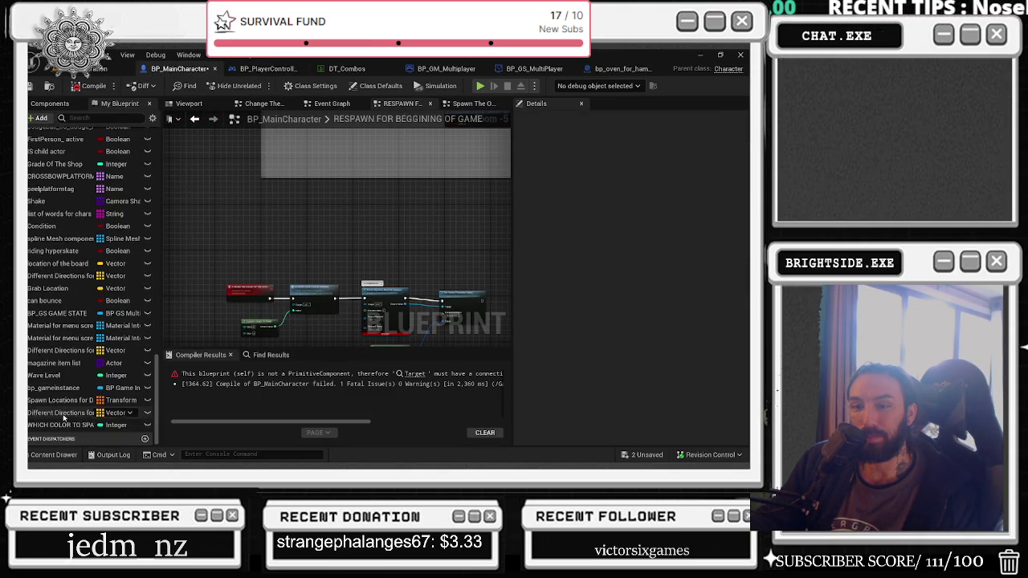
{"action": "left_click", "coordinate": [51, 425]}
{"action": "right_click", "coordinate": [53, 425]}
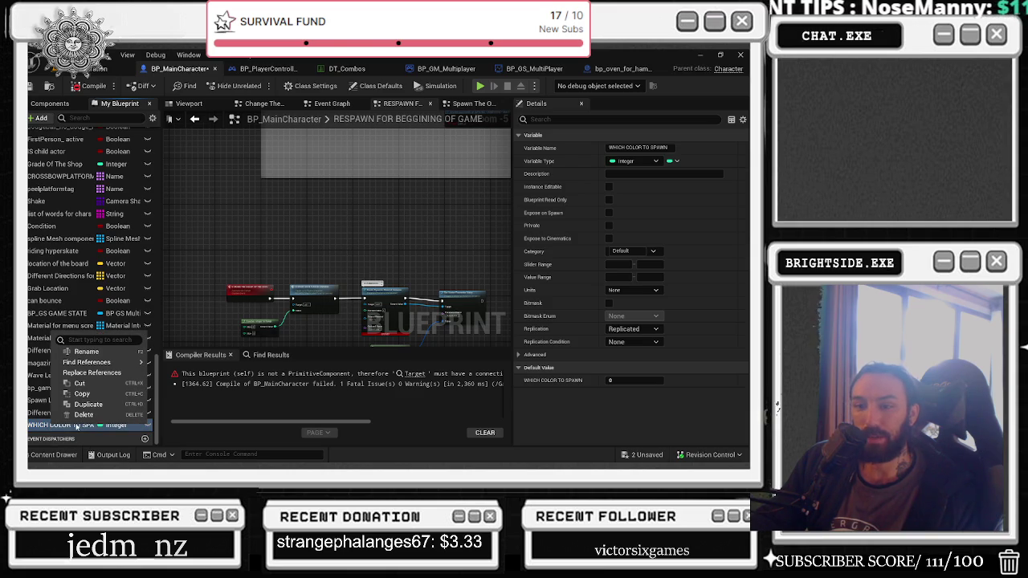
{"action": "left_click", "coordinate": [82, 415]}
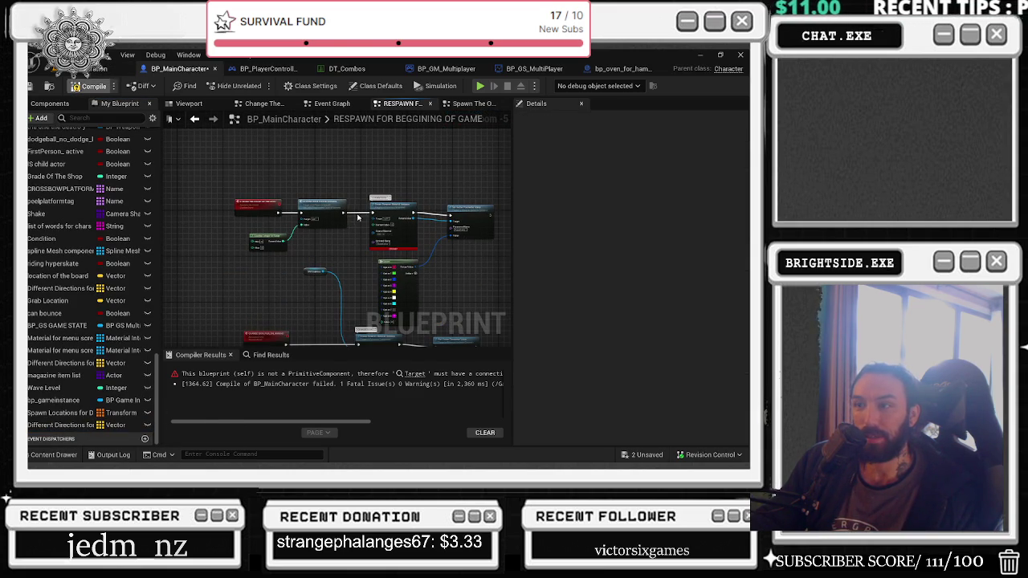
{"action": "scroll", "coordinate": [343, 278], "scroll_direction": "up", "scroll_amount": 5}
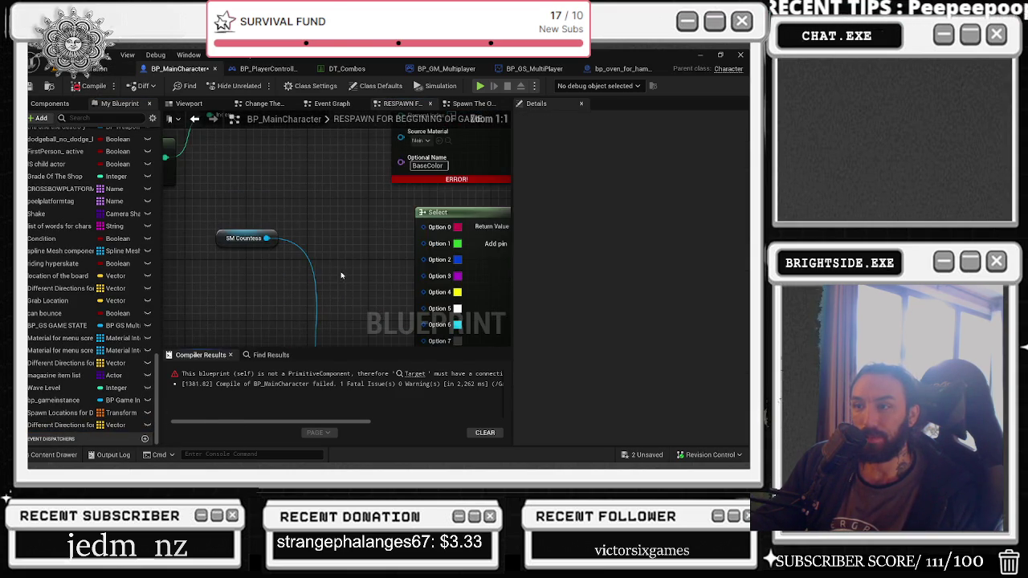
Step: Wire SM Countess into Create Dynamic Material Instance's Target, then compile and save BP_MainCharacter
{"action": "mouse_move", "coordinate": [391, 166]}
{"action": "left_mouse_down"}
{"action": "mouse_move", "coordinate": [317, 285]}
{"action": "mouse_move", "coordinate": [257, 305]}
{"action": "left_mouse_up"}
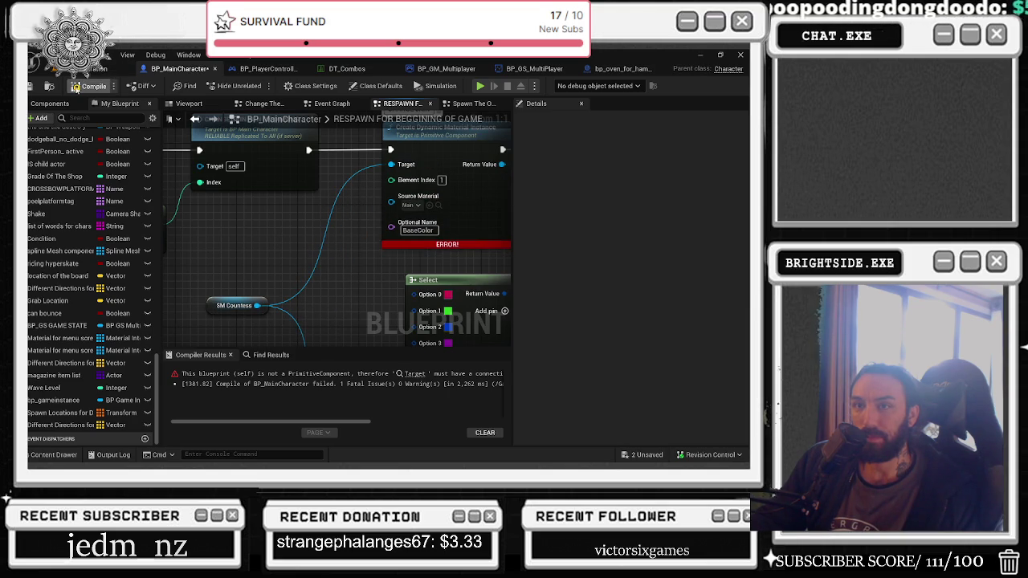
{"action": "left_click", "coordinate": [90, 86]}
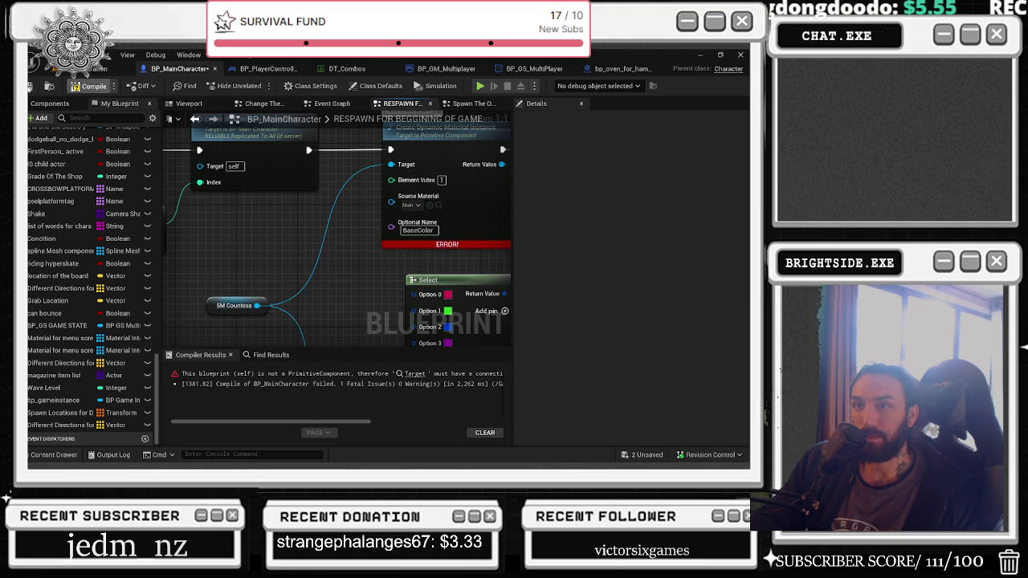
{"action": "left_click", "coordinate": [90, 86]}
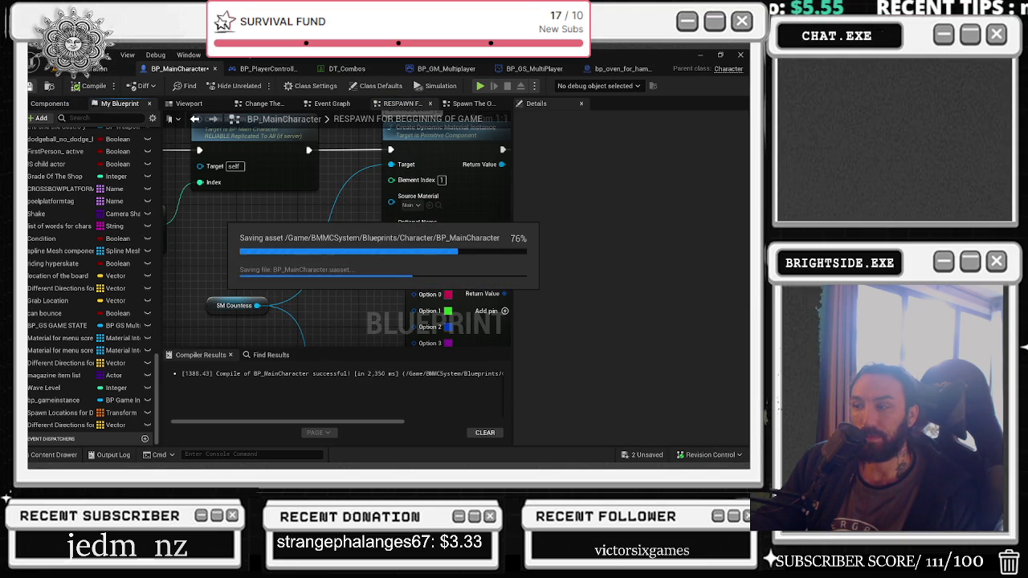
{"action": "left_click", "coordinate": [95, 69]}
{"action": "left_click", "coordinate": [649, 455]}
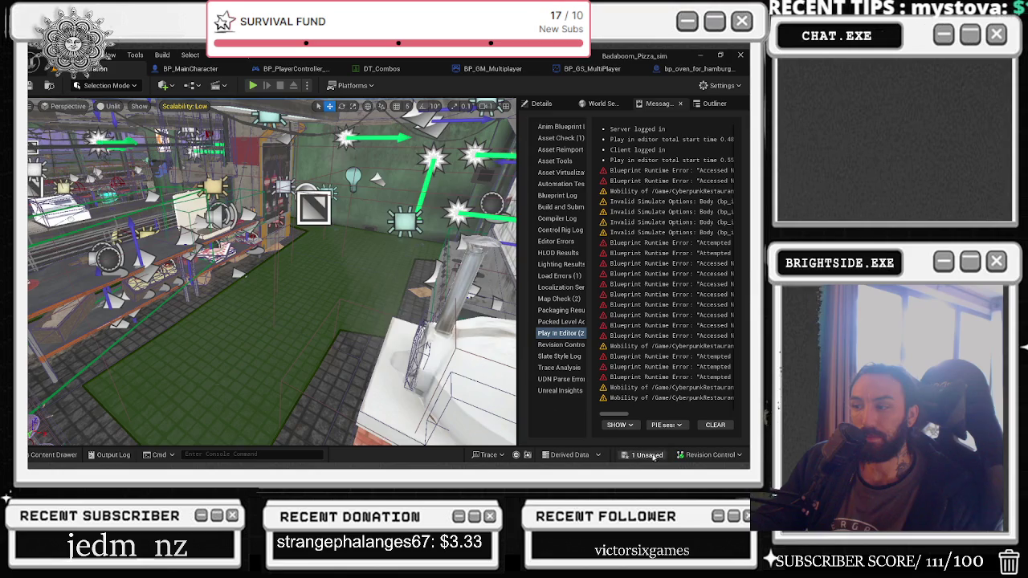
Step: Save the remaining asset and start another multiplayer test, after which the editor crashes
{"action": "left_click", "coordinate": [459, 370]}
{"action": "left_click", "coordinate": [253, 86]}
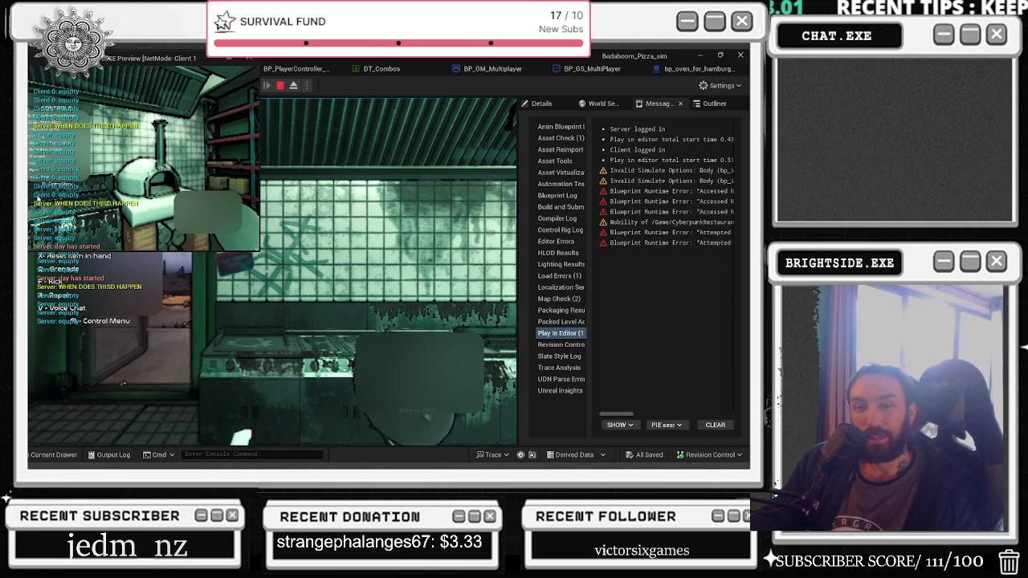
{"action": "key", "text": "alt+Tab"}
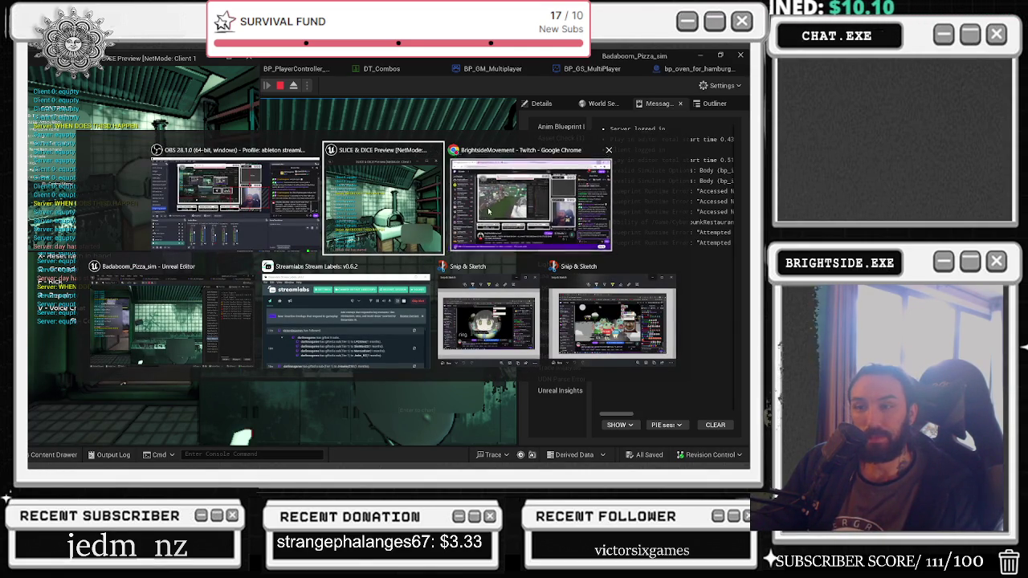
{"action": "key", "text": "super+d"}
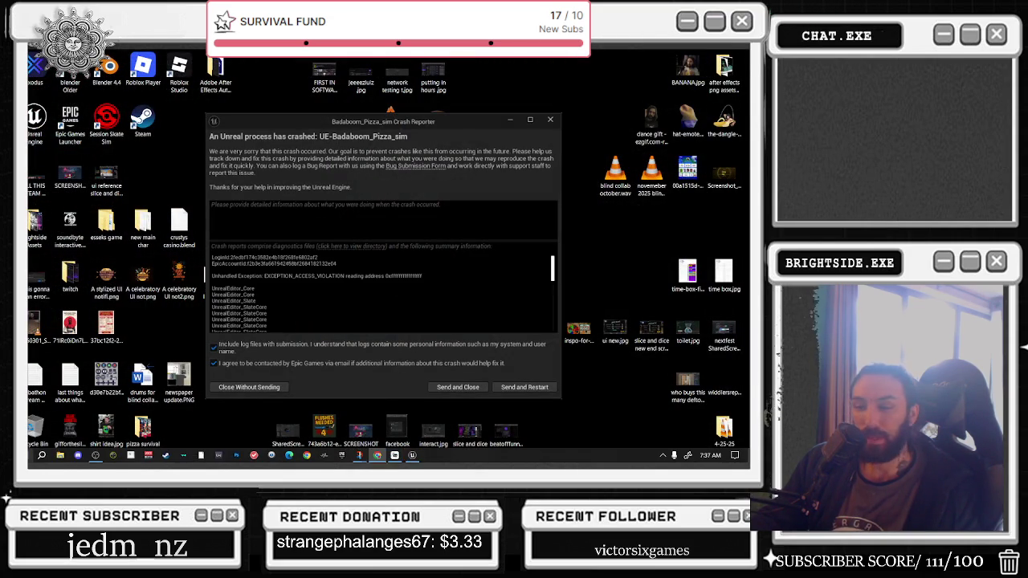
Step: Send the Unreal Editor crash report and restart the editor
{"action": "left_click", "coordinate": [526, 389]}
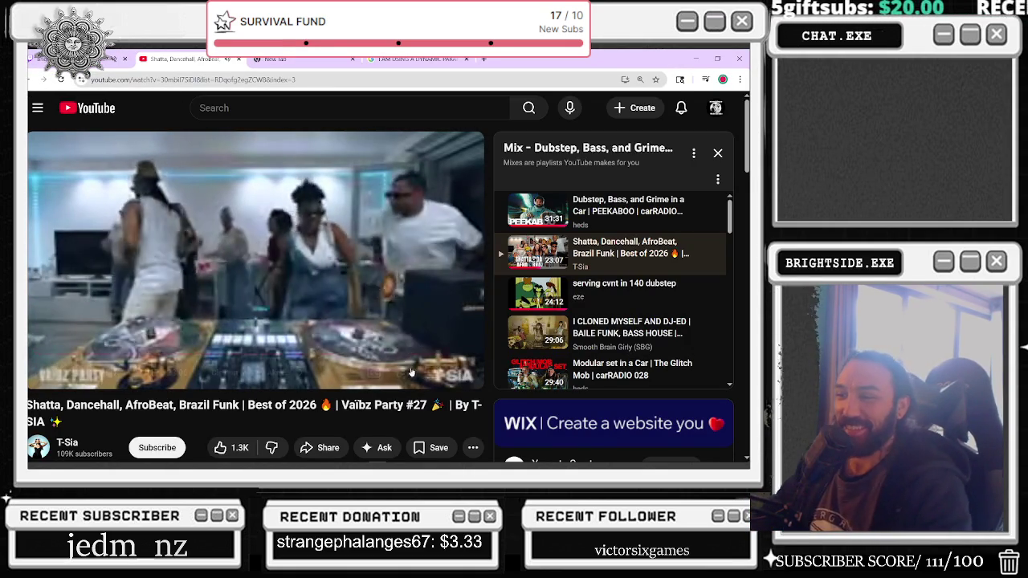
Step: Raise the YouTube video's playback quality from 144p to 360p
{"action": "left_click", "coordinate": [403, 373]}
{"action": "left_click", "coordinate": [362, 330]}
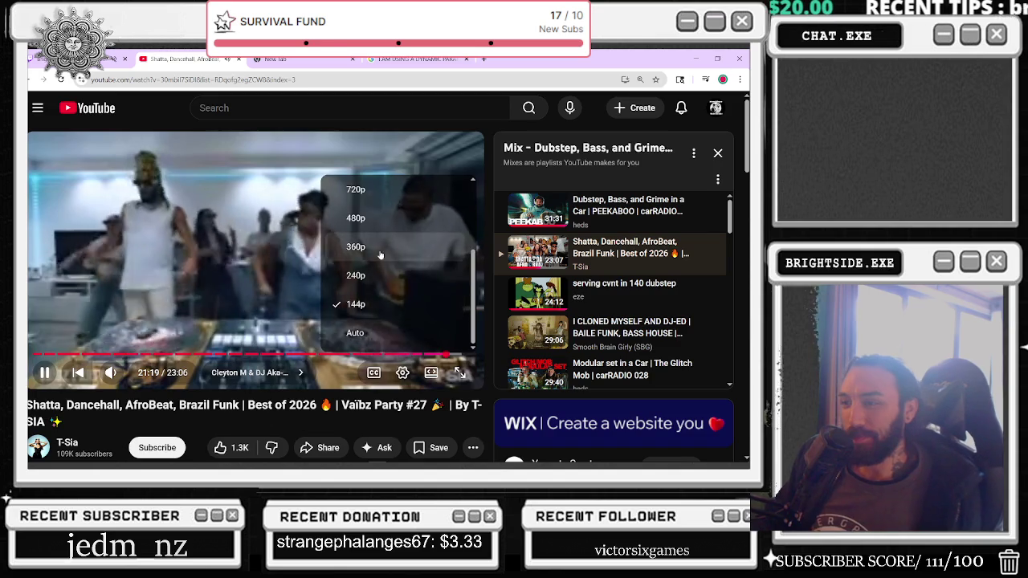
{"action": "left_click", "coordinate": [380, 255]}
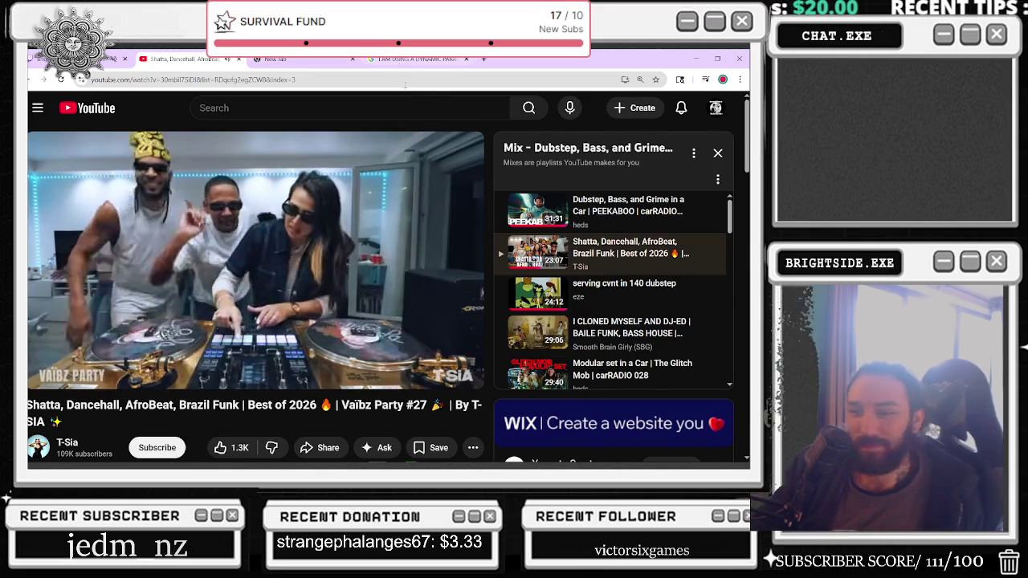
Step: Check the desktop for the restarting editor while the mix plays on
{"action": "key", "text": "super+d"}
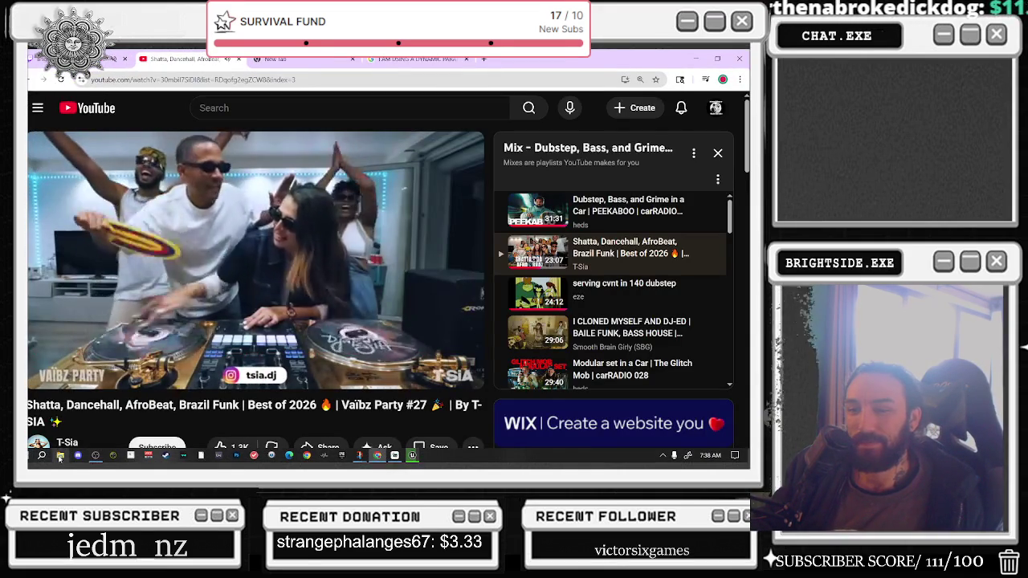
{"action": "left_click", "coordinate": [59, 457]}
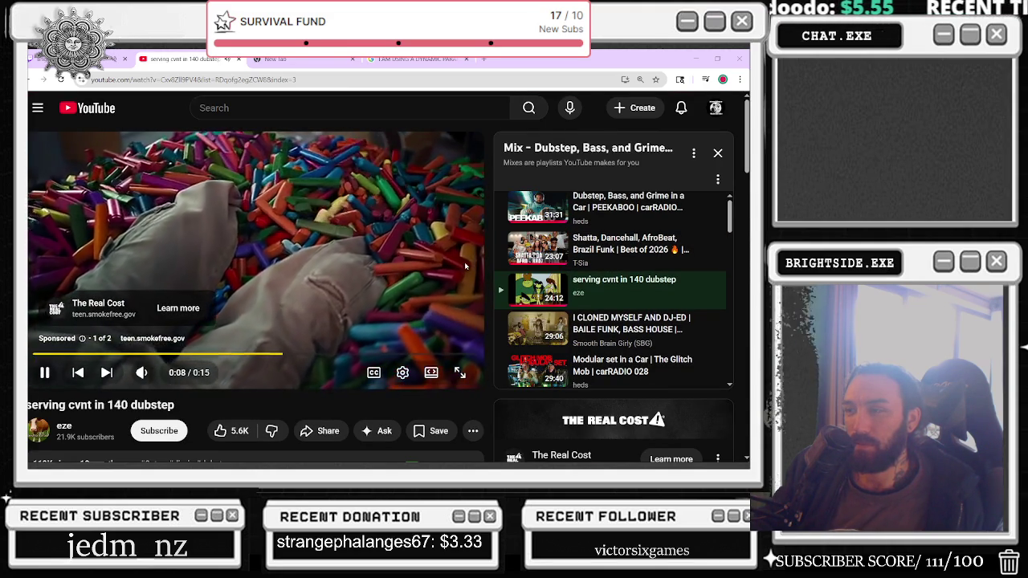
{"action": "scroll", "coordinate": [506, 305], "scroll_direction": "down", "scroll_amount": 1}
Step: Bring the Chrome window back into view and maximize it
{"action": "scroll", "coordinate": [514, 323], "scroll_direction": "down", "scroll_amount": 2}
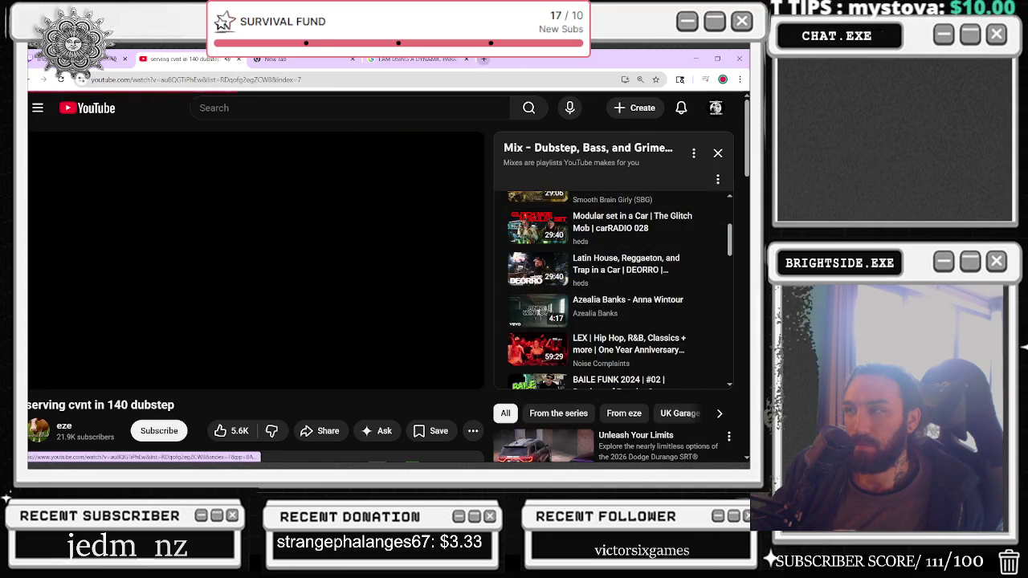
{"action": "key", "text": "super+d"}
{"action": "mouse_move", "coordinate": [89, 276]}
{"action": "left_mouse_down"}
{"action": "mouse_move", "coordinate": [24, 244]}
{"action": "mouse_move", "coordinate": [345, 221]}
{"action": "mouse_move", "coordinate": [460, 189]}
{"action": "mouse_move", "coordinate": [451, 202]}
{"action": "left_mouse_up"}
{"action": "left_click", "coordinate": [567, 203]}
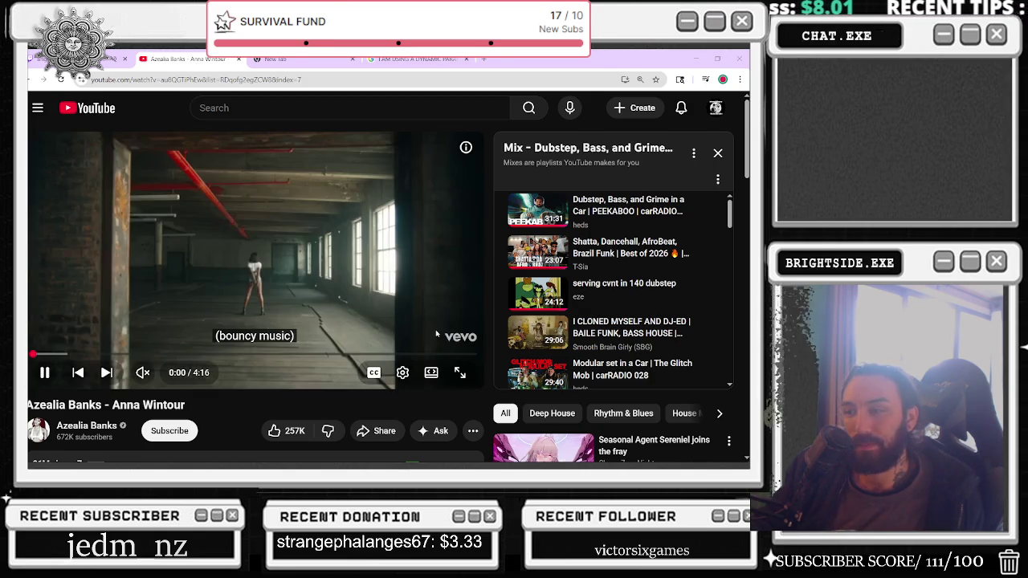
Step: Unmute 'Anna Wintour', switch to the New Tab, and minimize Chrome
{"action": "left_click", "coordinate": [142, 372]}
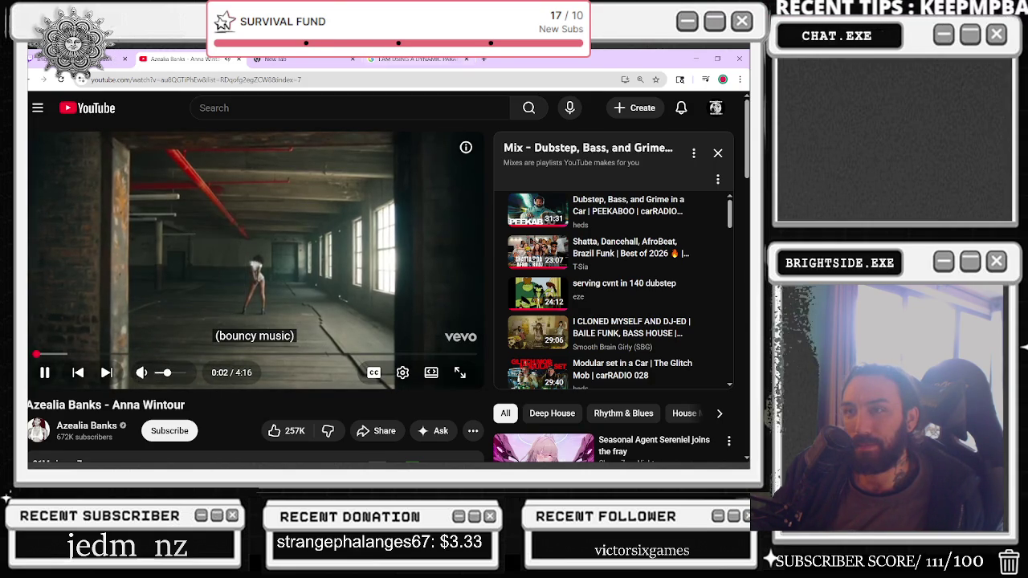
{"action": "key", "text": "ctrl+Tab"}
{"action": "key", "text": "super+d"}
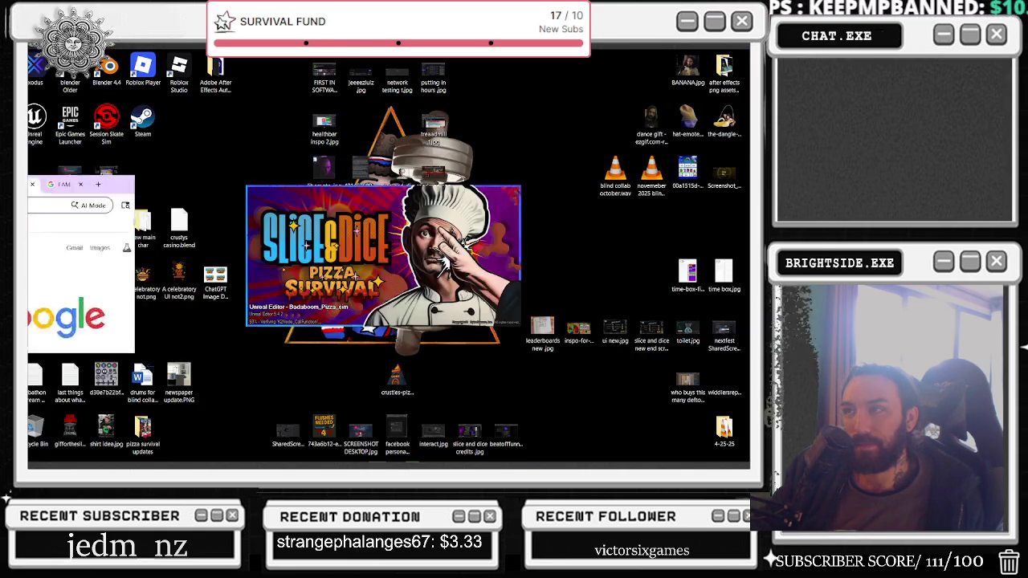
Step: Bring the relaunched Unreal Editor window to the front from the taskbar
{"action": "mouse_move", "coordinate": [498, 466]}
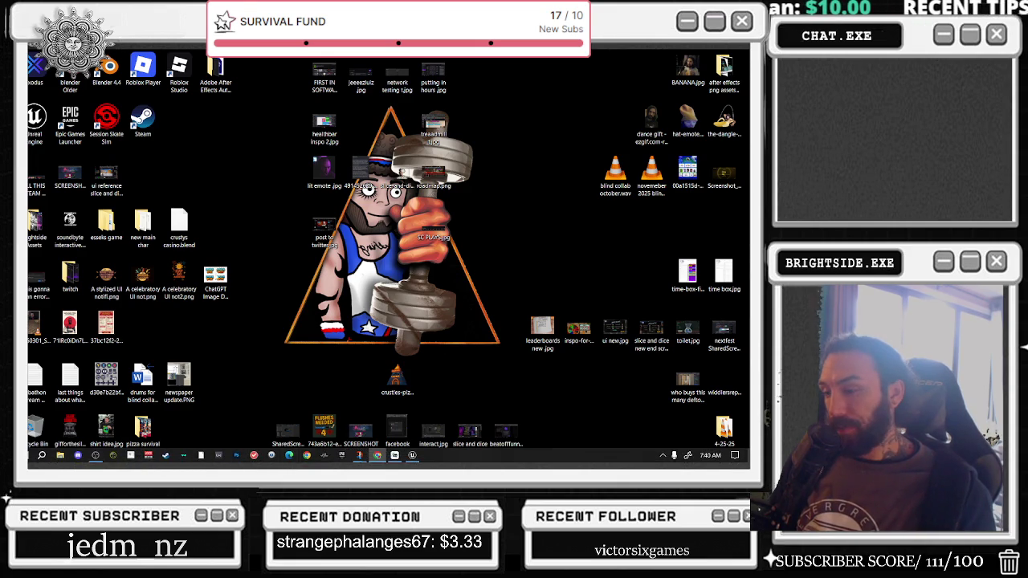
{"action": "left_click", "coordinate": [291, 461]}
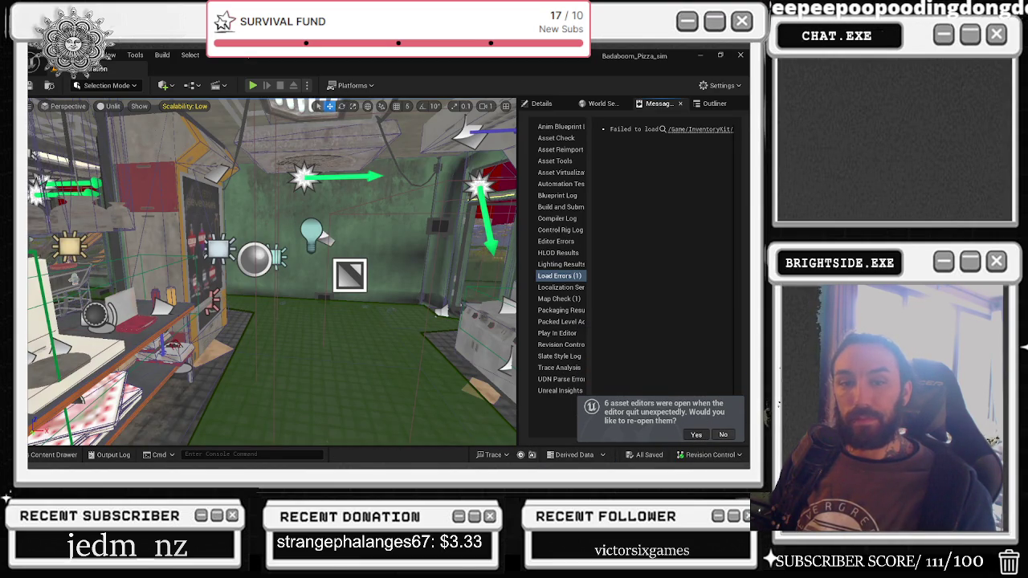
Step: Reopen the six pre-crash asset editors, glance at bp_oven, then return to the level editor
{"action": "left_click", "coordinate": [696, 435]}
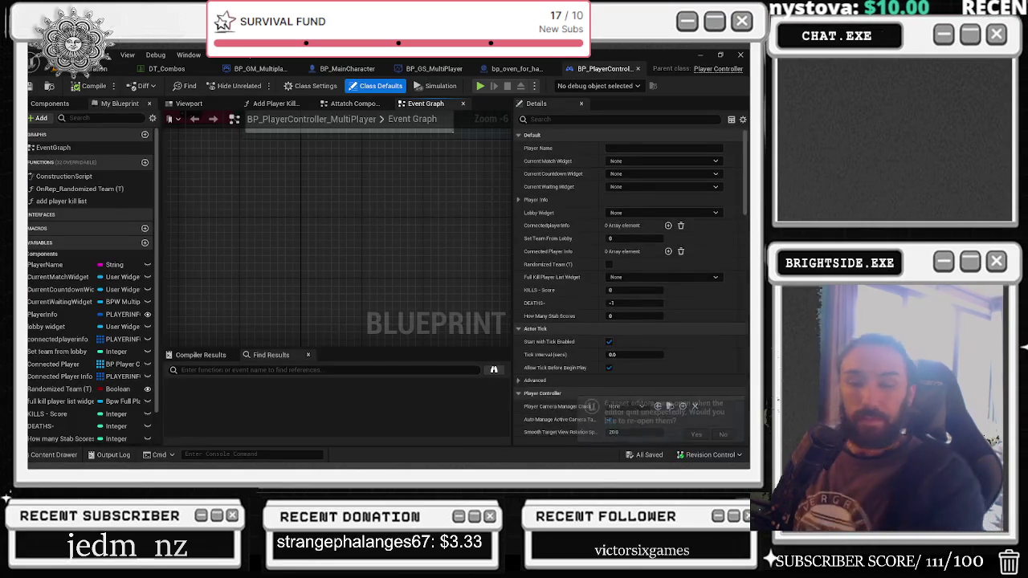
{"action": "left_click", "coordinate": [524, 70]}
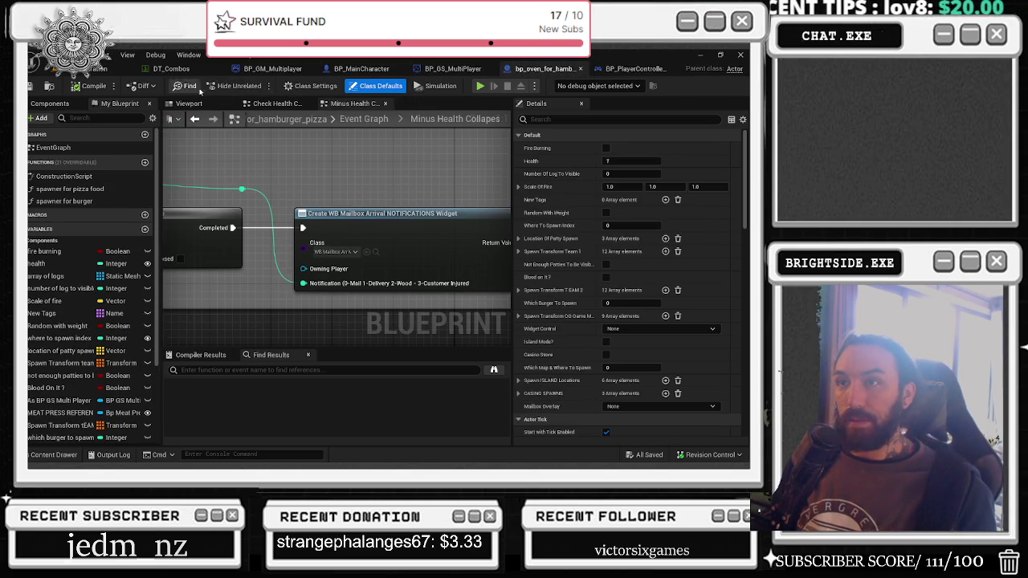
{"action": "left_click", "coordinate": [100, 69]}
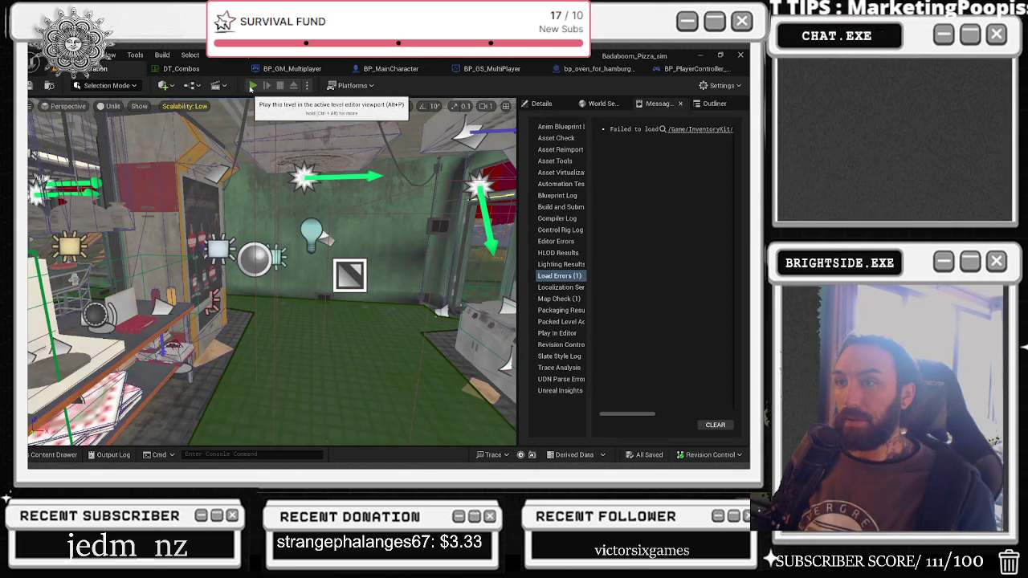
Step: Run the multiplayer PIE test twice, switching between server and client windows each time
{"action": "left_click", "coordinate": [252, 86]}
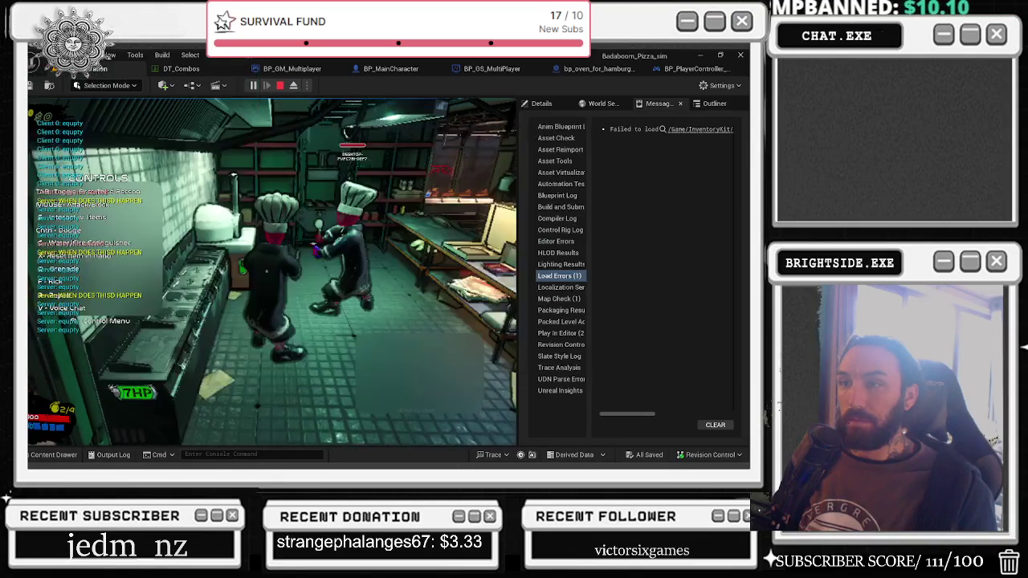
{"action": "key", "text": "alt+Tab"}
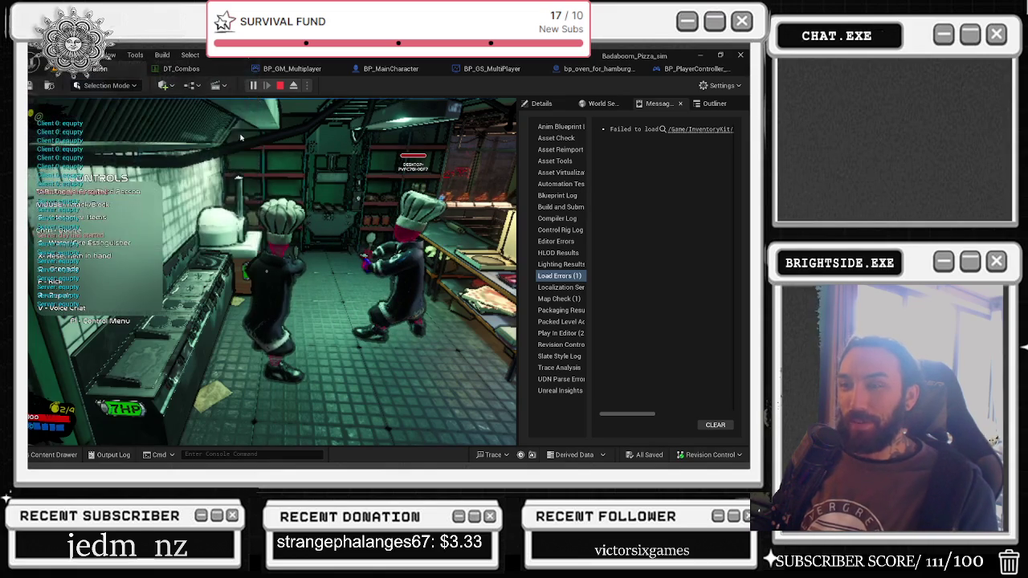
{"action": "key", "text": "Escape"}
{"action": "left_click", "coordinate": [254, 86]}
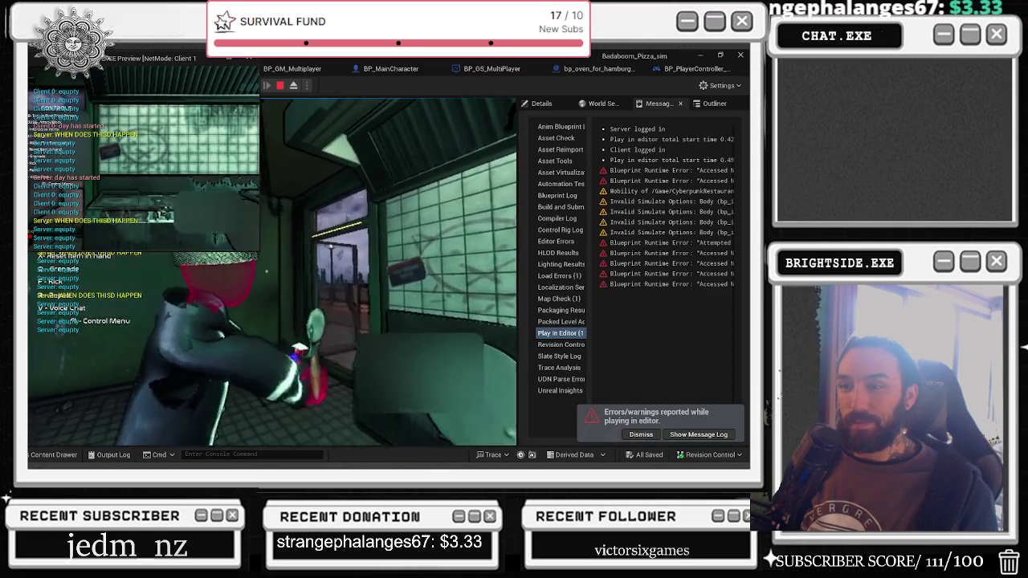
{"action": "key", "text": "alt+Tab"}
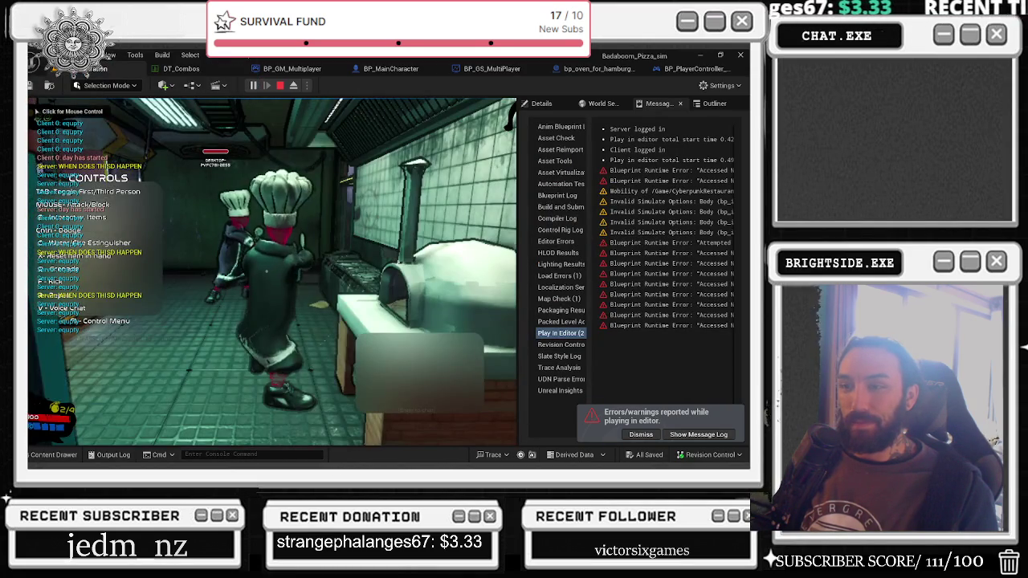
{"action": "key", "text": "alt+Tab"}
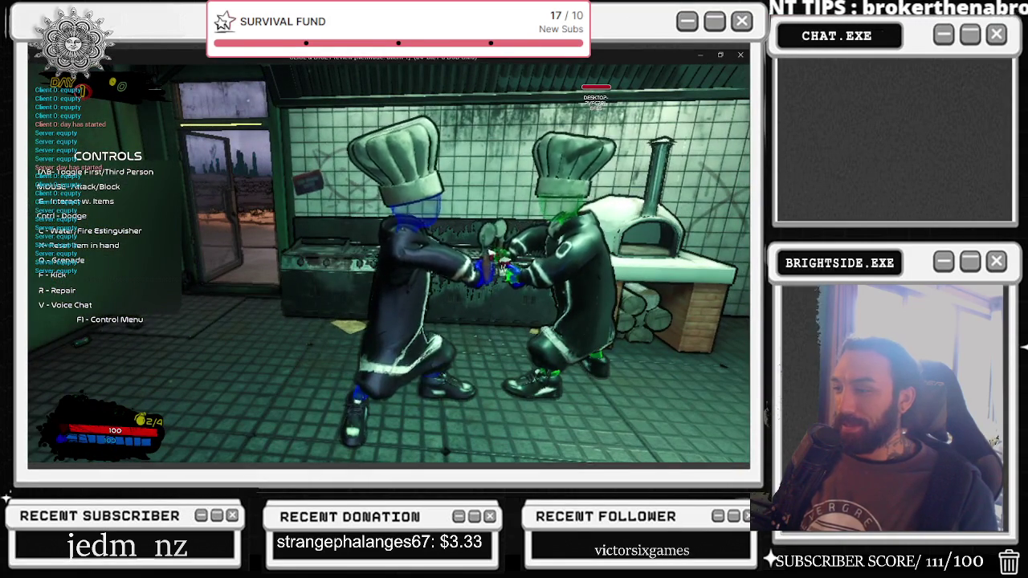
{"action": "key", "text": "Escape"}
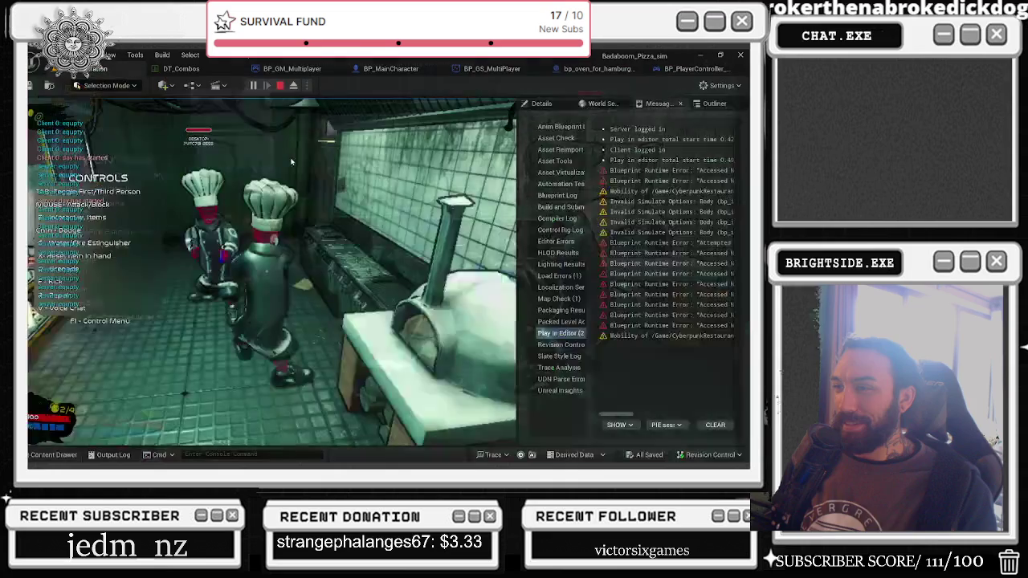
Step: Run a third multiplayer PIE test, then open BP_PlayerController_MultiPlayer
{"action": "left_click", "coordinate": [252, 86]}
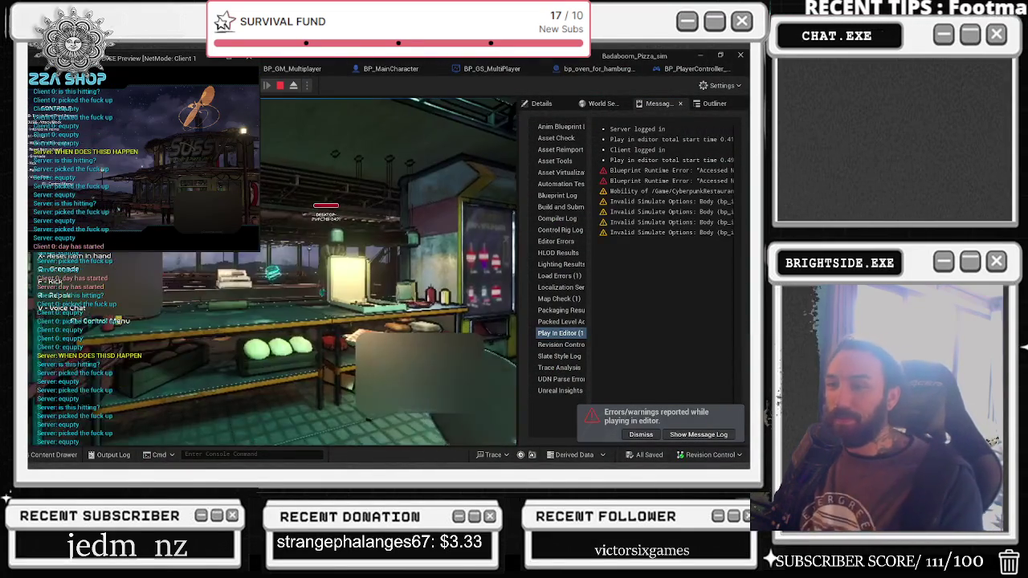
{"action": "key", "text": "alt+Tab"}
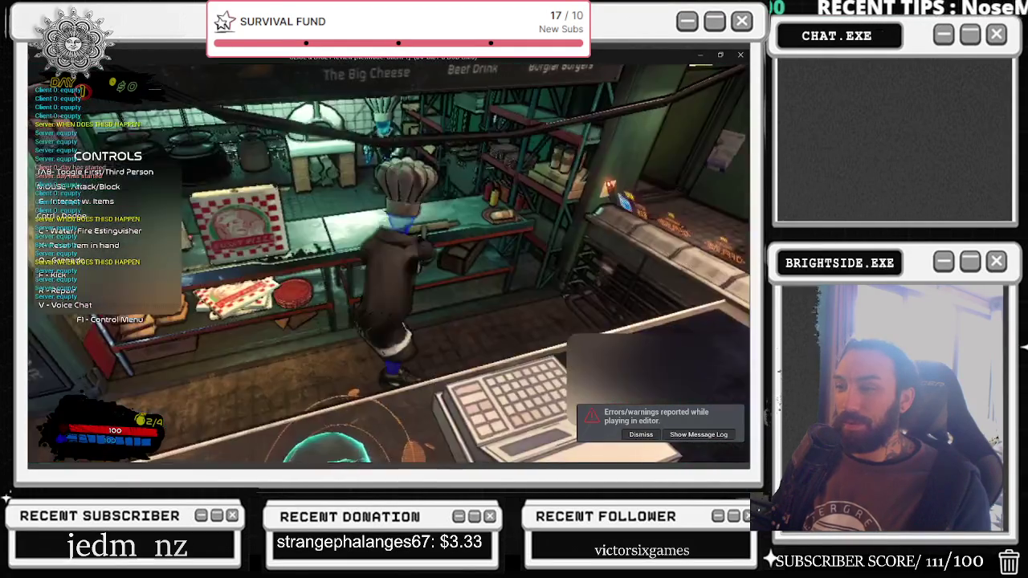
{"action": "key", "text": "alt+Tab"}
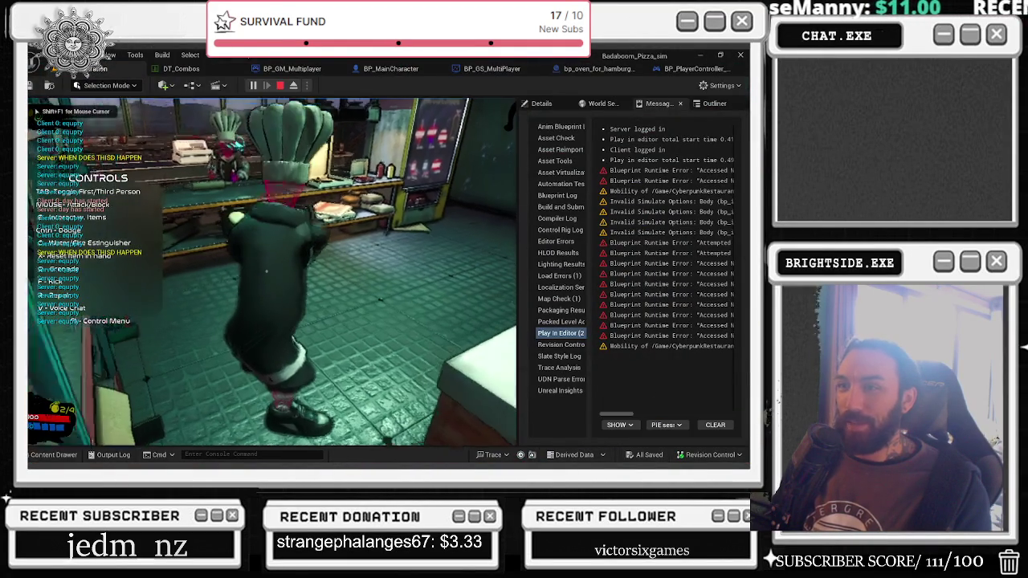
{"action": "key", "text": "Escape"}
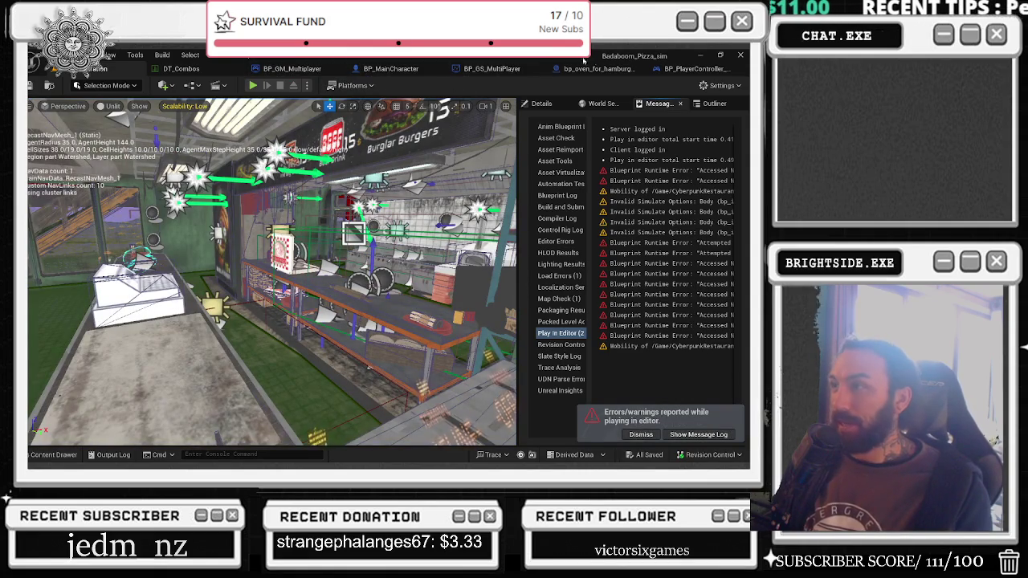
{"action": "left_click", "coordinate": [684, 71]}
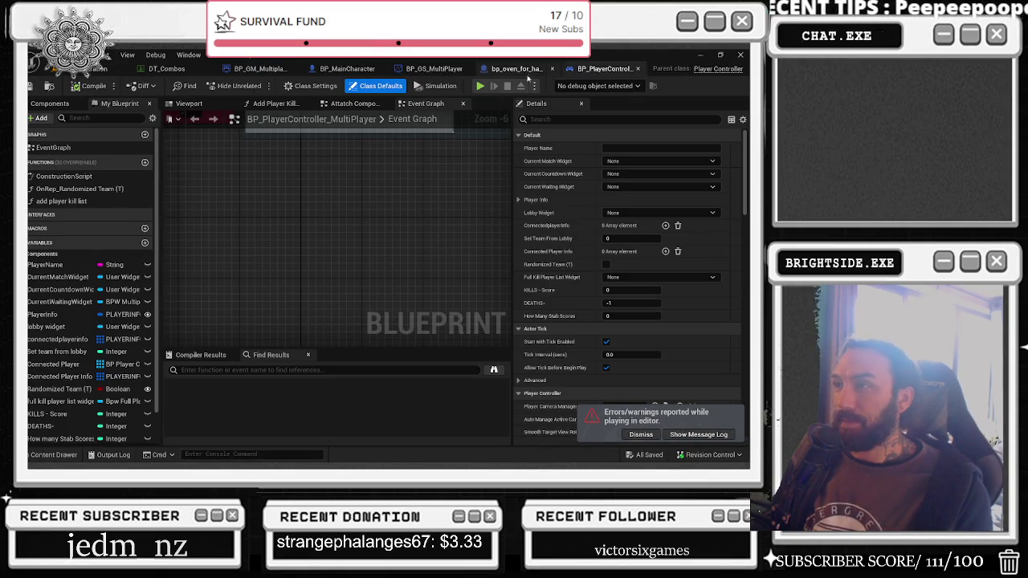
Step: Check replication settings of the Change the Color of the Skin and Change Skin Run On Owning events
{"action": "left_click_drag", "start_coordinate": [348, 69], "coordinate": [159, 74]}
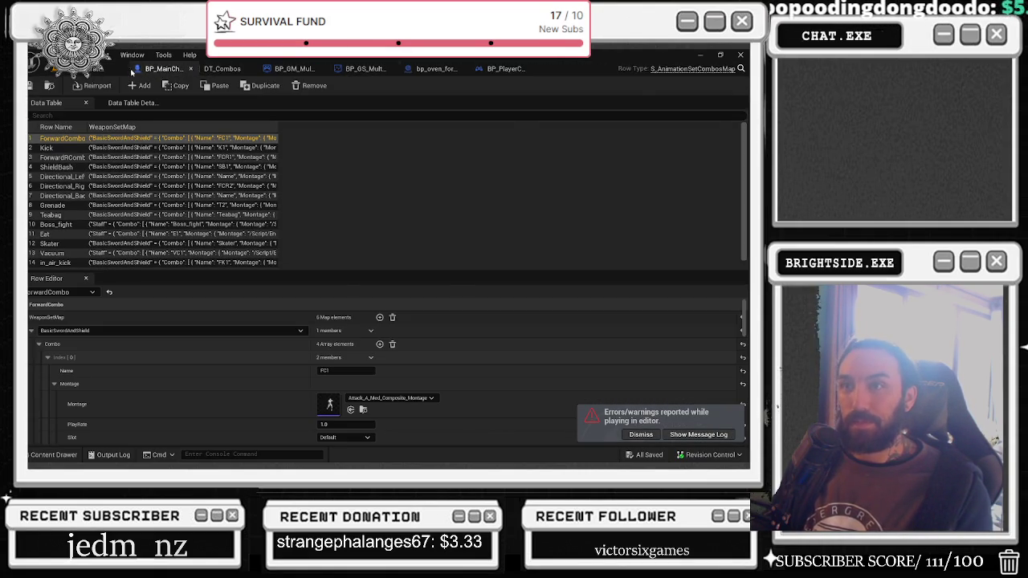
{"action": "left_click", "coordinate": [193, 69]}
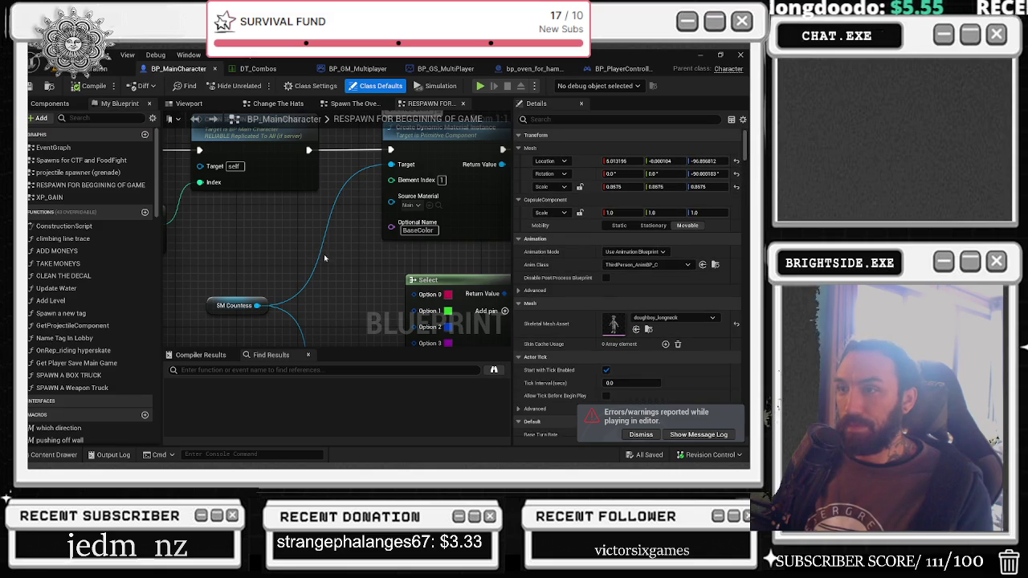
{"action": "scroll", "coordinate": [364, 277], "scroll_direction": "down", "scroll_amount": 2}
{"action": "left_click", "coordinate": [265, 202]}
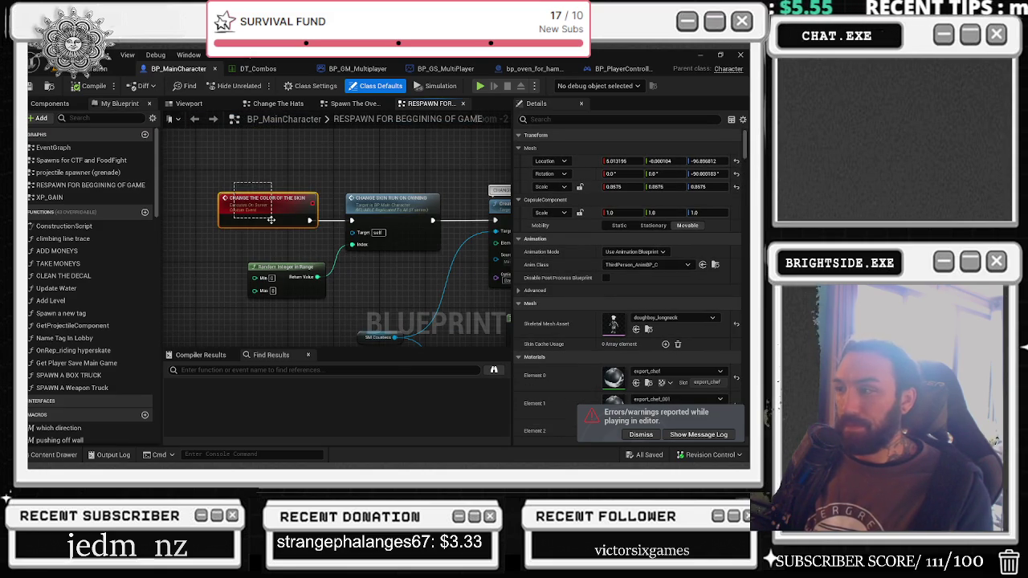
{"action": "left_click", "coordinate": [266, 188]}
{"action": "left_click", "coordinate": [268, 199]}
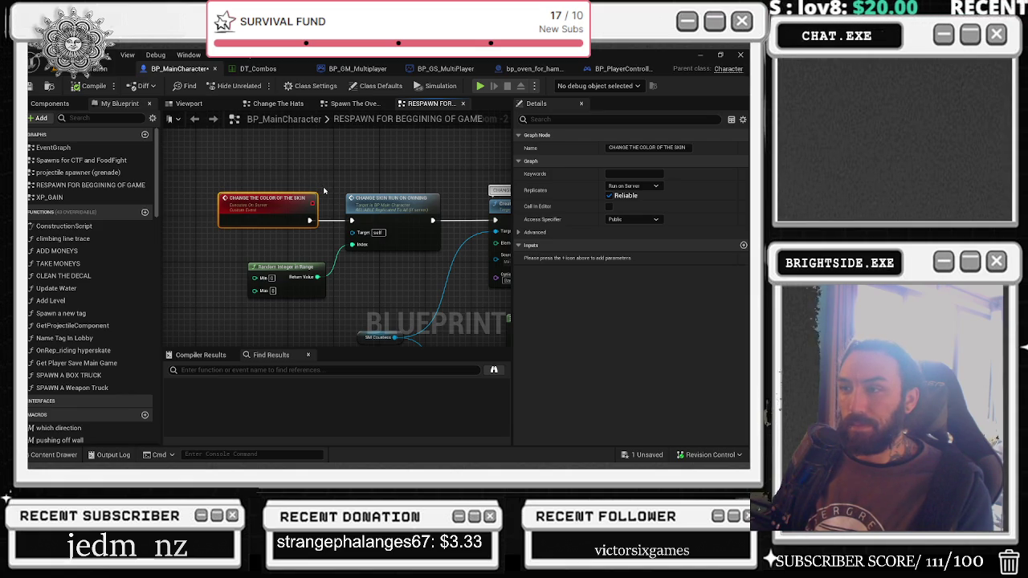
{"action": "scroll", "coordinate": [336, 213], "scroll_direction": "down", "scroll_amount": 2}
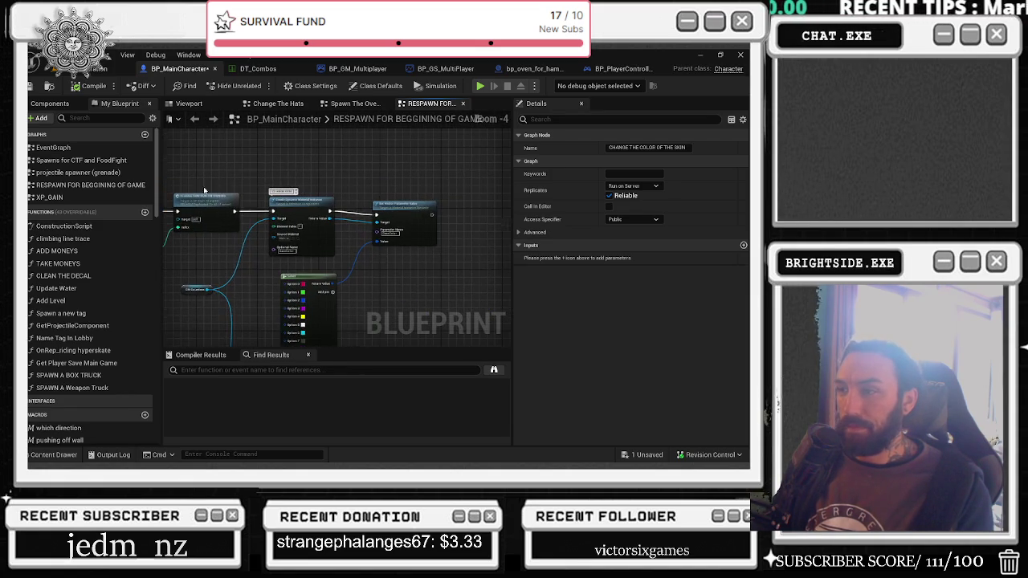
{"action": "left_click", "coordinate": [397, 219]}
{"action": "mouse_move", "coordinate": [398, 220]}
{"action": "left_mouse_down"}
{"action": "mouse_move", "coordinate": [458, 211]}
{"action": "mouse_move", "coordinate": [500, 160]}
{"action": "mouse_move", "coordinate": [488, 186]}
{"action": "left_mouse_up"}
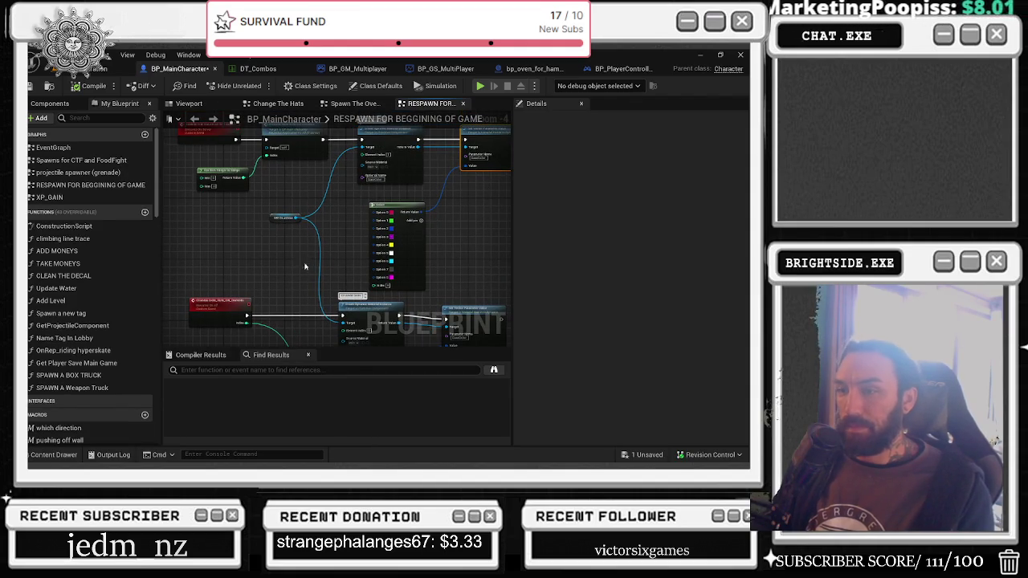
{"action": "left_click_drag", "start_coordinate": [308, 257], "coordinate": [324, 288]}
{"action": "left_click", "coordinate": [256, 325]}
{"action": "left_click_drag", "start_coordinate": [256, 324], "coordinate": [228, 215]}
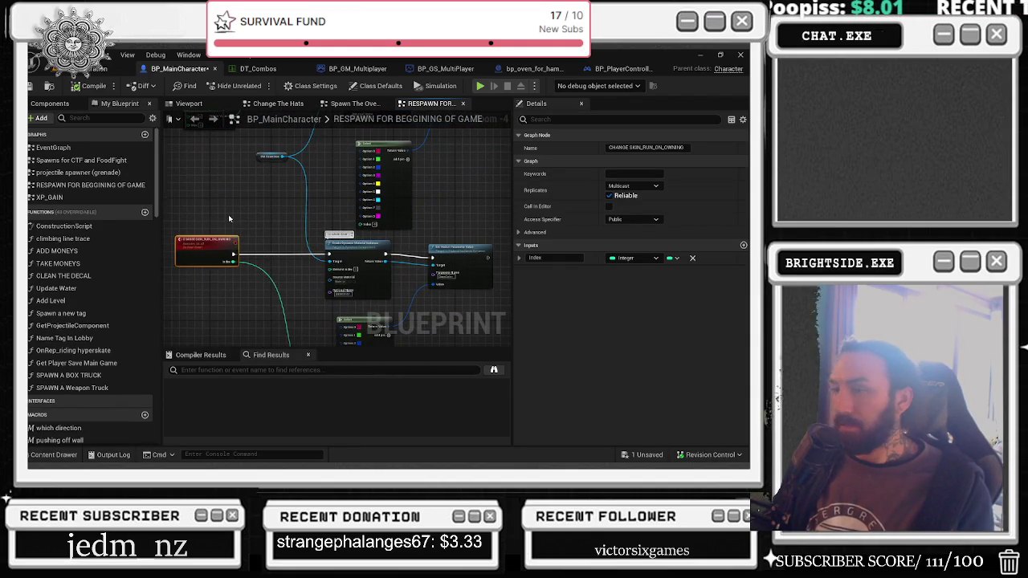
{"action": "mouse_move", "coordinate": [294, 228]}
{"action": "left_mouse_down"}
{"action": "mouse_move", "coordinate": [290, 309]}
{"action": "mouse_move", "coordinate": [303, 314]}
{"action": "left_mouse_up"}
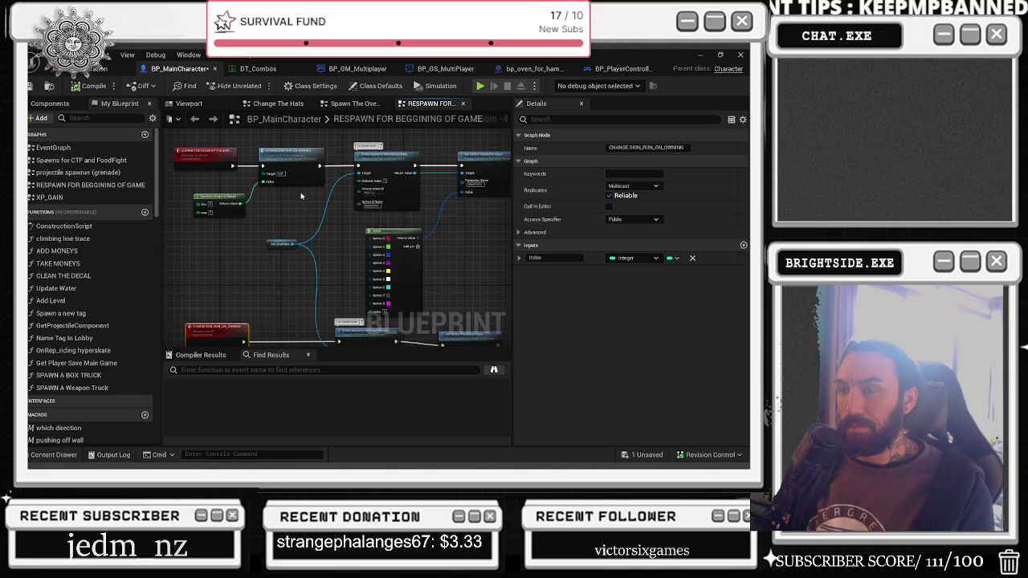
{"action": "scroll", "coordinate": [301, 192], "scroll_direction": "up", "scroll_amount": 2}
Step: Insert a Switch Has Authority after the skin-colour event, wiring Authority to Change Skin Run On Owning
{"action": "left_click", "coordinate": [198, 167]}
{"action": "left_click_drag", "start_coordinate": [198, 167], "coordinate": [183, 161]}
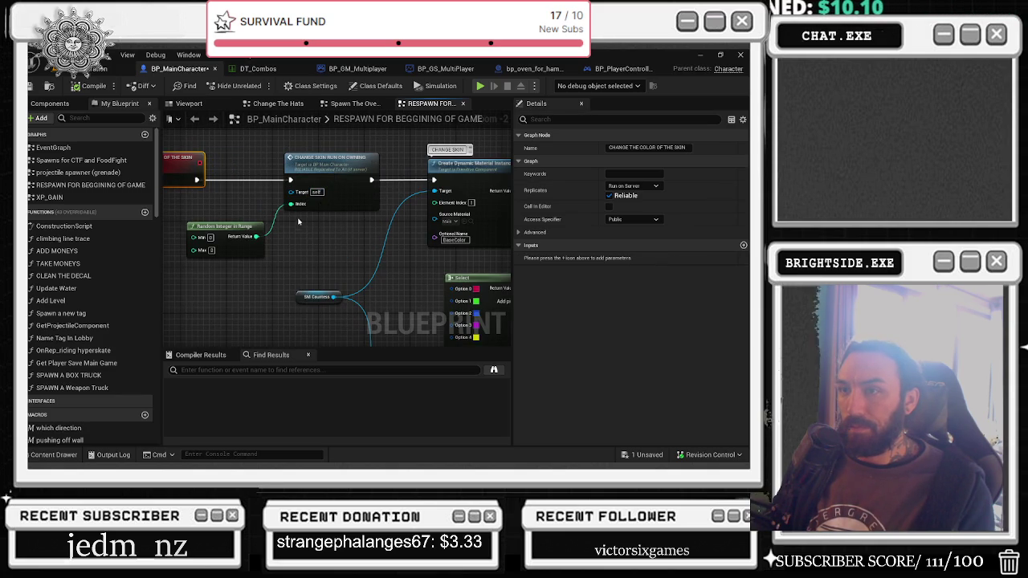
{"action": "left_click_drag", "start_coordinate": [259, 196], "coordinate": [320, 205]}
{"action": "left_click_drag", "start_coordinate": [257, 191], "coordinate": [281, 193]}
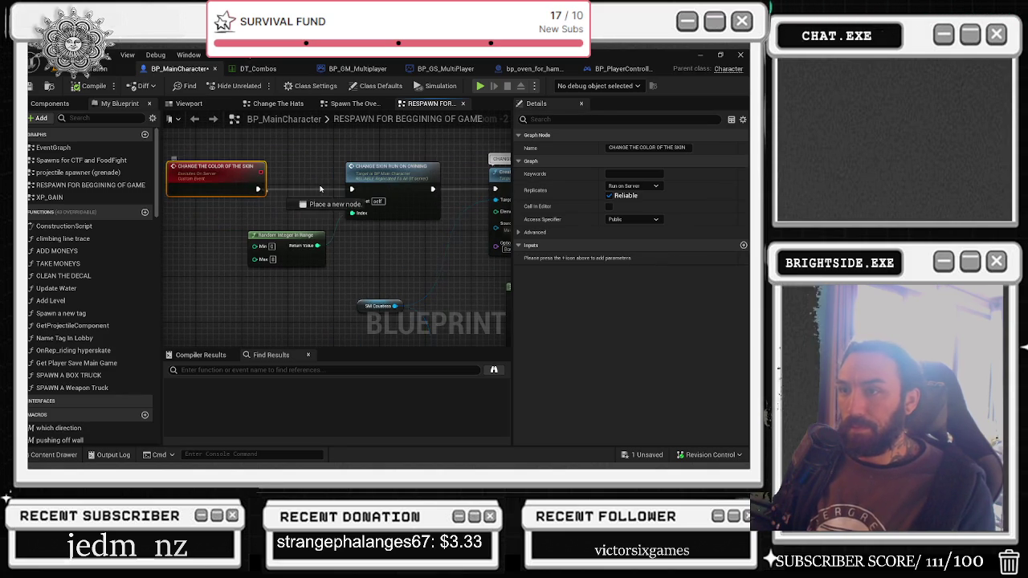
{"action": "type", "text": "HAS auth"}
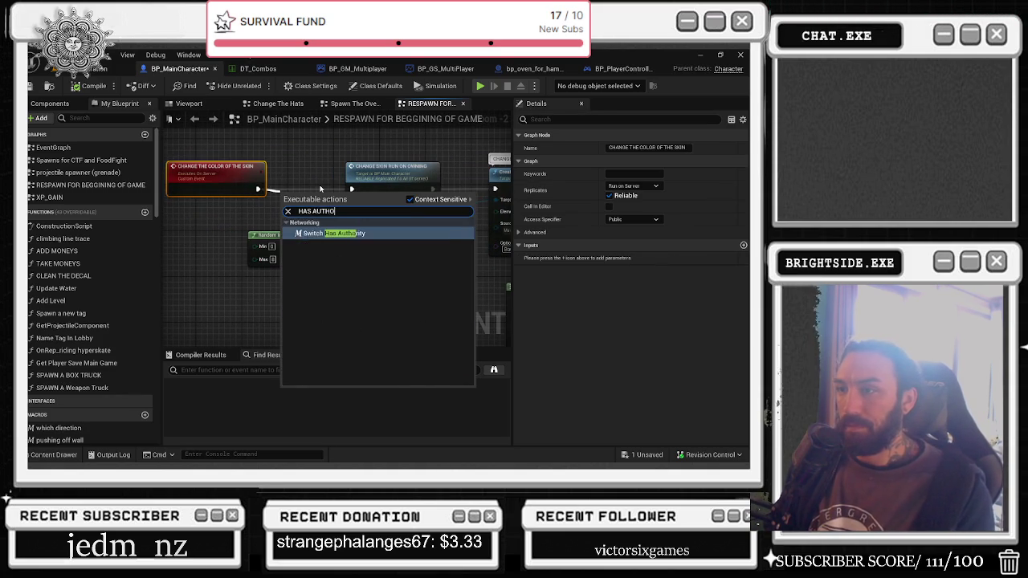
{"action": "key", "text": "Return"}
{"action": "mouse_move", "coordinate": [323, 192]}
{"action": "left_mouse_down"}
{"action": "mouse_move", "coordinate": [323, 176]}
{"action": "mouse_move", "coordinate": [393, 217]}
{"action": "mouse_move", "coordinate": [388, 229]}
{"action": "left_mouse_up"}
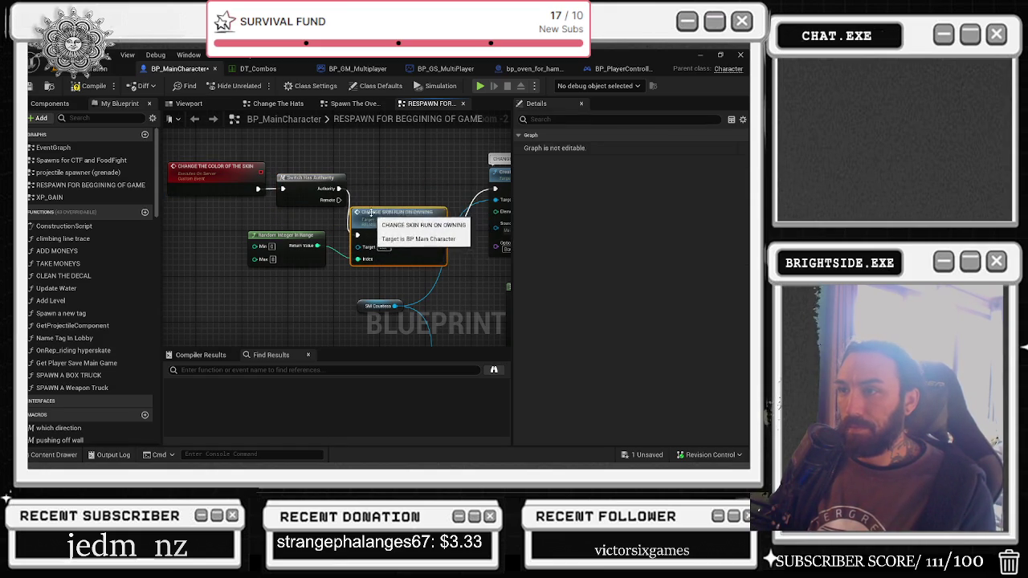
{"action": "mouse_move", "coordinate": [339, 188]}
{"action": "left_mouse_down"}
{"action": "mouse_move", "coordinate": [495, 188]}
{"action": "mouse_move", "coordinate": [403, 180]}
{"action": "mouse_move", "coordinate": [361, 191]}
{"action": "left_mouse_up"}
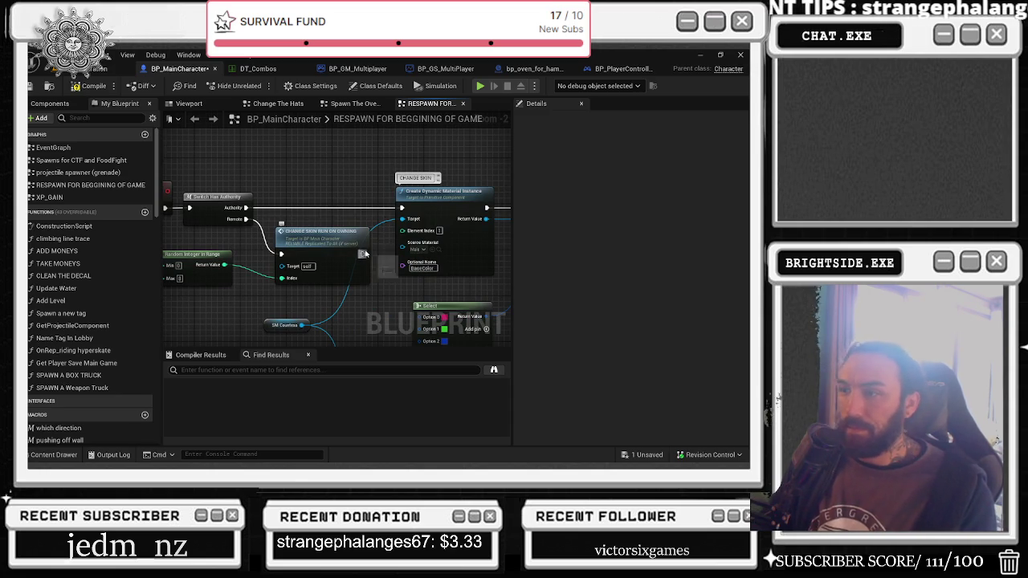
Step: Review the Change Skin Run On Owning and Set Vector Parameter Value nodes, then compile BP_MainCharacter
{"action": "scroll", "coordinate": [354, 241], "scroll_direction": "down", "scroll_amount": 2}
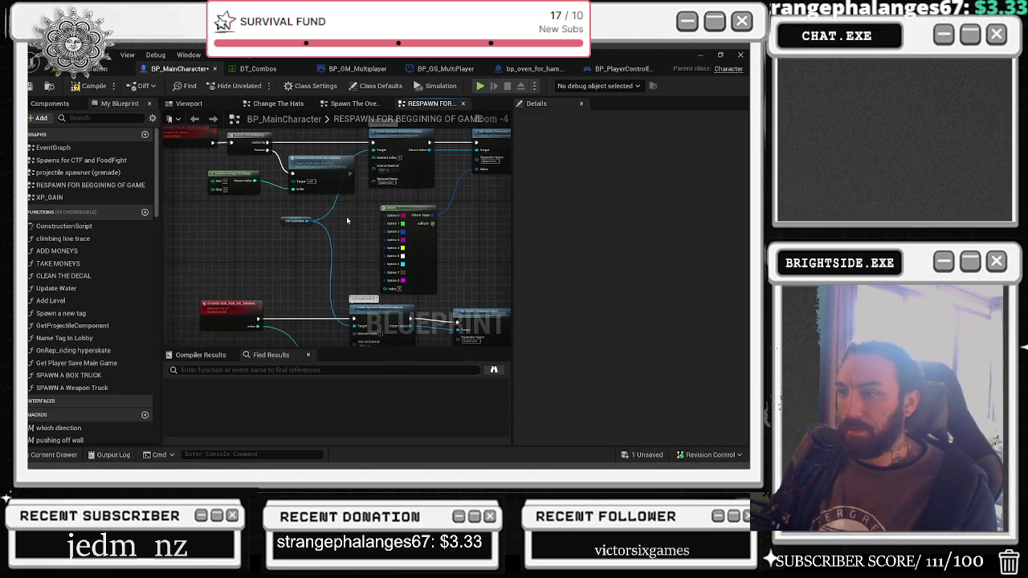
{"action": "left_click_drag", "start_coordinate": [345, 218], "coordinate": [363, 175]}
{"action": "left_click", "coordinate": [245, 259]}
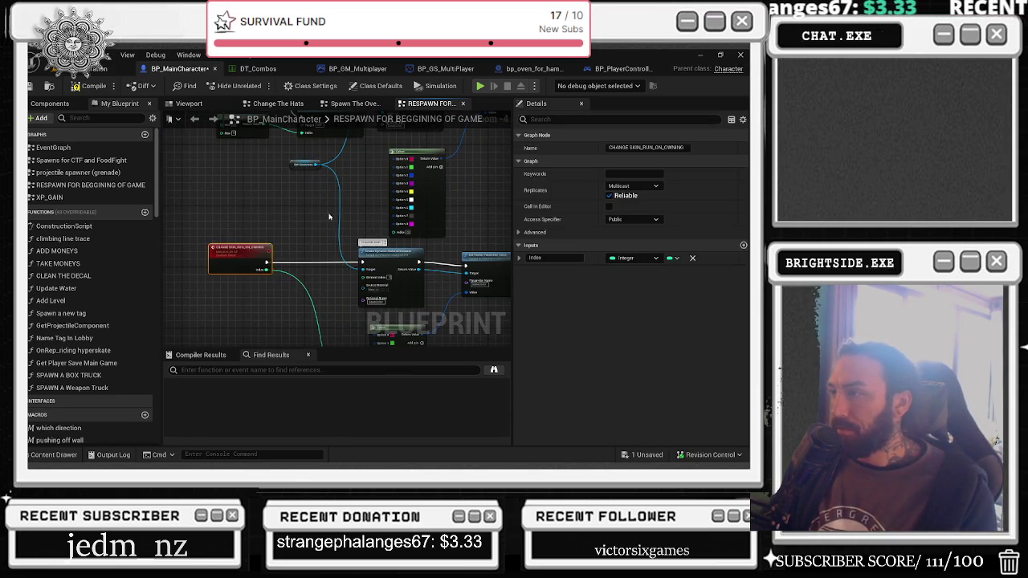
{"action": "left_click_drag", "start_coordinate": [325, 218], "coordinate": [204, 210]}
{"action": "left_click", "coordinate": [383, 270]}
{"action": "left_click", "coordinate": [480, 296]}
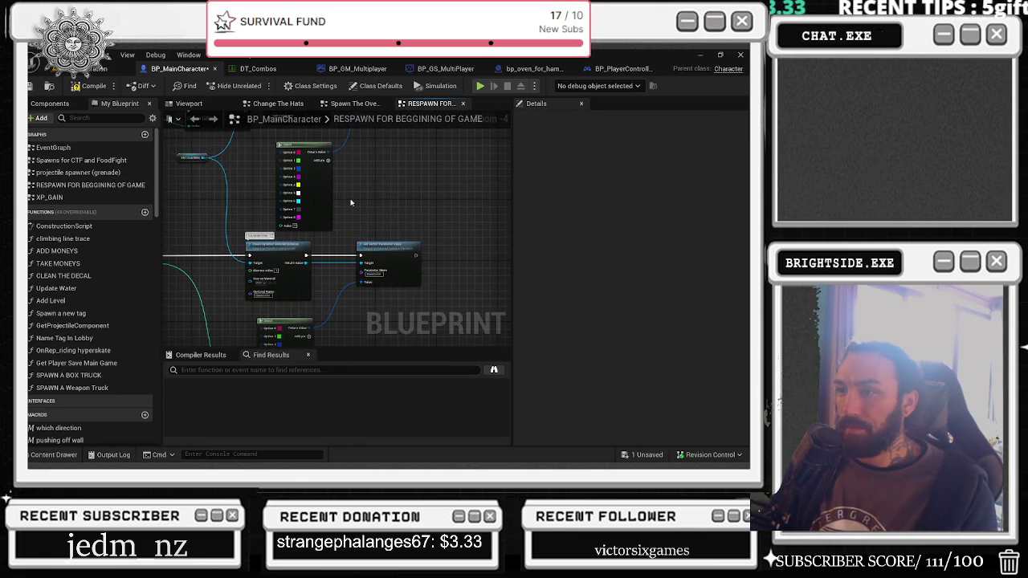
{"action": "left_click", "coordinate": [89, 86]}
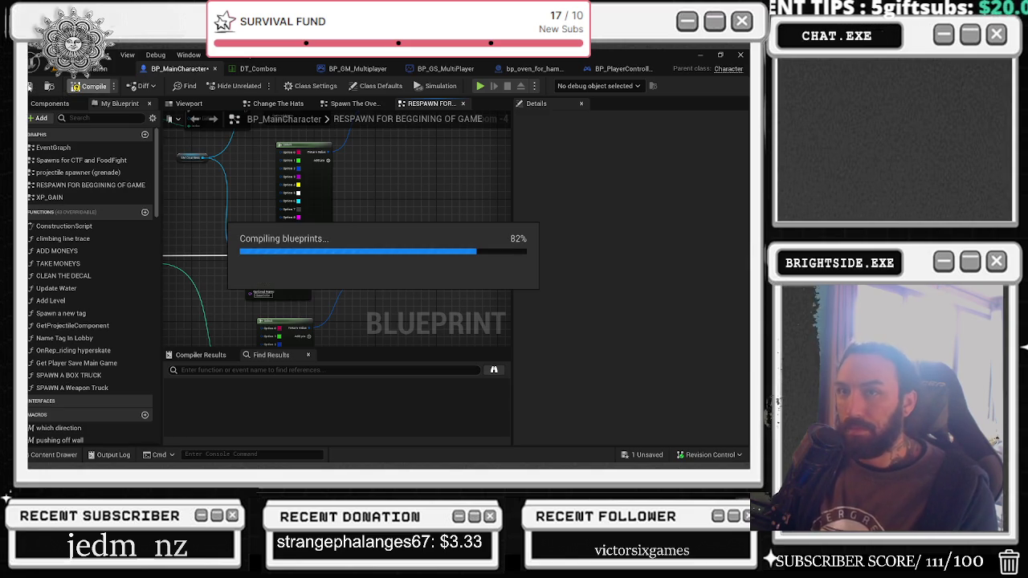
{"action": "left_click_drag", "start_coordinate": [192, 165], "coordinate": [275, 281]}
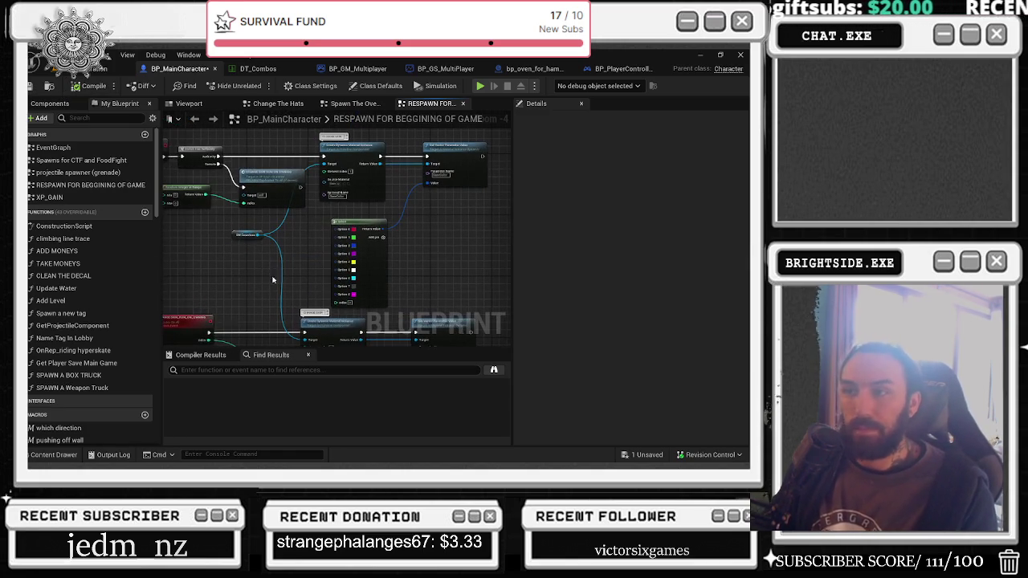
Step: Save BP_MainCharacter from the level editor with Save Selected, then minimize the editor
{"action": "left_click", "coordinate": [96, 69]}
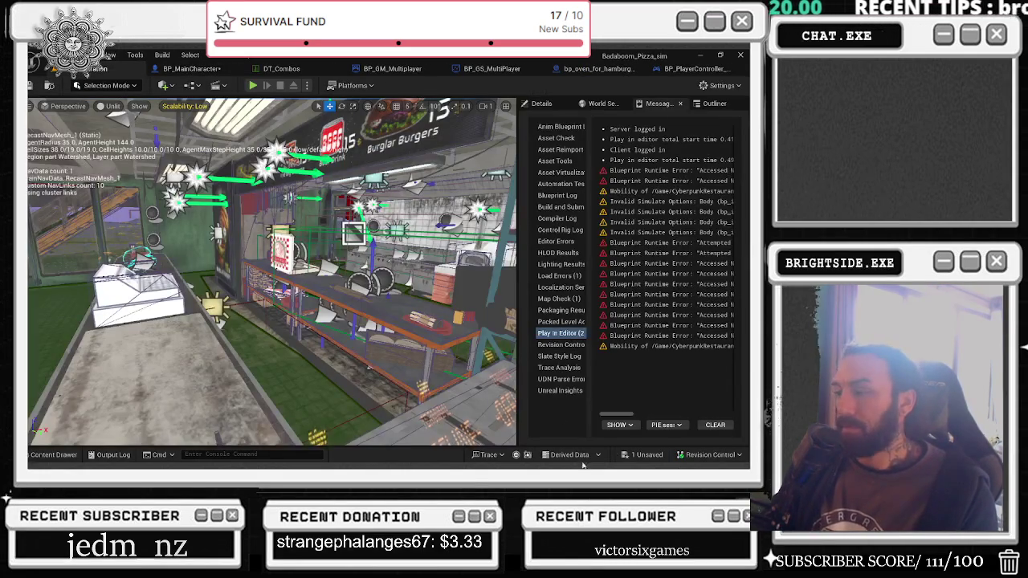
{"action": "key", "text": "ctrl+shift+s"}
{"action": "left_click", "coordinate": [457, 367]}
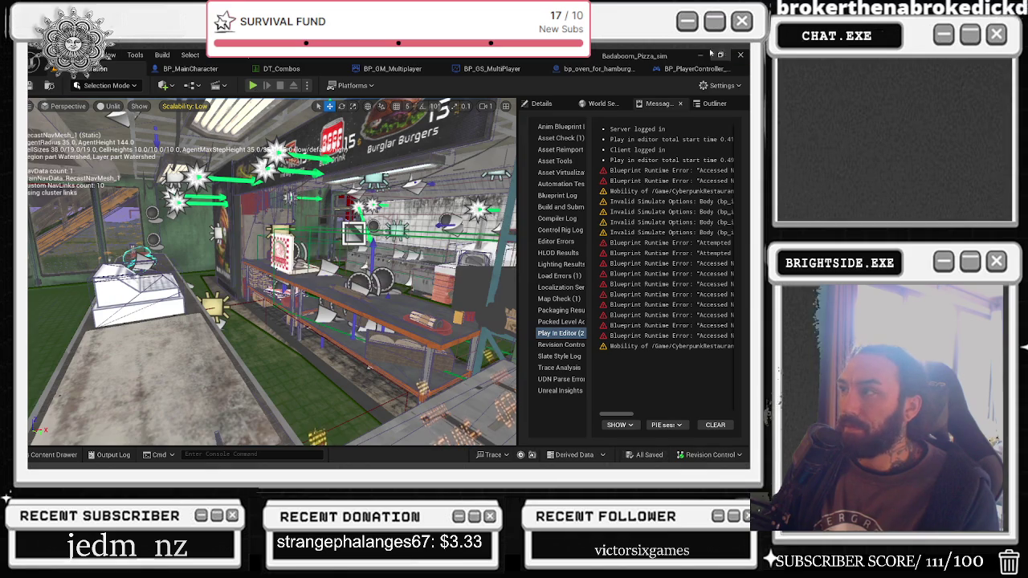
{"action": "key", "text": "super+d"}
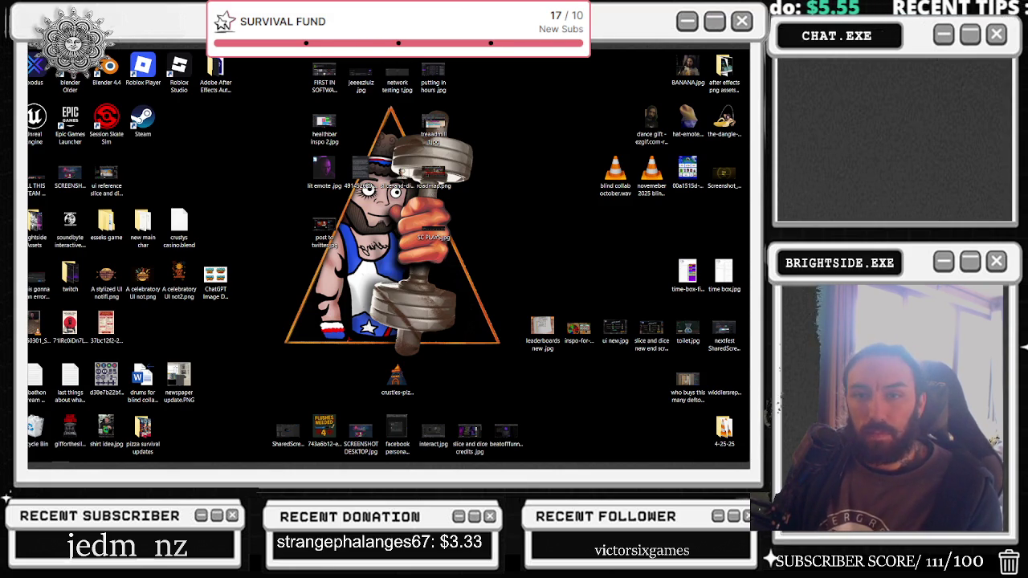
Step: Empty the Recycle Bin's 35 items, then return to Unreal Editor and start a multiplayer PIE test
{"action": "right_click", "coordinate": [37, 426]}
{"action": "left_click", "coordinate": [38, 424]}
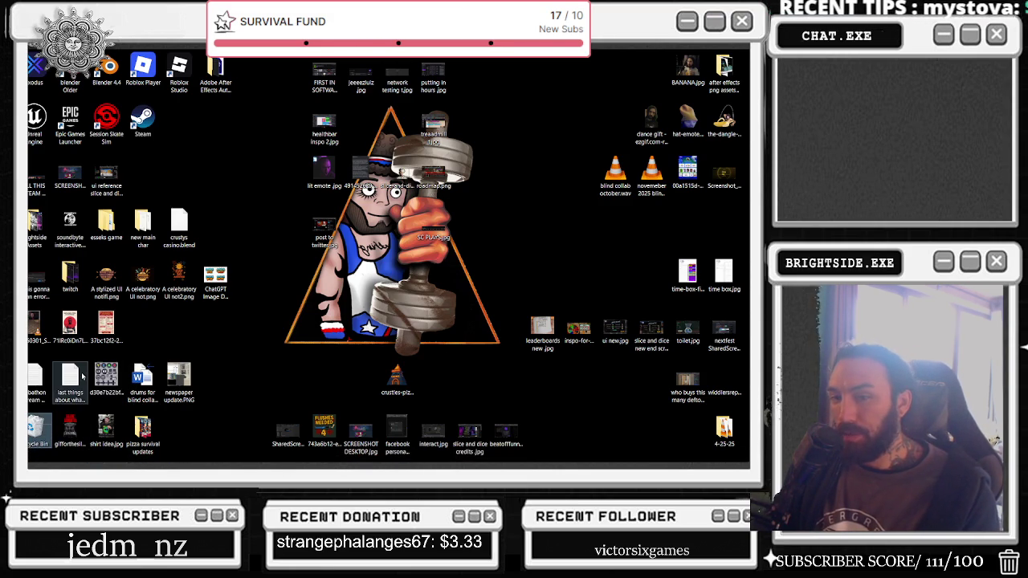
{"action": "right_click", "coordinate": [45, 417]}
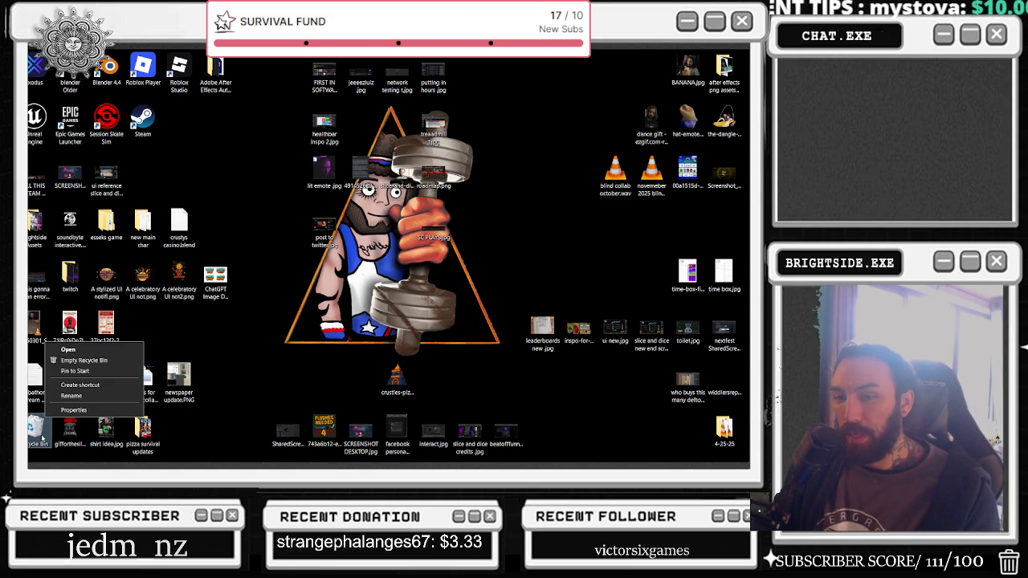
{"action": "left_click", "coordinate": [73, 361]}
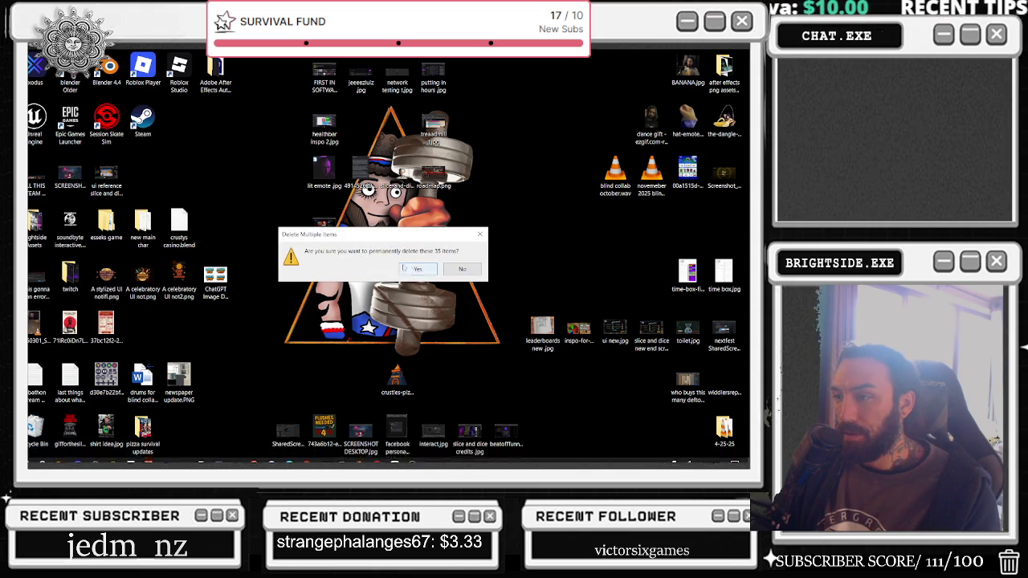
{"action": "left_click", "coordinate": [401, 266]}
{"action": "left_click", "coordinate": [411, 456]}
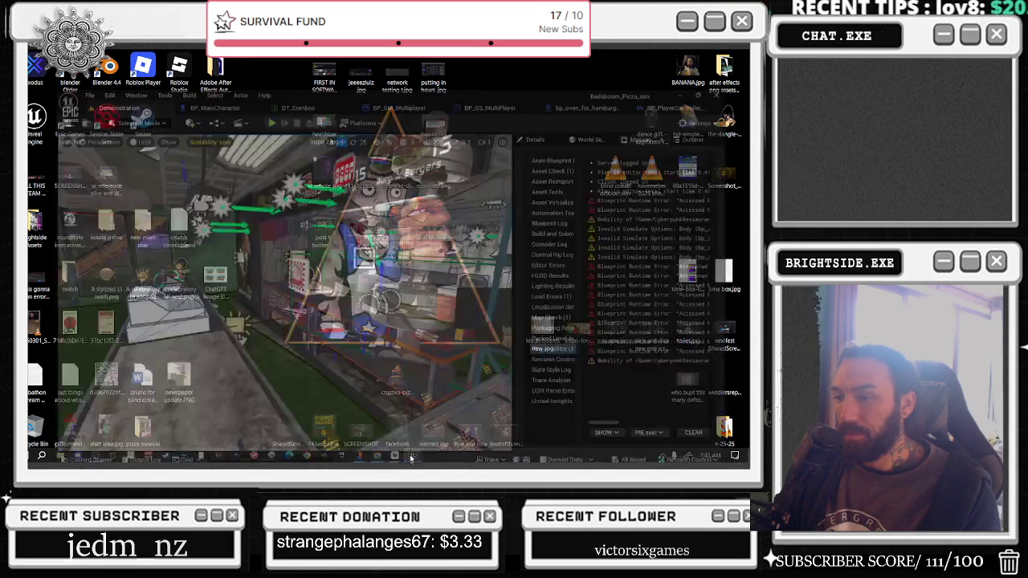
{"action": "left_click", "coordinate": [254, 86]}
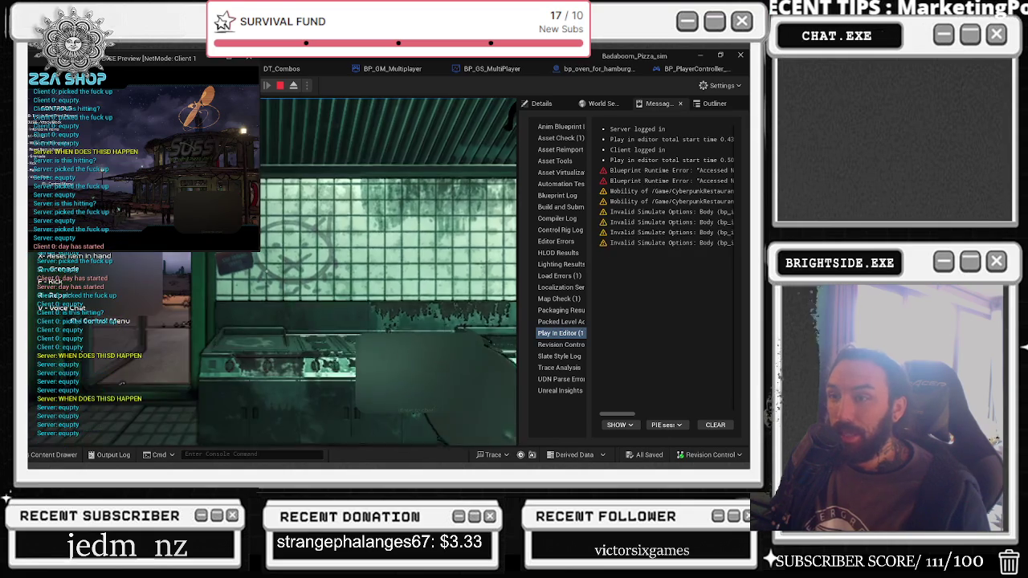
Step: Test in the game viewport, close the Streamlabs Stream Labels window, and show the desktop
{"action": "left_click", "coordinate": [384, 163]}
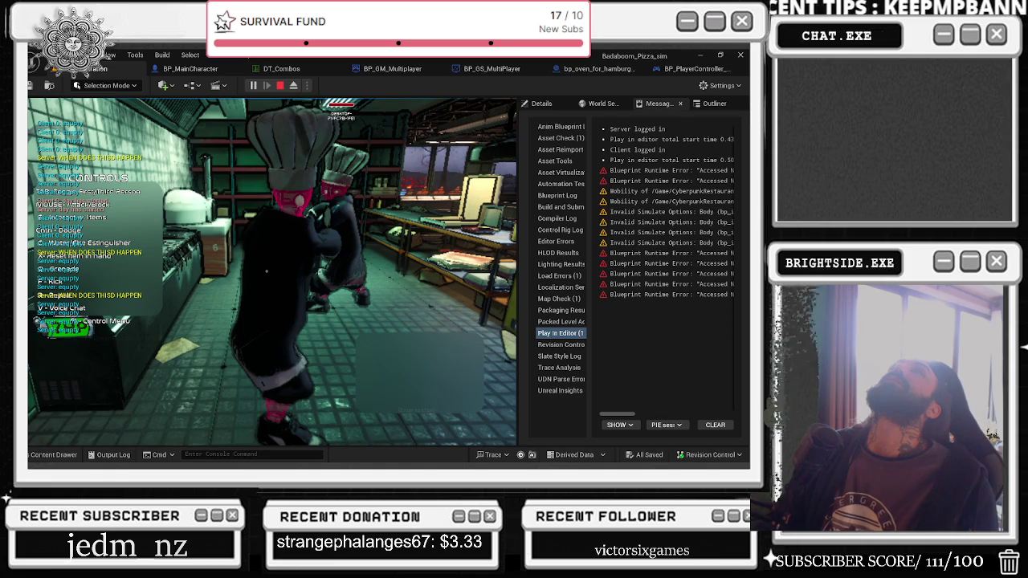
{"action": "key", "text": "alt+Tab"}
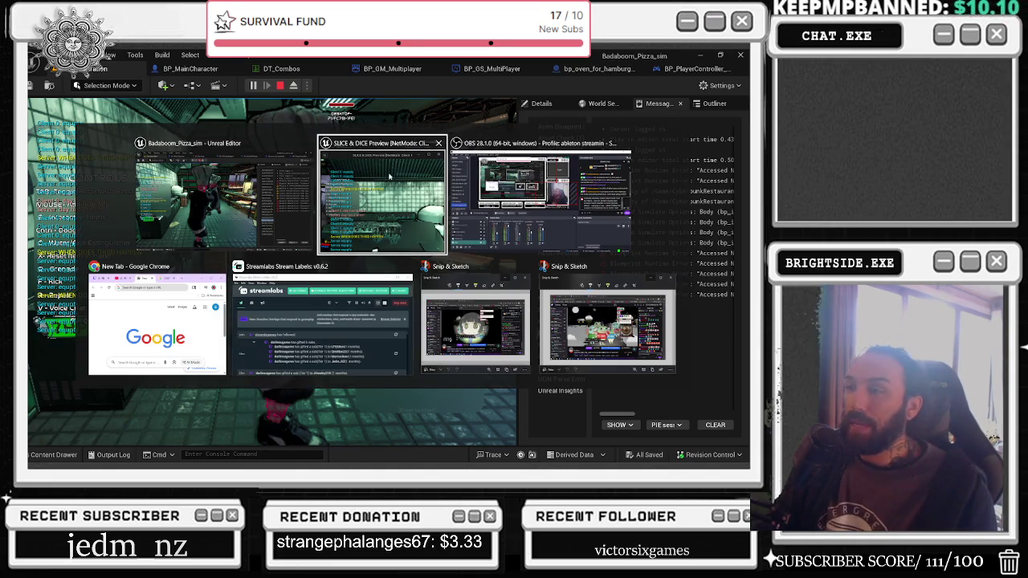
{"action": "key", "text": "alt+Tab"}
{"action": "key", "text": "alt+Tab"}
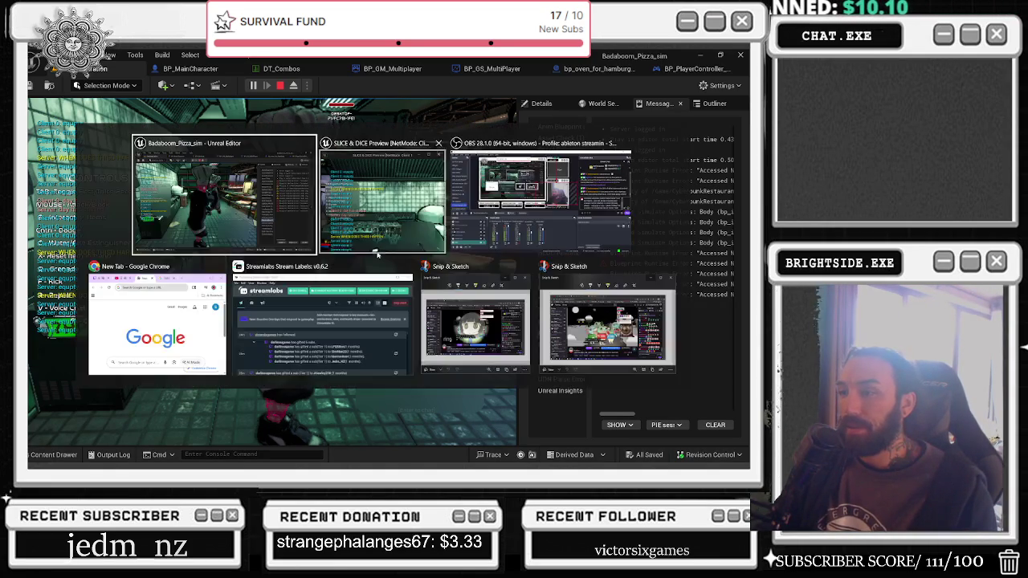
{"action": "left_click", "coordinate": [406, 267]}
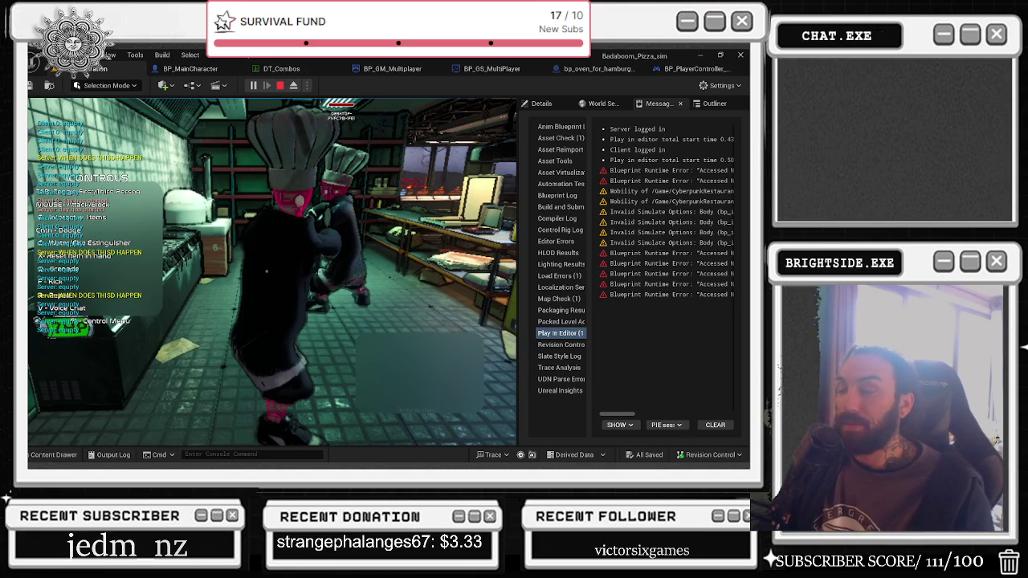
{"action": "key", "text": "super+d"}
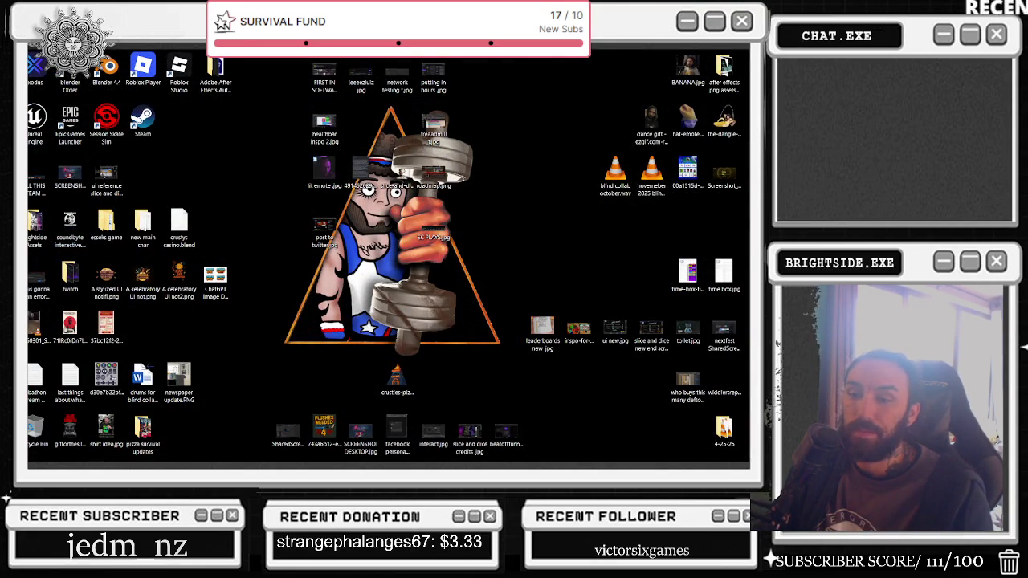
Step: Send the crash report and restart Unreal, then load youtube.com in a maximized Edge window
{"action": "key", "text": "alt+Tab"}
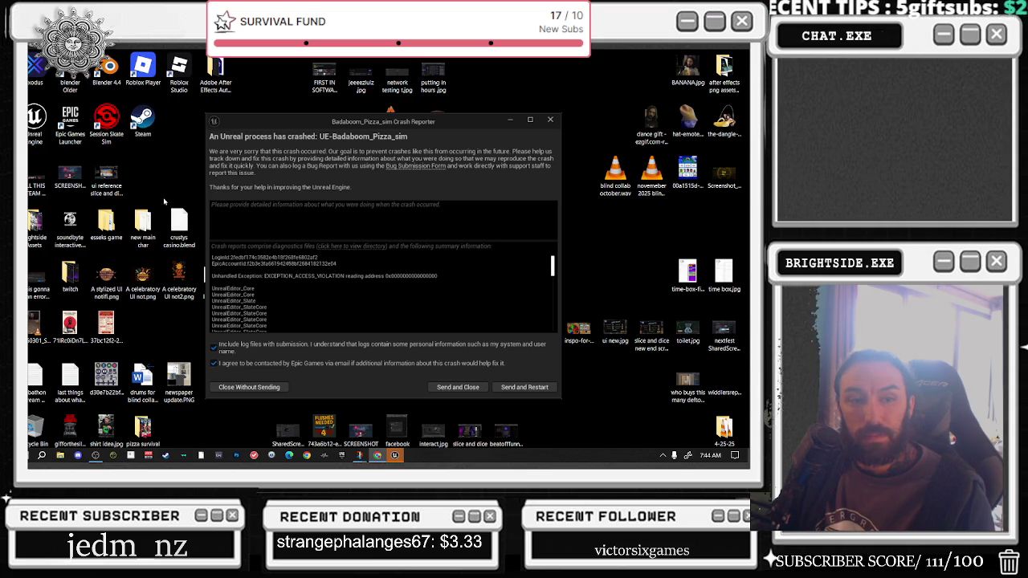
{"action": "left_click", "coordinate": [534, 388]}
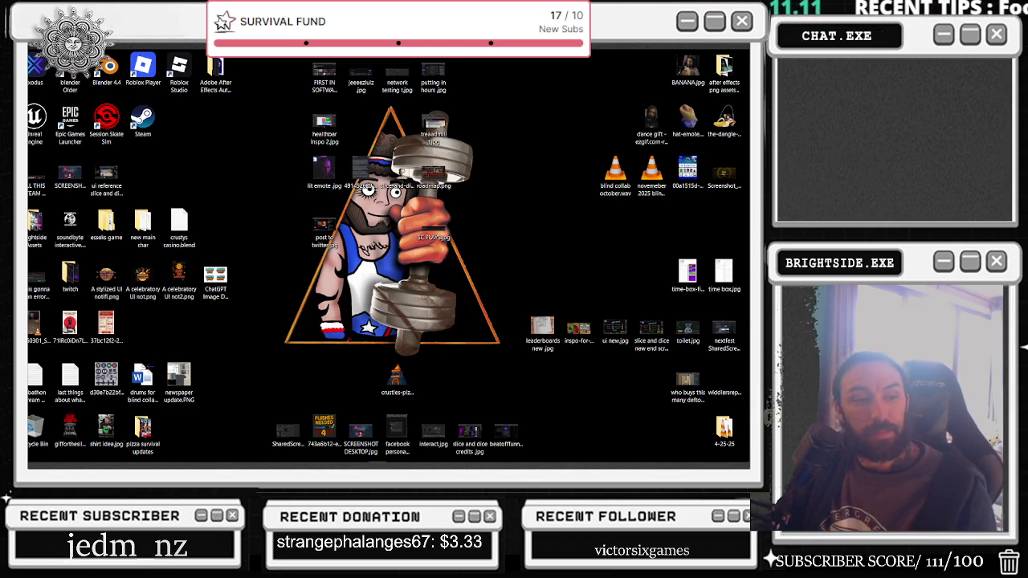
{"action": "key", "text": "alt+Tab"}
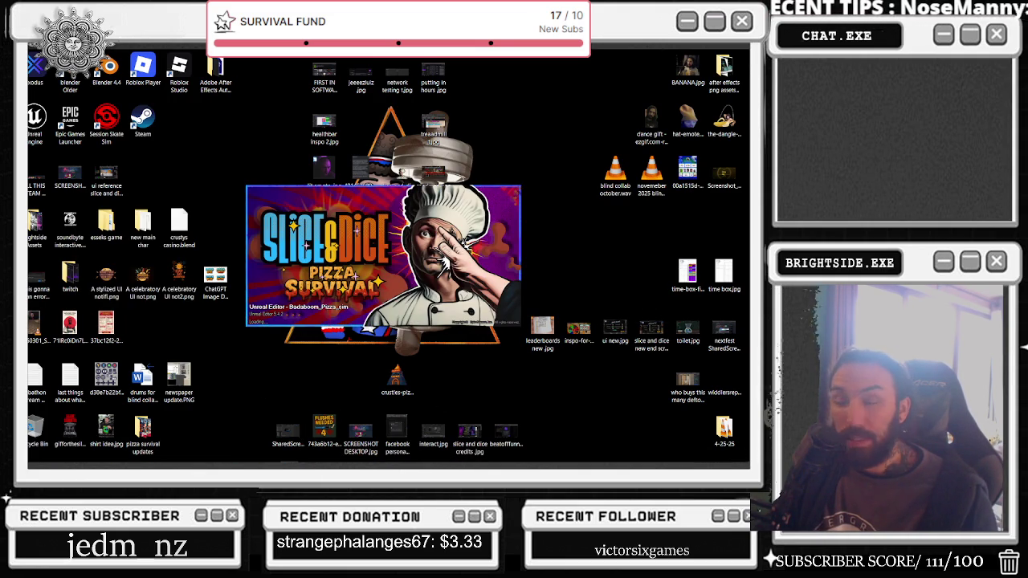
{"action": "left_click_drag", "start_coordinate": [430, 220], "coordinate": [410, 154]}
{"action": "left_click", "coordinate": [496, 157]}
{"action": "type", "text": "YOUTUBE.COM"}
{"action": "key", "text": "Return"}
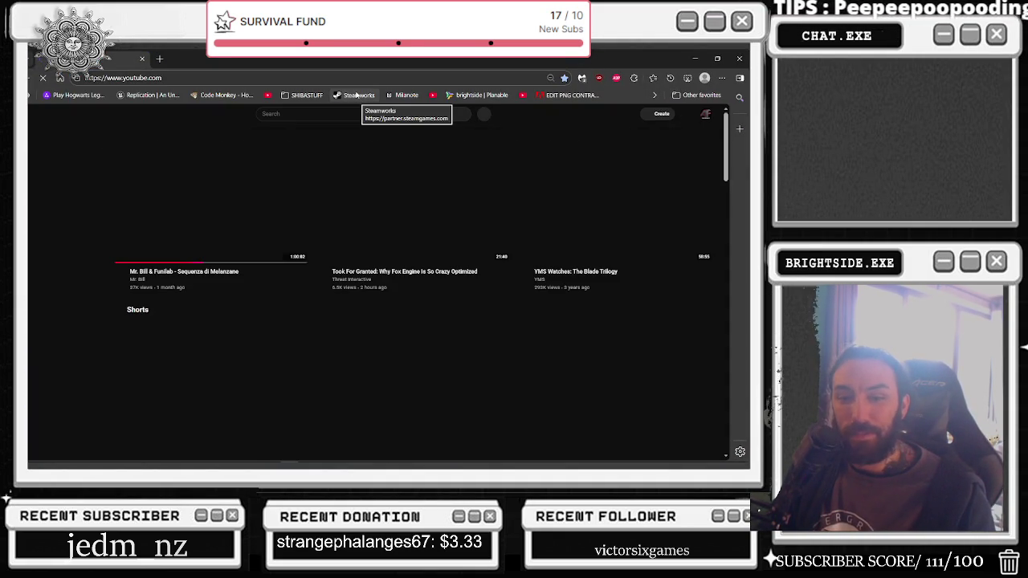
Step: Search TWITCH, open twitch.tv and start a followed channel's live stream
{"action": "left_click", "coordinate": [263, 78]}
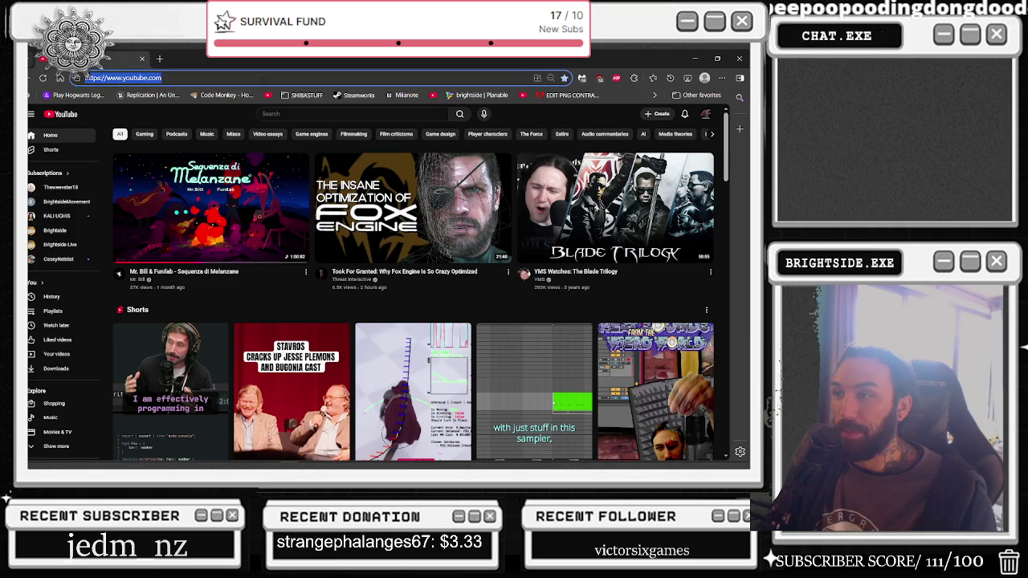
{"action": "type", "text": "TWITCH"}
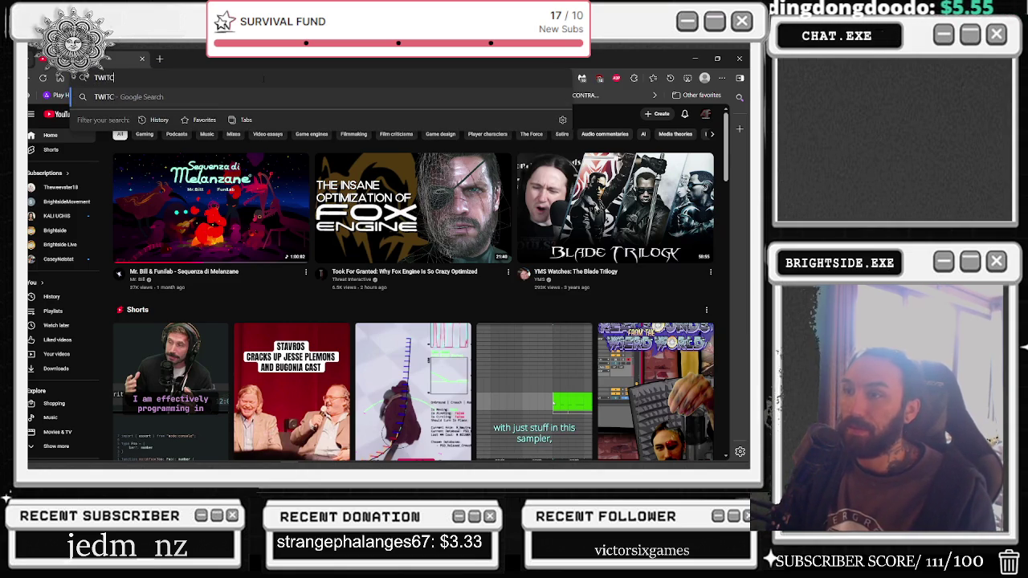
{"action": "key", "text": "Return"}
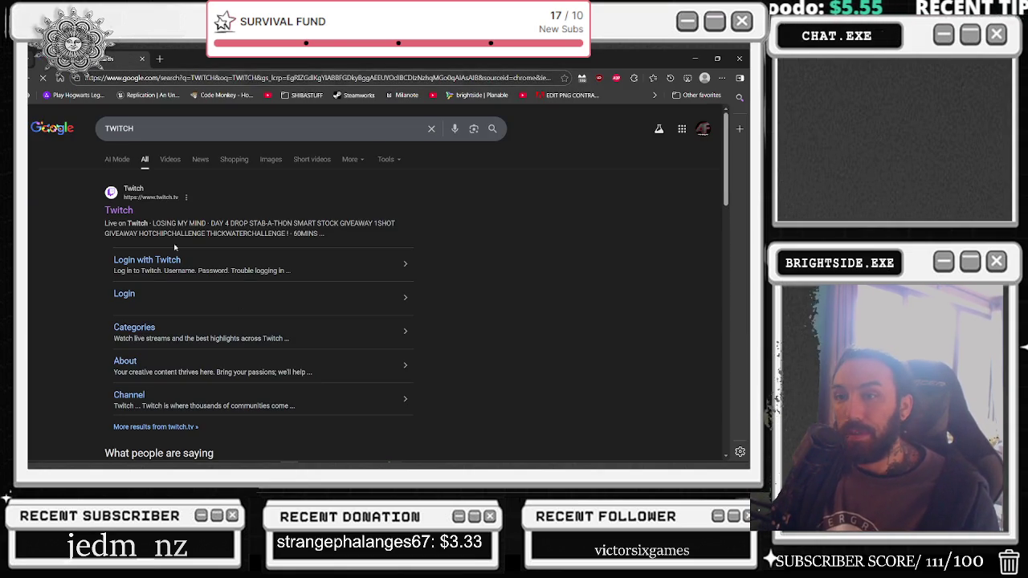
{"action": "left_click", "coordinate": [113, 210]}
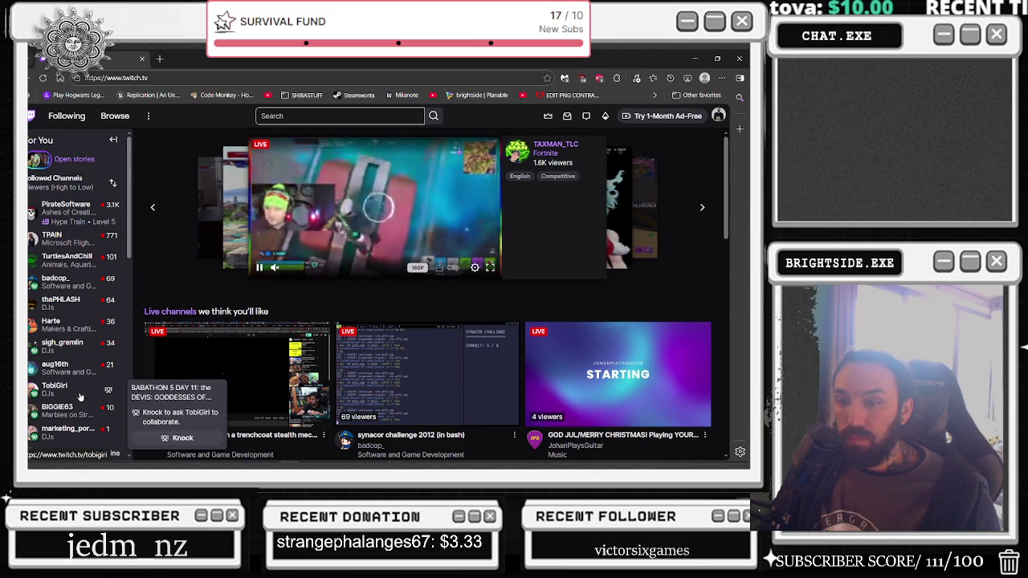
{"action": "left_click", "coordinate": [74, 381]}
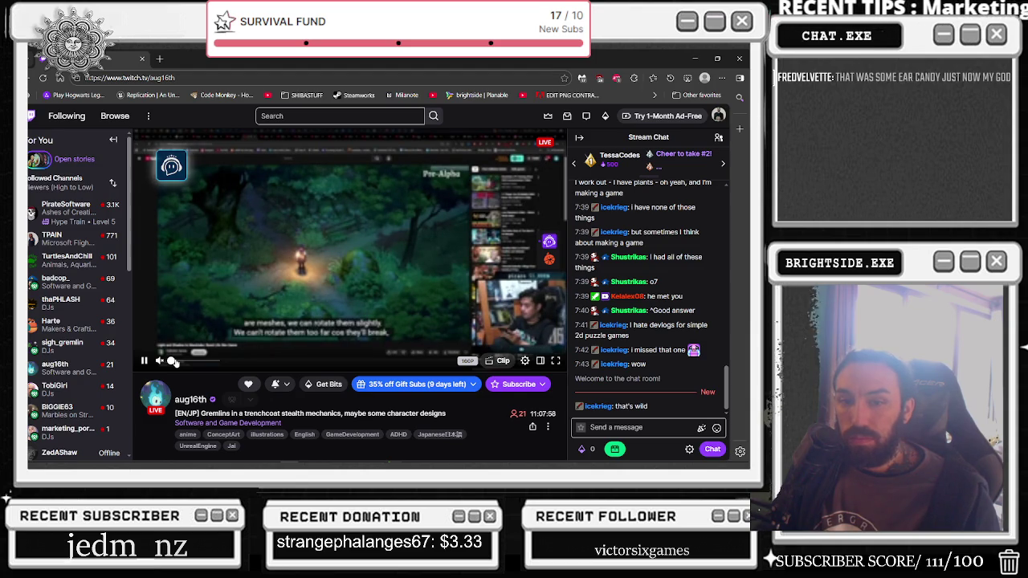
Step: Set the stream quality to 480p, then switch to the YouTube music window
{"action": "left_click", "coordinate": [524, 361]}
{"action": "left_click", "coordinate": [478, 239]}
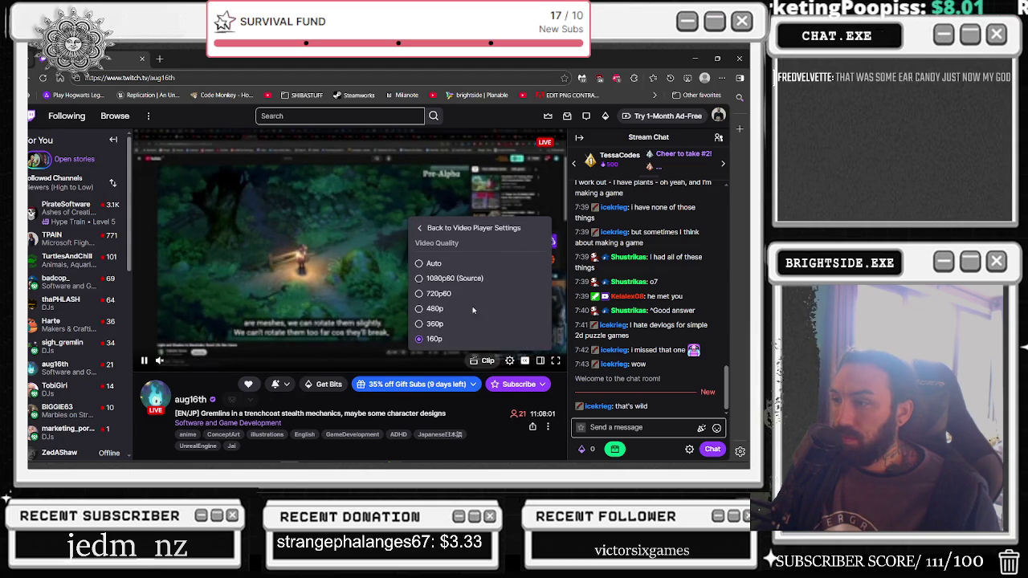
{"action": "left_click", "coordinate": [432, 309]}
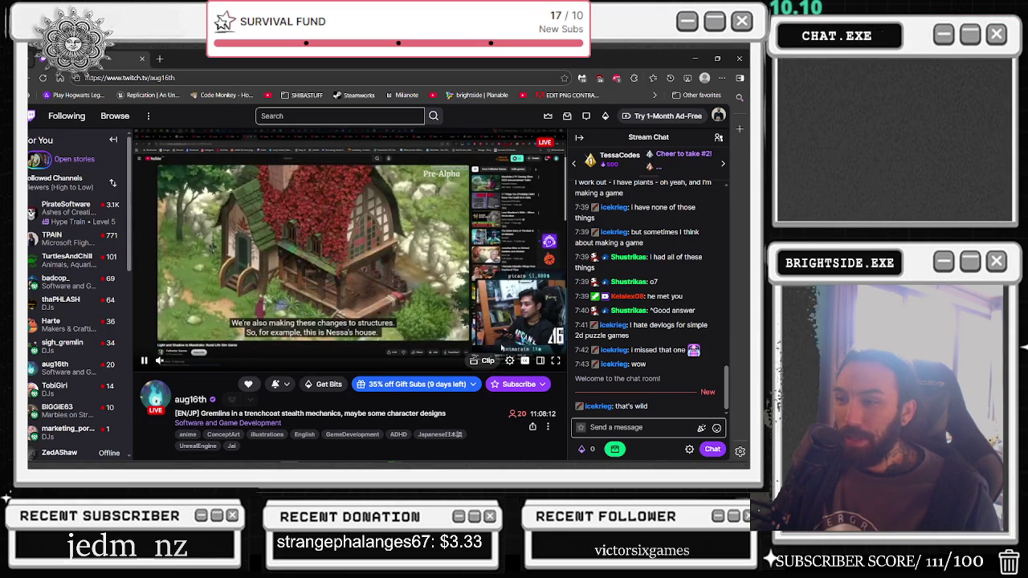
{"action": "mouse_move", "coordinate": [187, 350]}
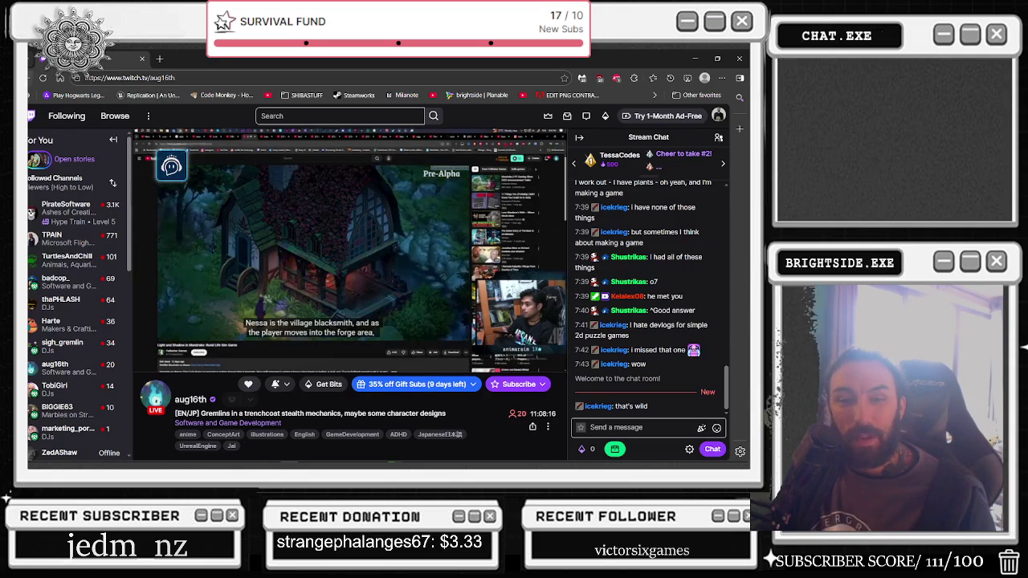
{"action": "key", "text": "alt+Tab"}
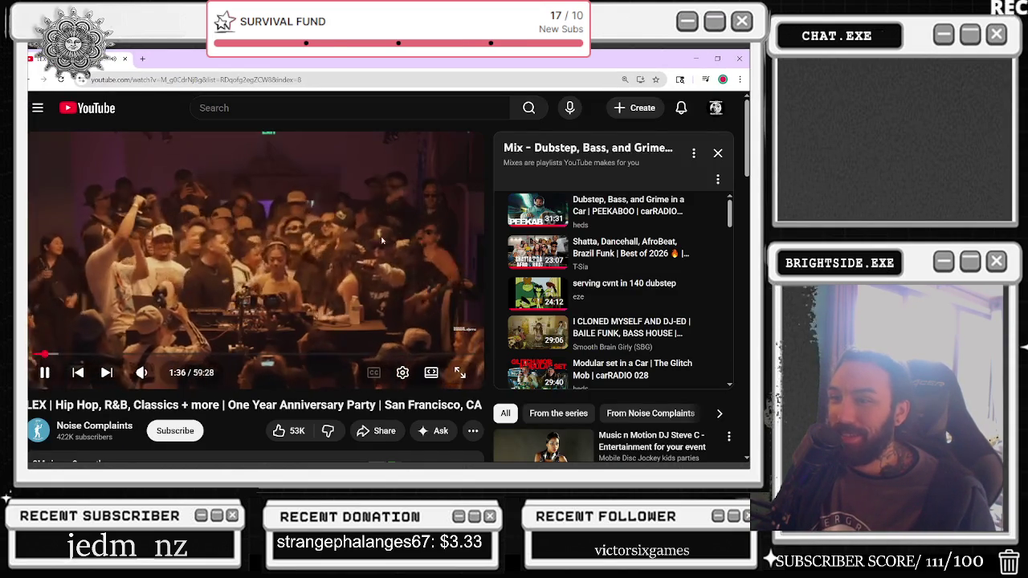
Step: Scroll the YouTube page briefly, then minimize the music video window
{"action": "scroll", "coordinate": [252, 244], "scroll_direction": "down", "scroll_amount": 1}
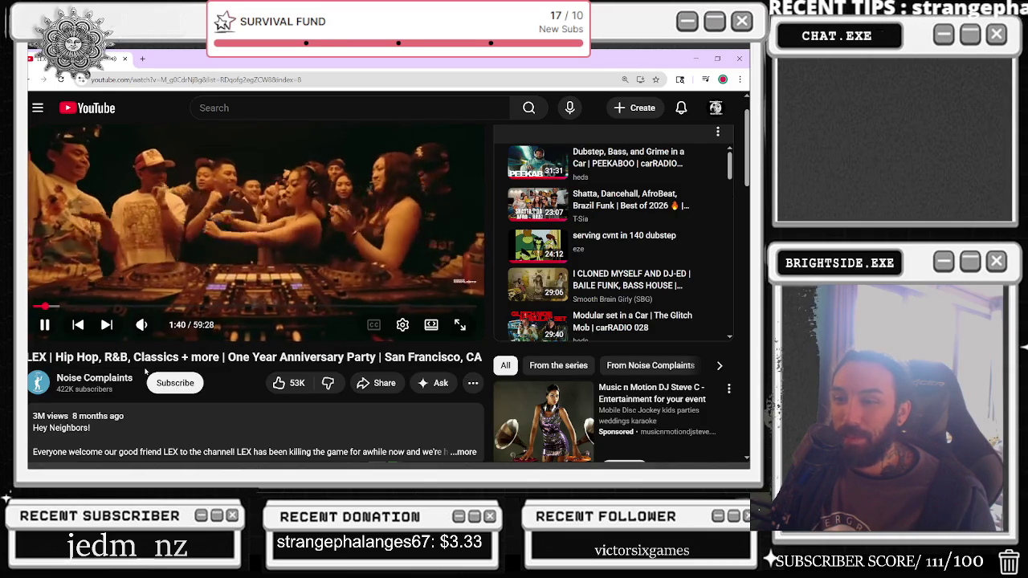
{"action": "scroll", "coordinate": [282, 372], "scroll_direction": "up", "scroll_amount": 1}
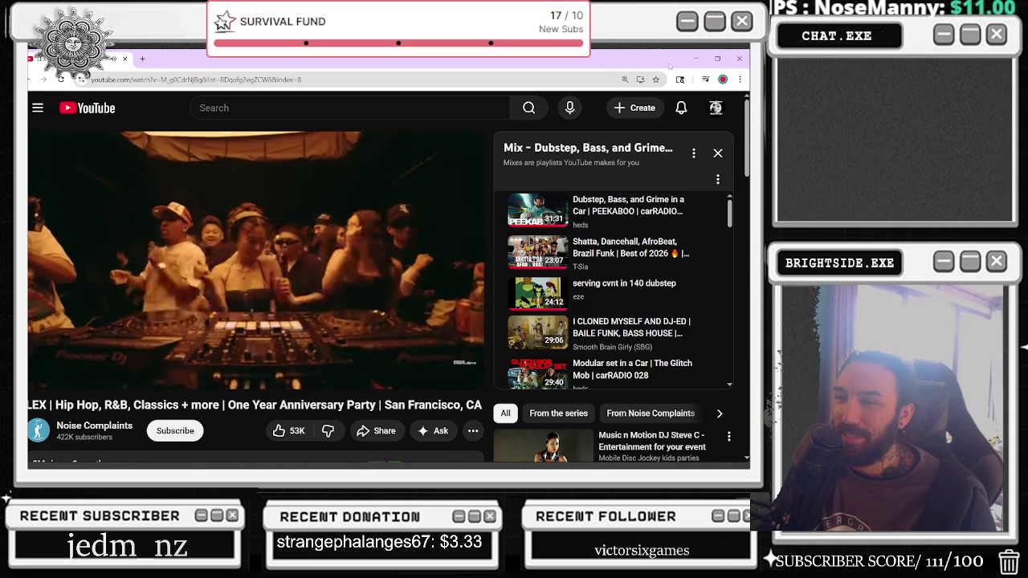
{"action": "left_click", "coordinate": [695, 59]}
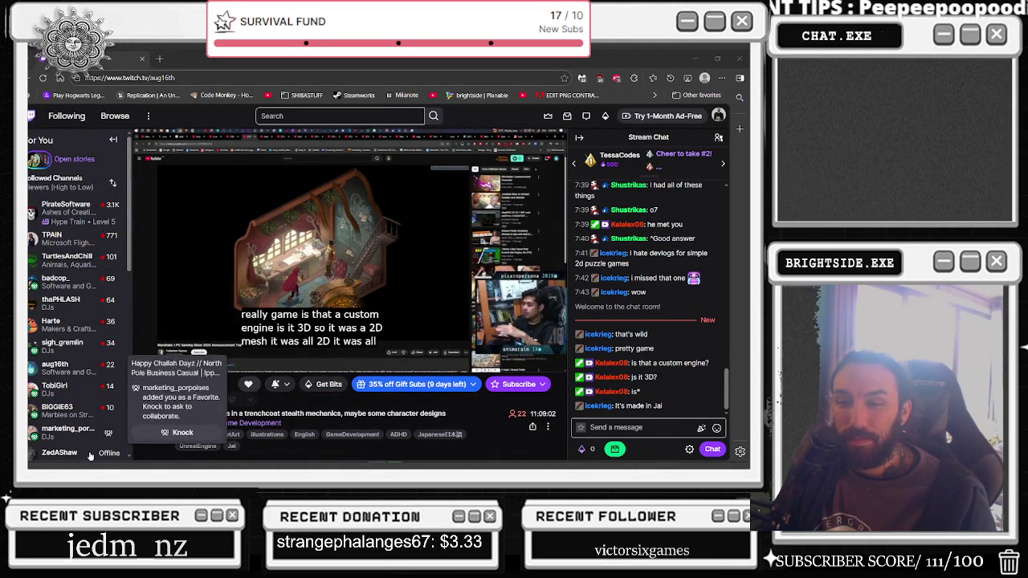
Step: Open the 'synacor challenge 2012' stream from followed channels, then close the Twitch browser
{"action": "scroll", "coordinate": [93, 444], "scroll_direction": "down", "scroll_amount": 1}
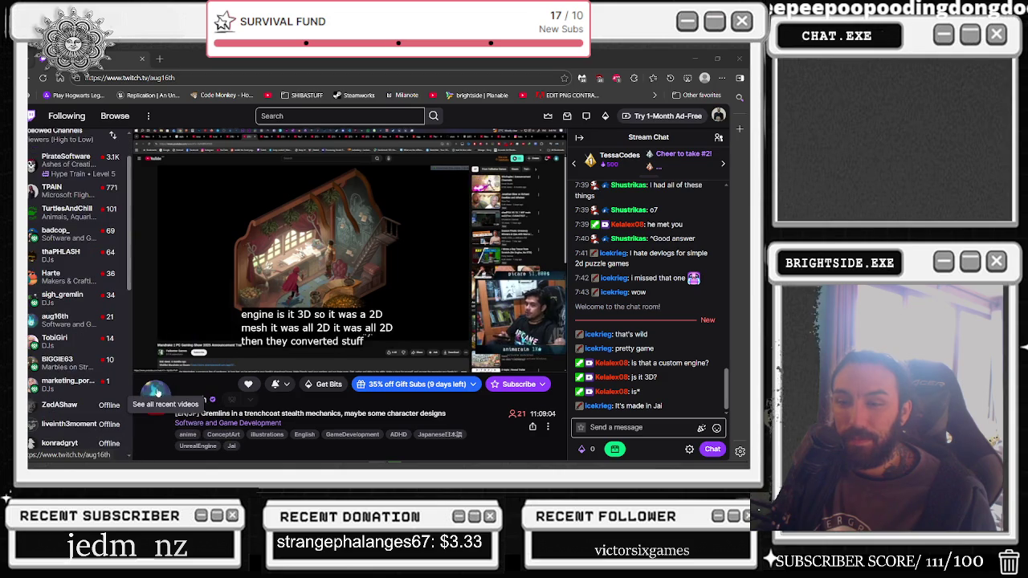
{"action": "scroll", "coordinate": [127, 387], "scroll_direction": "up", "scroll_amount": 1}
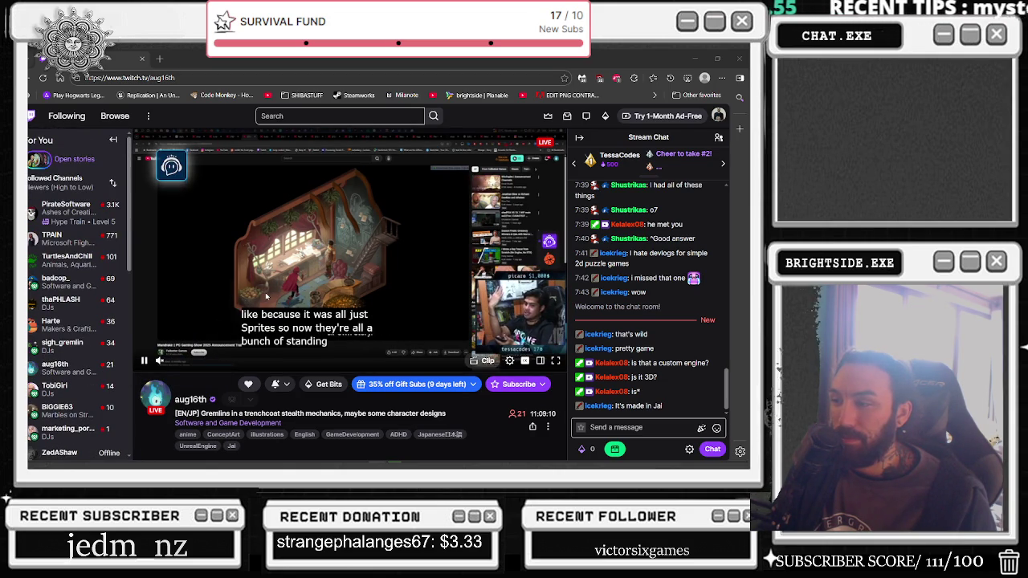
{"action": "scroll", "coordinate": [267, 298], "scroll_direction": "down", "scroll_amount": 1}
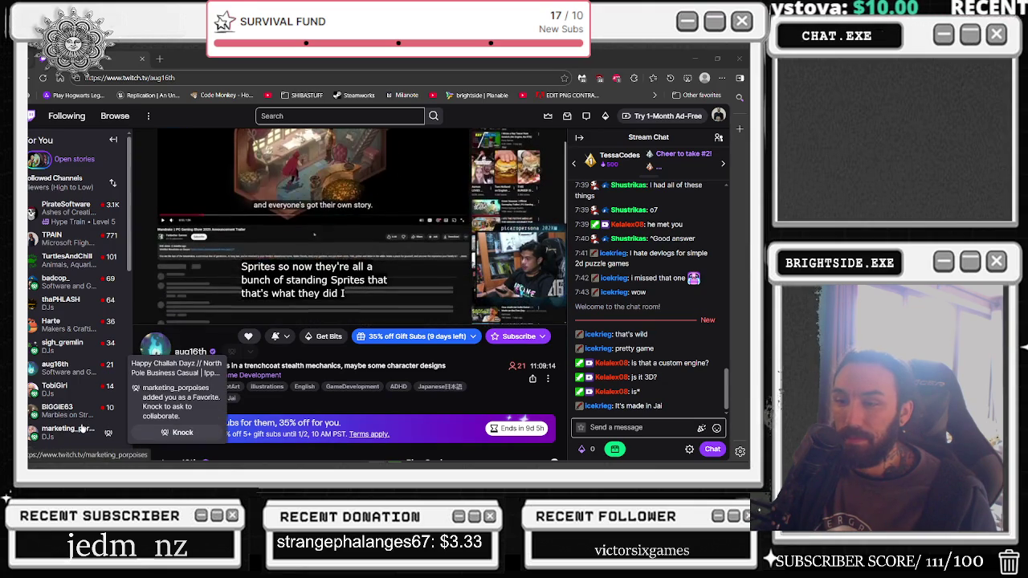
{"action": "scroll", "coordinate": [74, 434], "scroll_direction": "down", "scroll_amount": 1}
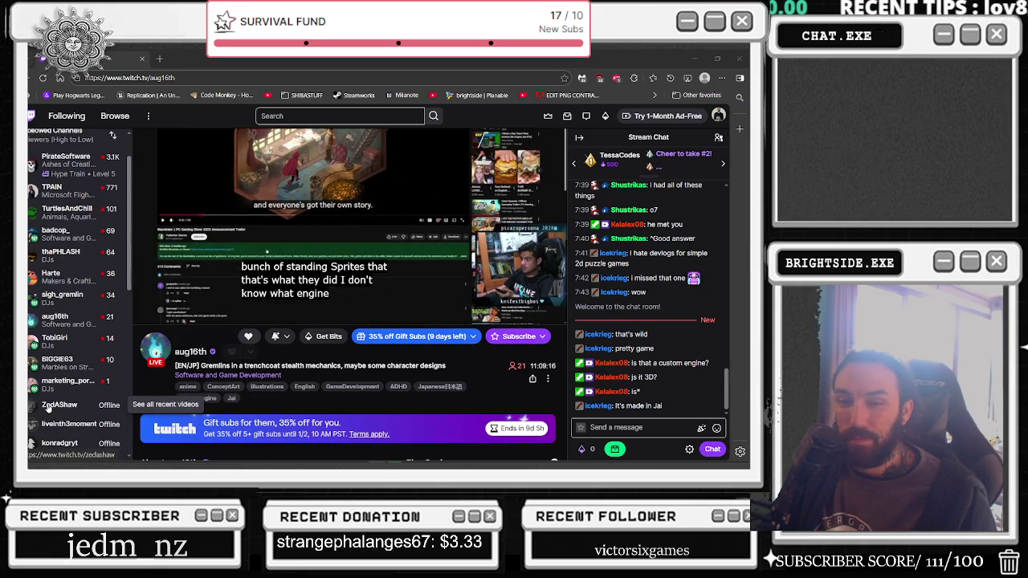
{"action": "scroll", "coordinate": [86, 386], "scroll_direction": "up", "scroll_amount": 1}
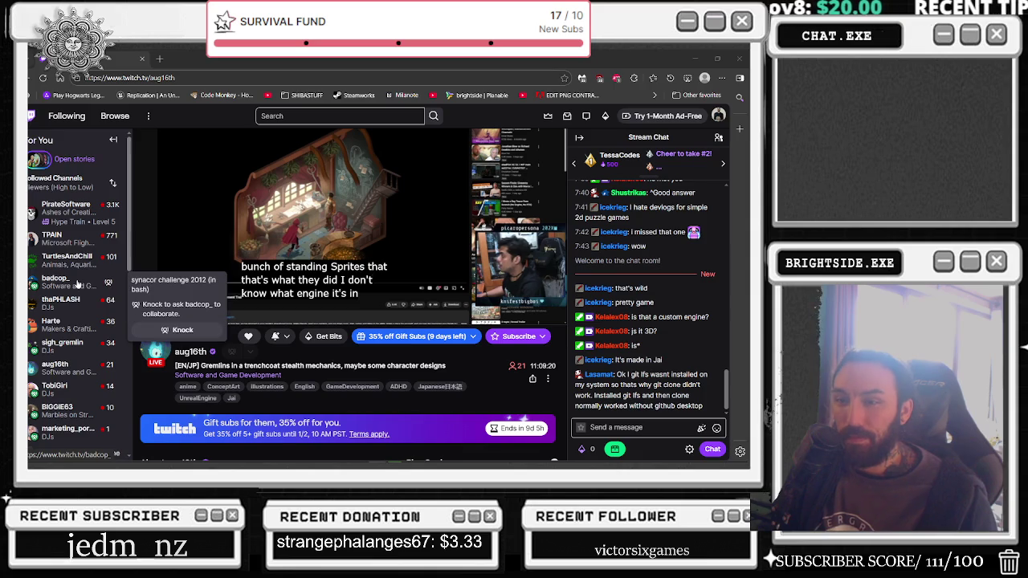
{"action": "left_click", "coordinate": [77, 284]}
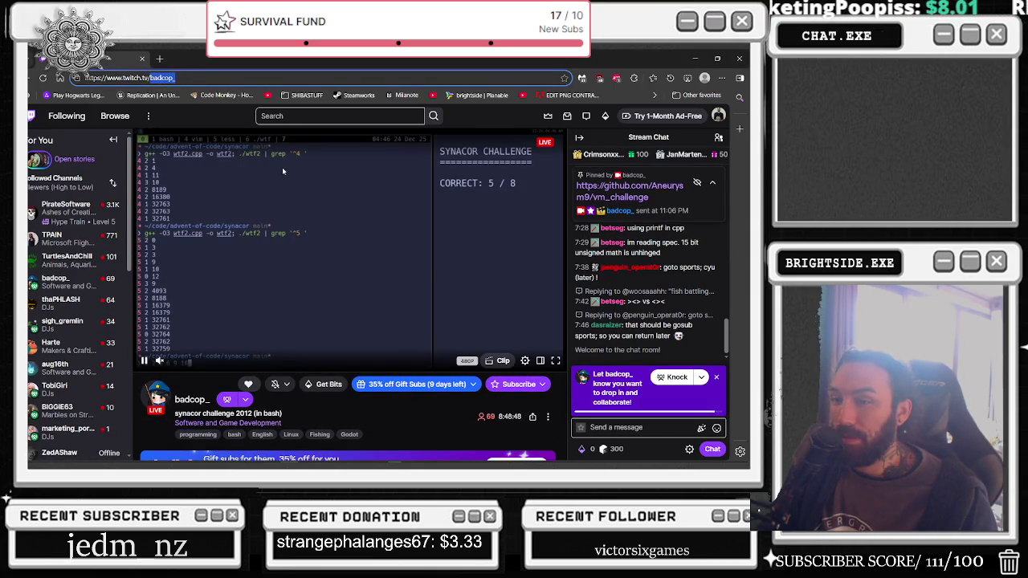
{"action": "left_click", "coordinate": [141, 59]}
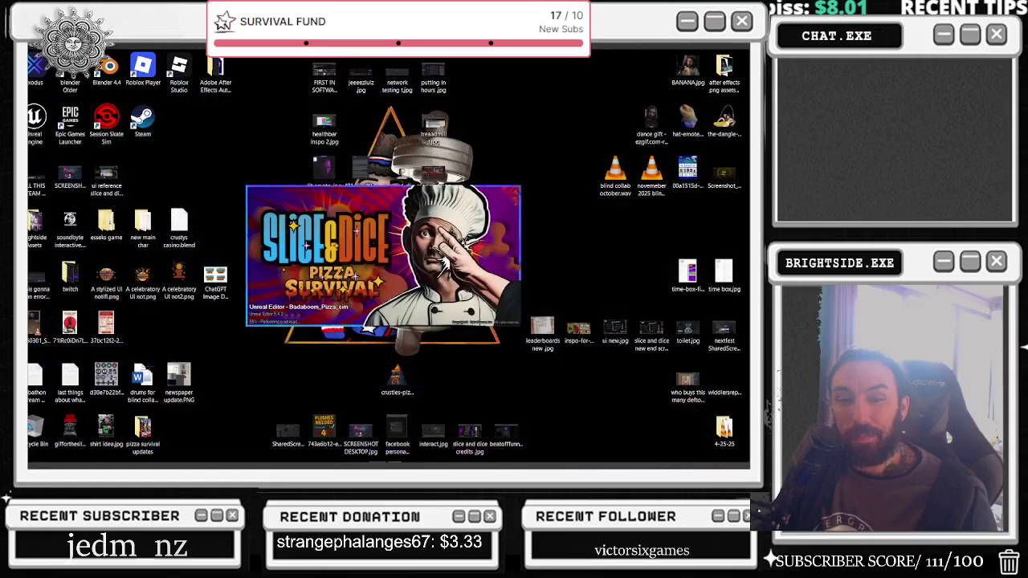
Step: Bring the YouTube window forward and open a new browser tab
{"action": "key", "text": "alt+Tab"}
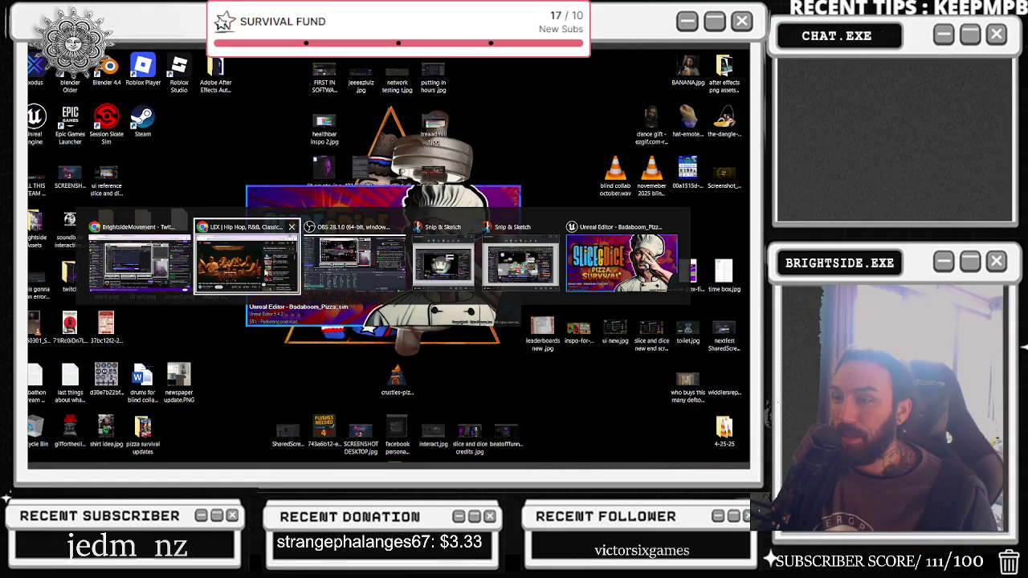
{"action": "left_click", "coordinate": [275, 249]}
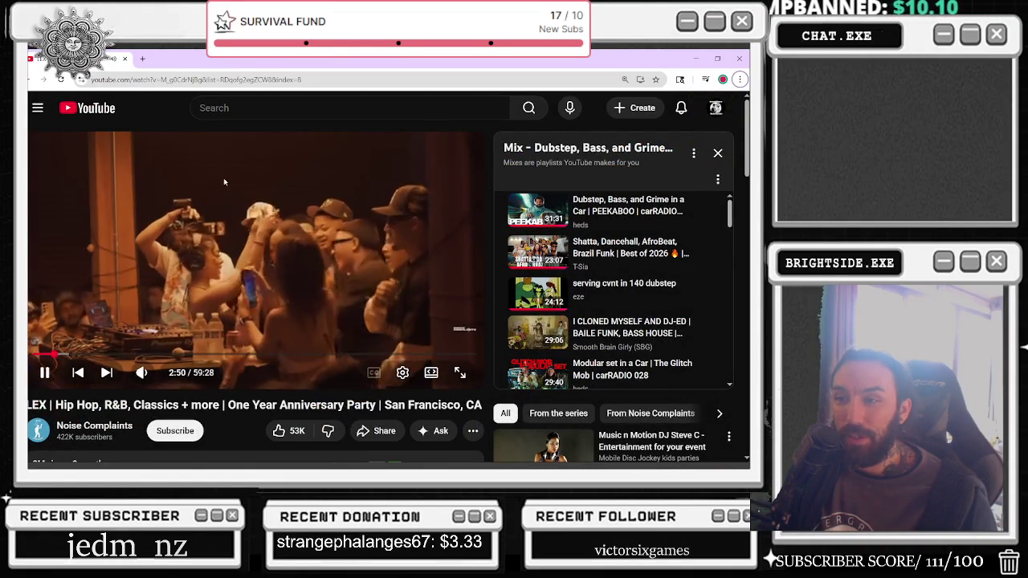
{"action": "key", "text": "ctrl+t"}
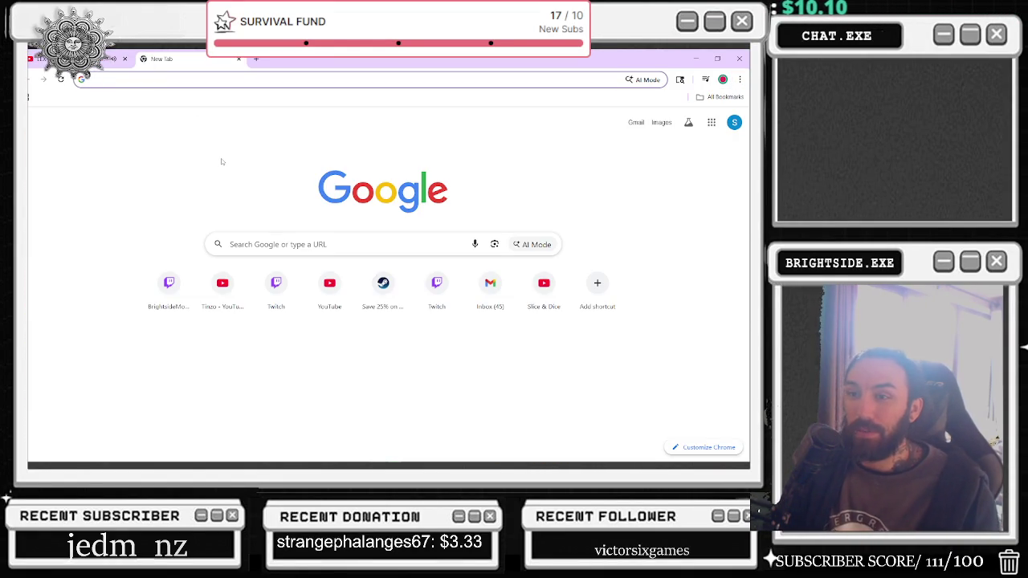
{"action": "type", "text": "/R"}
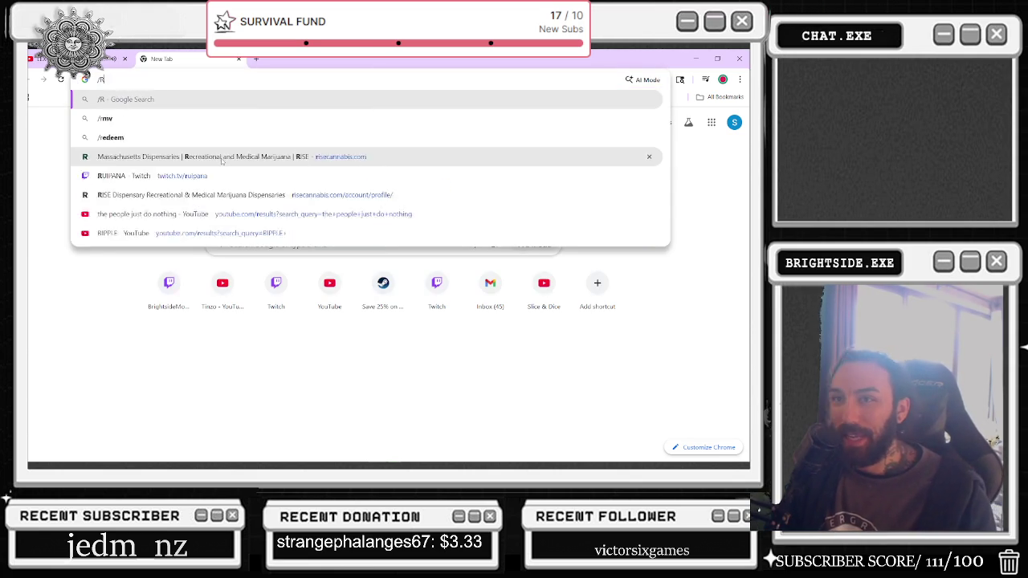
{"action": "key", "text": "BackSpace"}
{"action": "key", "text": "BackSpace"}
Step: Close the new tab, bring Edge forward and type a Twitch channel name into the address bar
{"action": "left_click", "coordinate": [166, 282]}
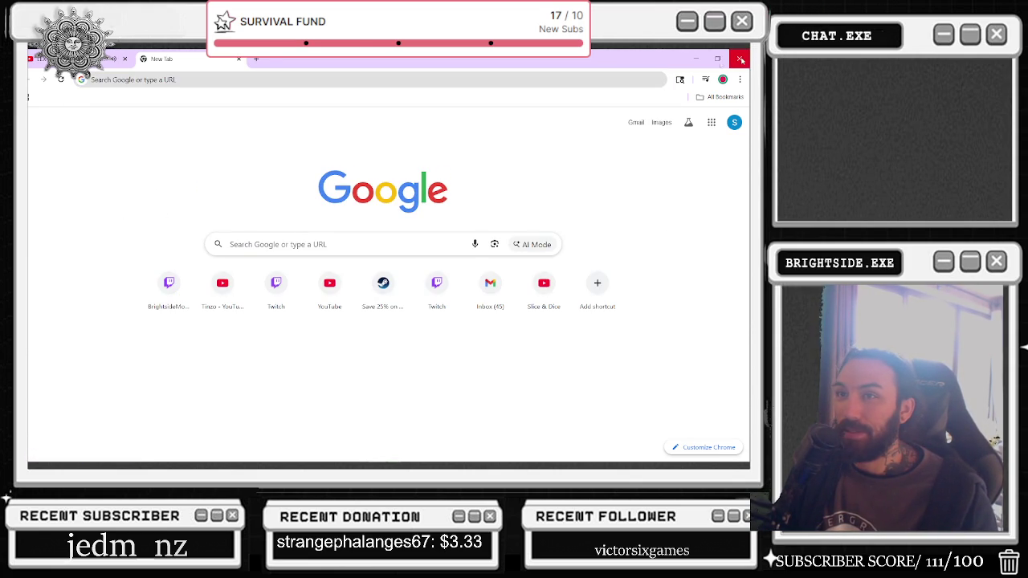
{"action": "left_click", "coordinate": [240, 61]}
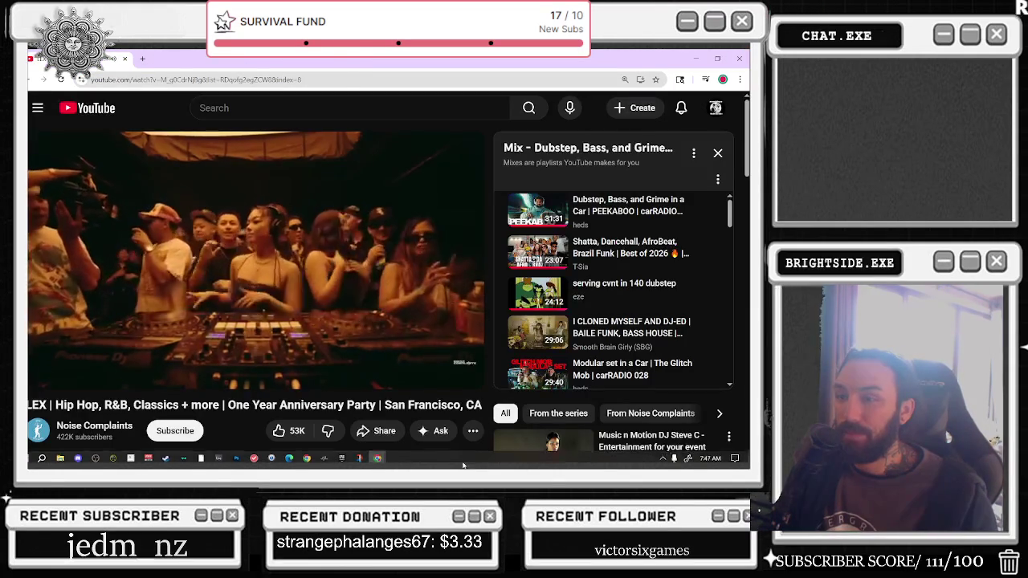
{"action": "left_click", "coordinate": [290, 455]}
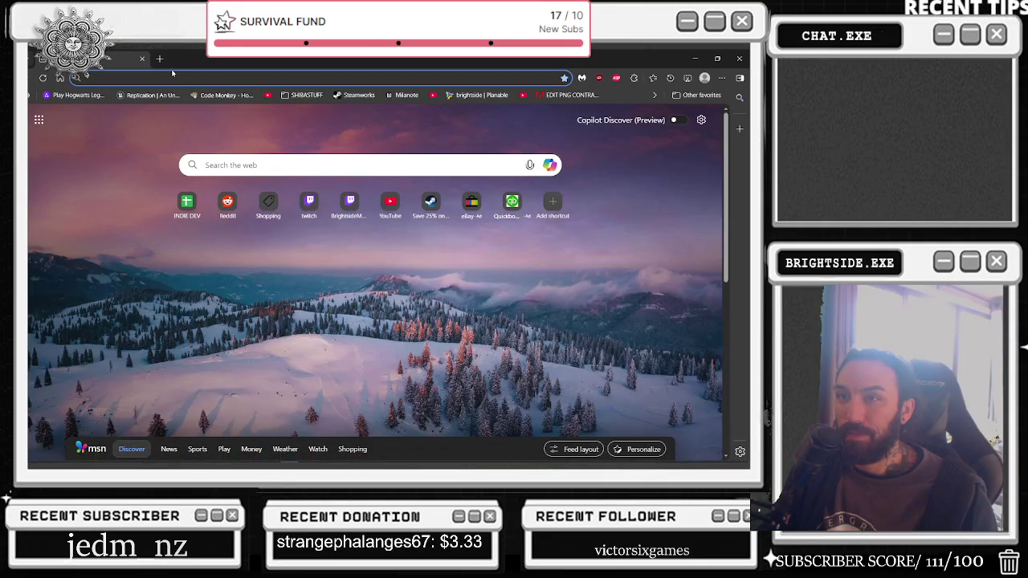
{"action": "type", "text": "badcop_"}
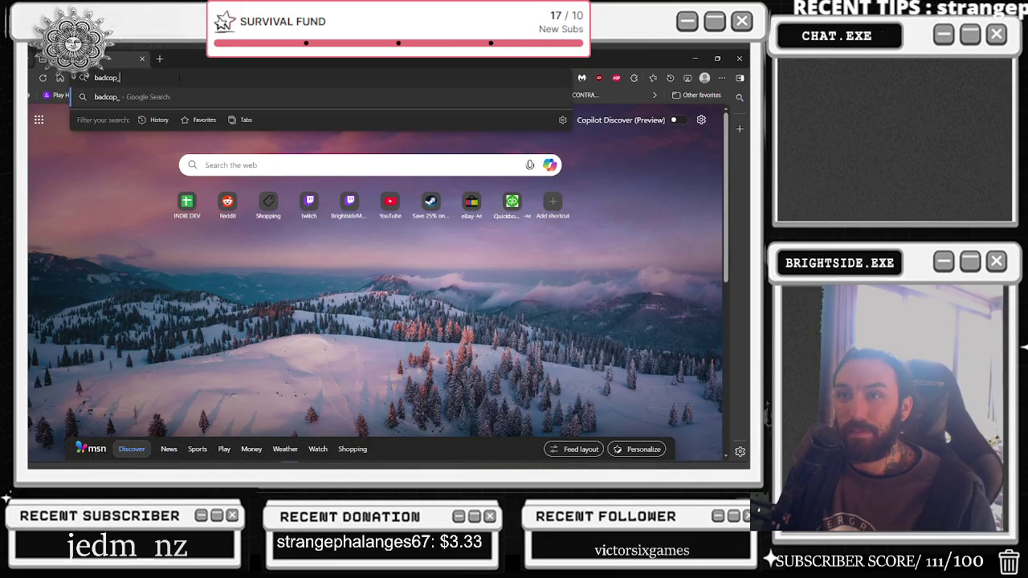